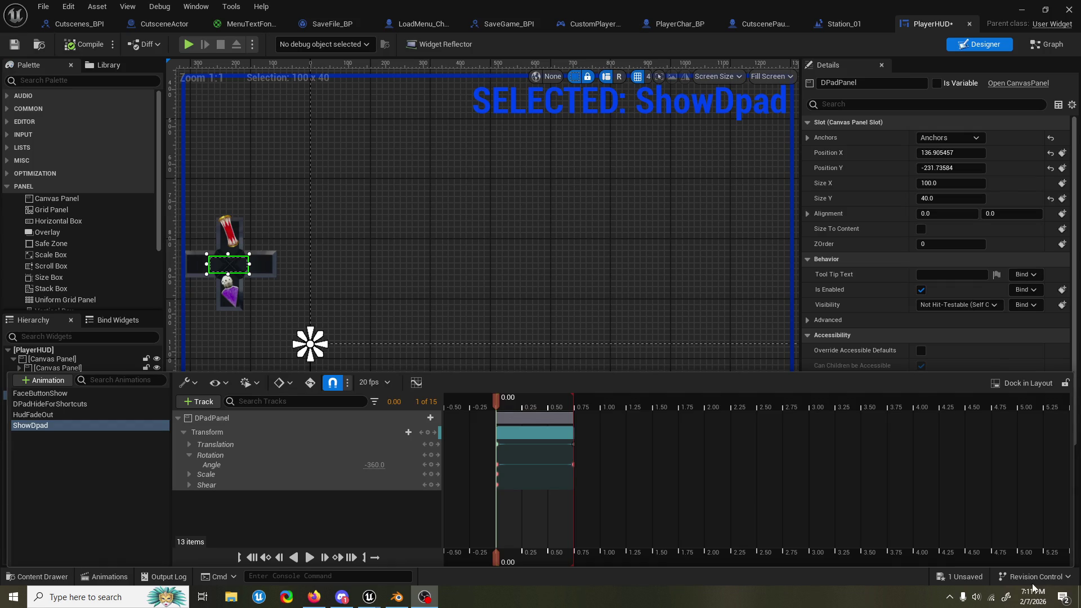
# Step: Set the system volume to 100, then return from the browser to Unreal
pyautogui.click(977, 600)
pyautogui.moveTo(992, 570); pyautogui.dragTo(1043, 570)
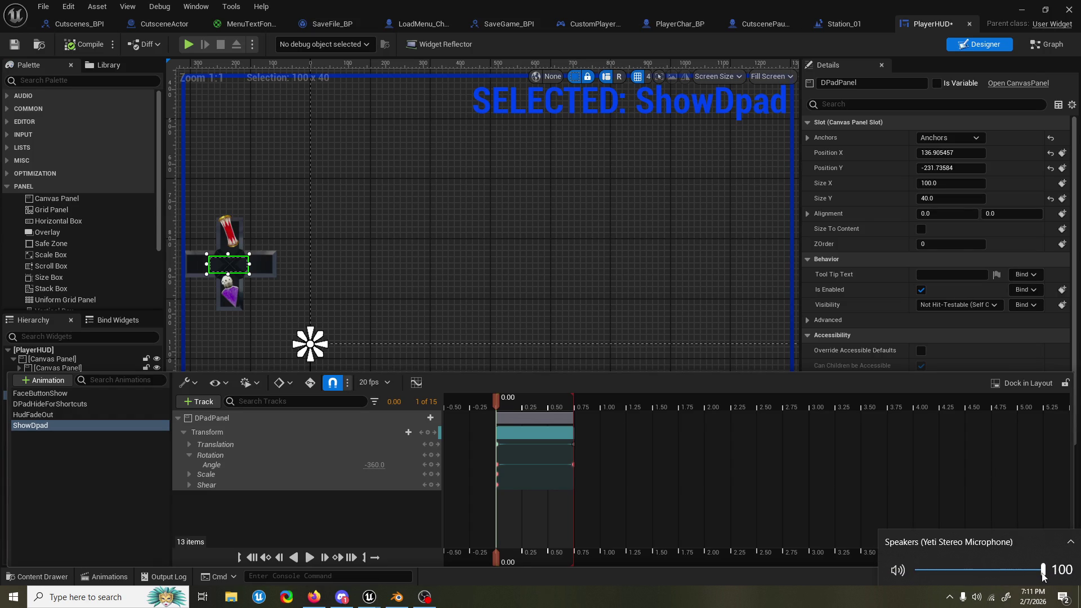
pyautogui.moveTo(1043, 575)
pyautogui.mouseDown()
pyautogui.moveTo(972, 571)
pyautogui.moveTo(1058, 575)
pyautogui.mouseUp()
pyautogui.press('Escape')
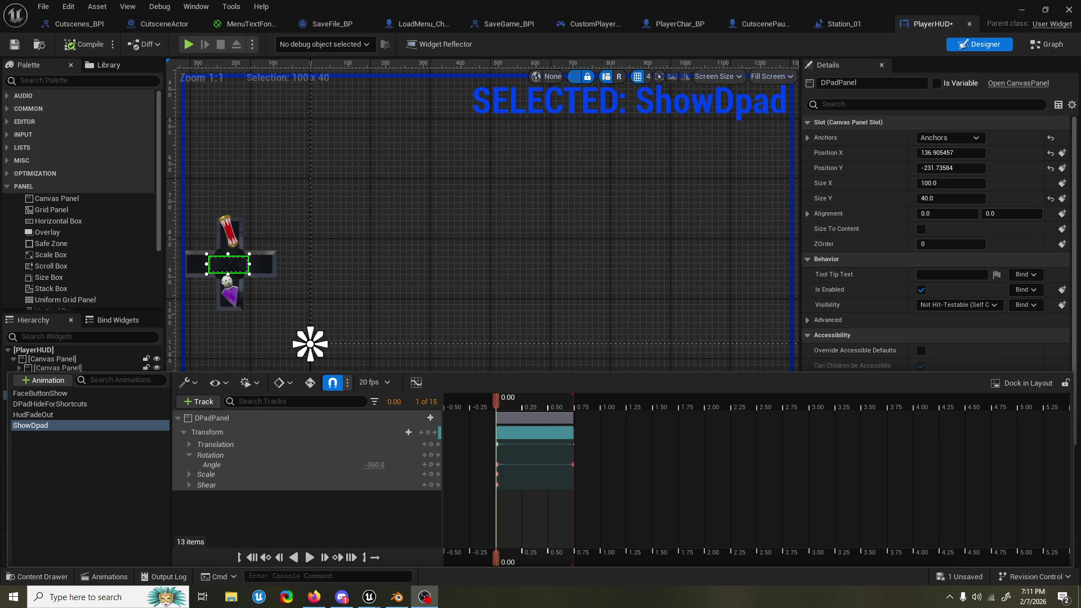
pyautogui.hotkey('alt', 'Tab')
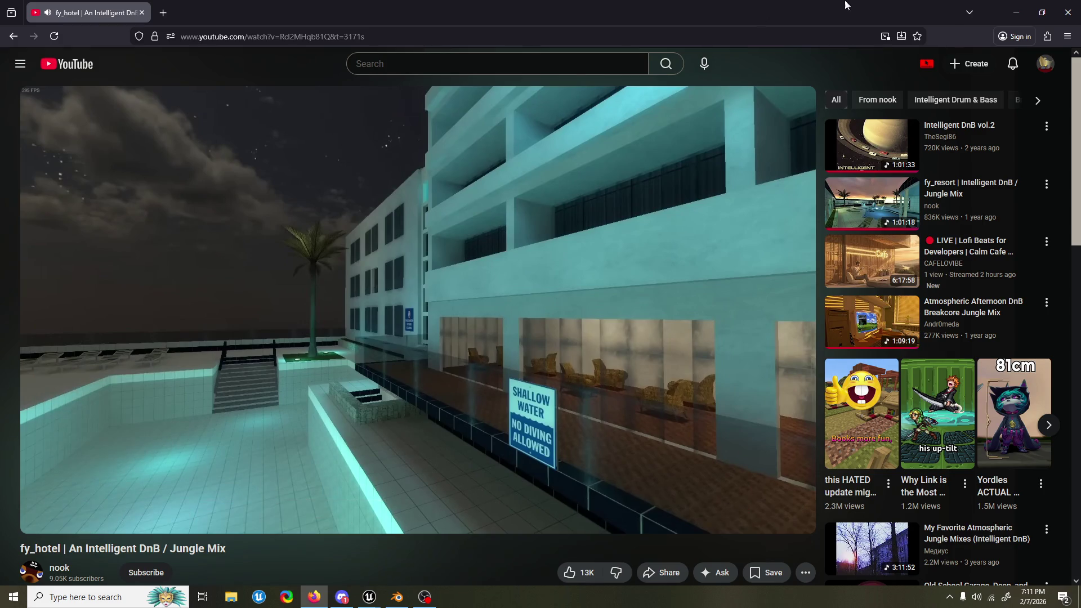
pyautogui.click(1017, 12)
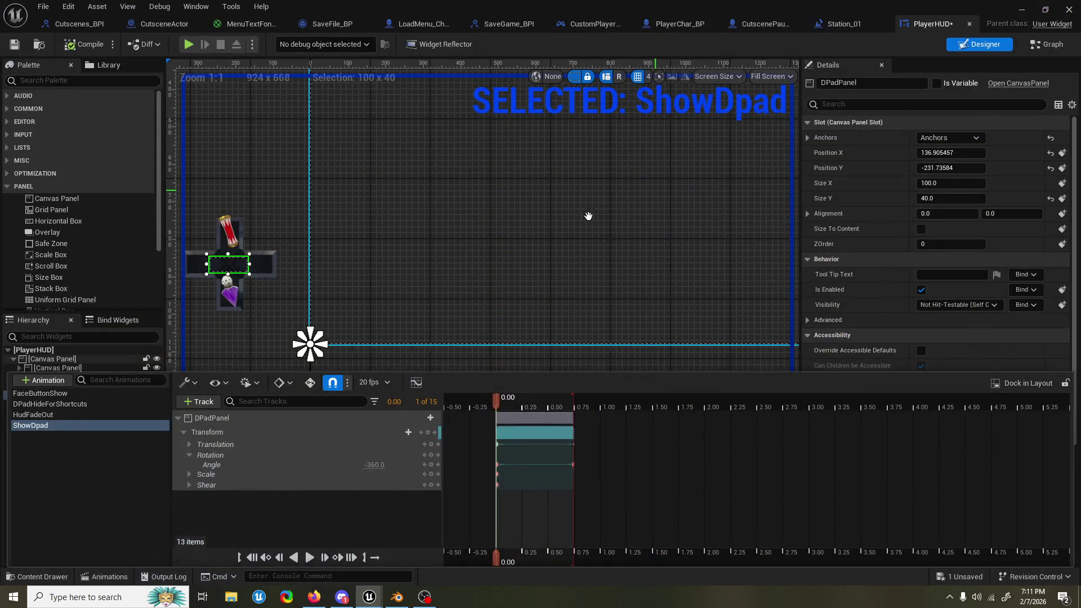
# Step: Select DPadPanel in the hierarchy and show the ShowDpad tracks in the Animations panel
pyautogui.scroll(-1, 588, 216)
pyautogui.moveTo(579, 222)
pyautogui.mouseDown()
pyautogui.moveTo(548, 287)
pyautogui.moveTo(584, 280)
pyautogui.mouseUp()
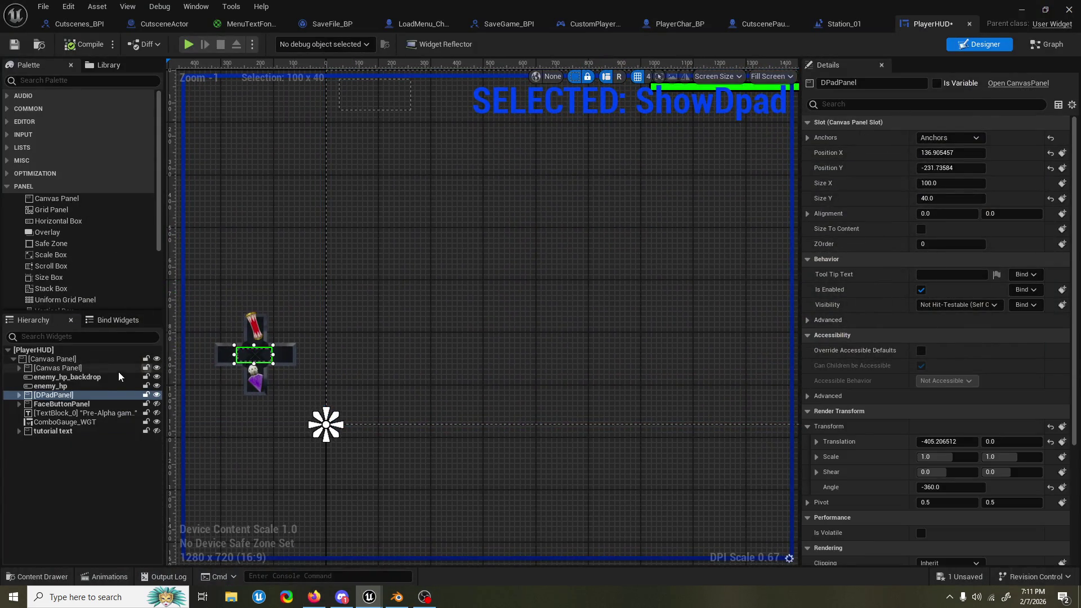
pyautogui.click(86, 386)
pyautogui.click(83, 394)
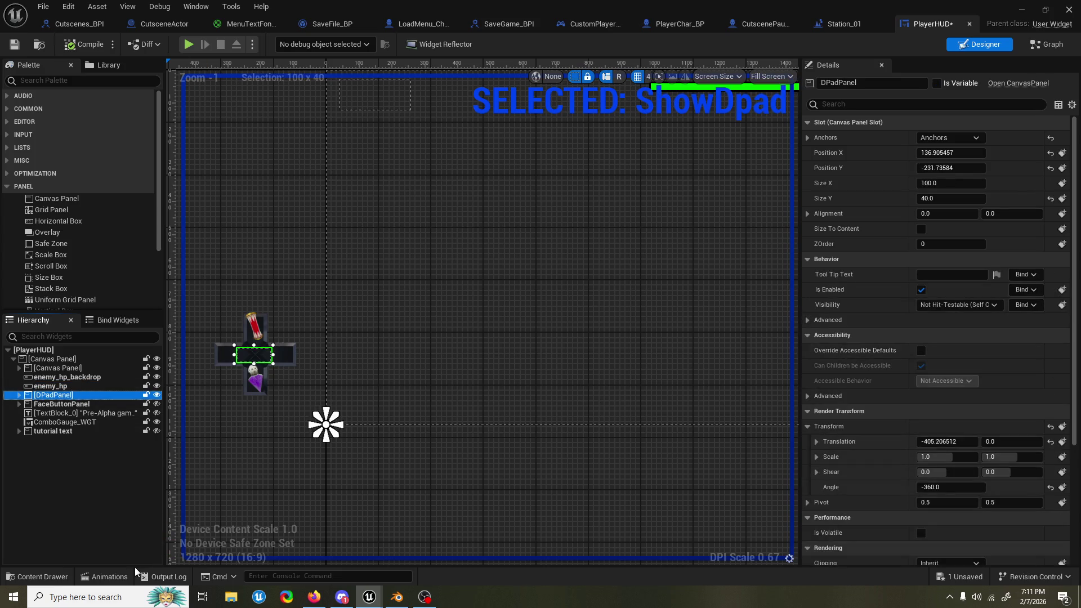
pyautogui.click(107, 577)
pyautogui.click(107, 577)
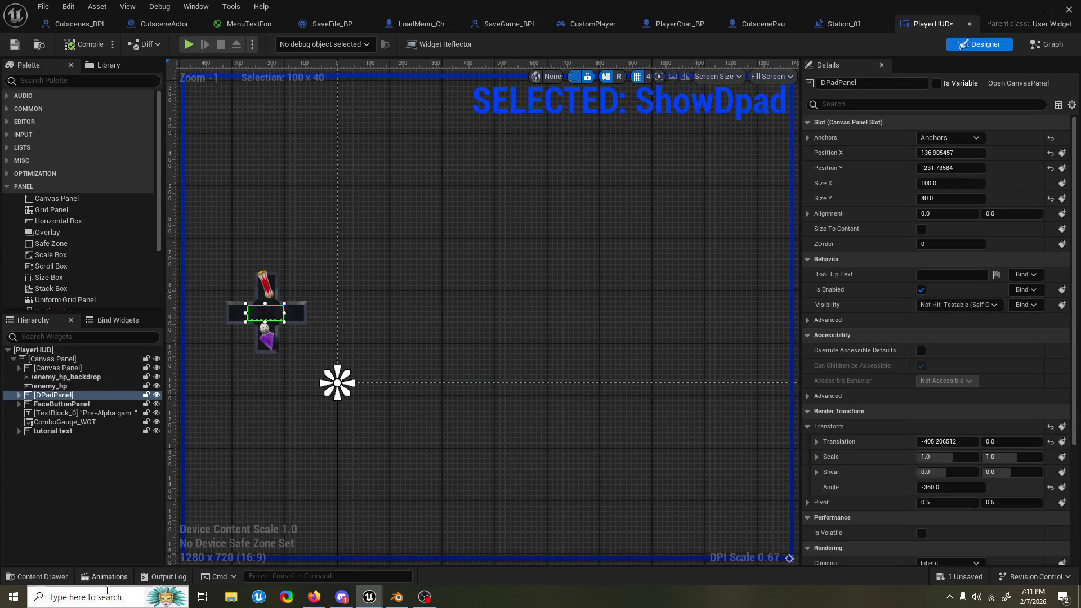
pyautogui.click(107, 577)
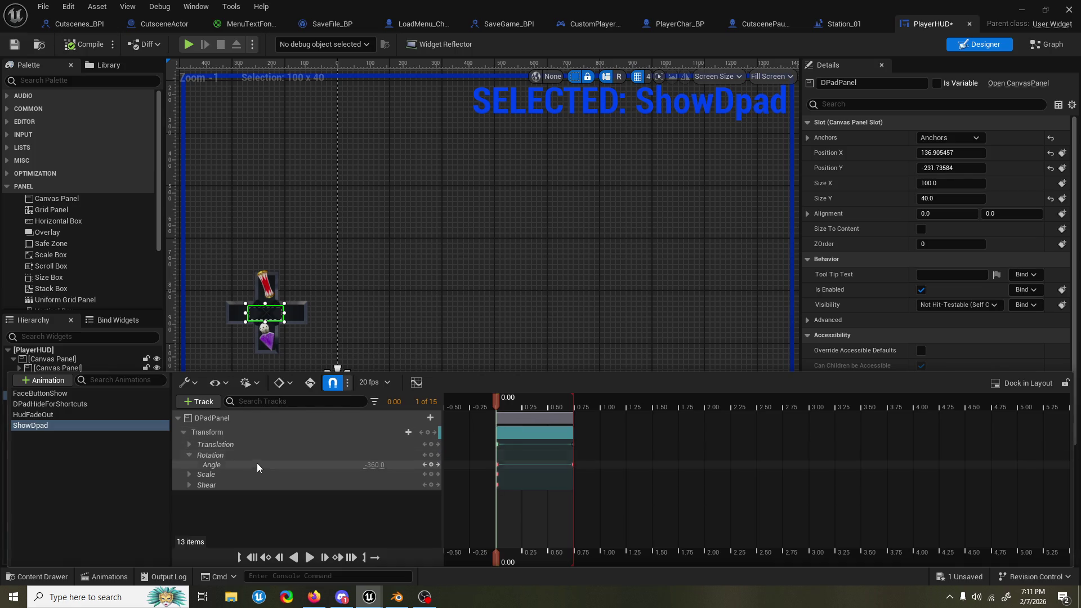
# Step: In the Curve Editor, steepen the start of ShowDpad's Rotation curve by raising its first tangent
pyautogui.click(416, 383)
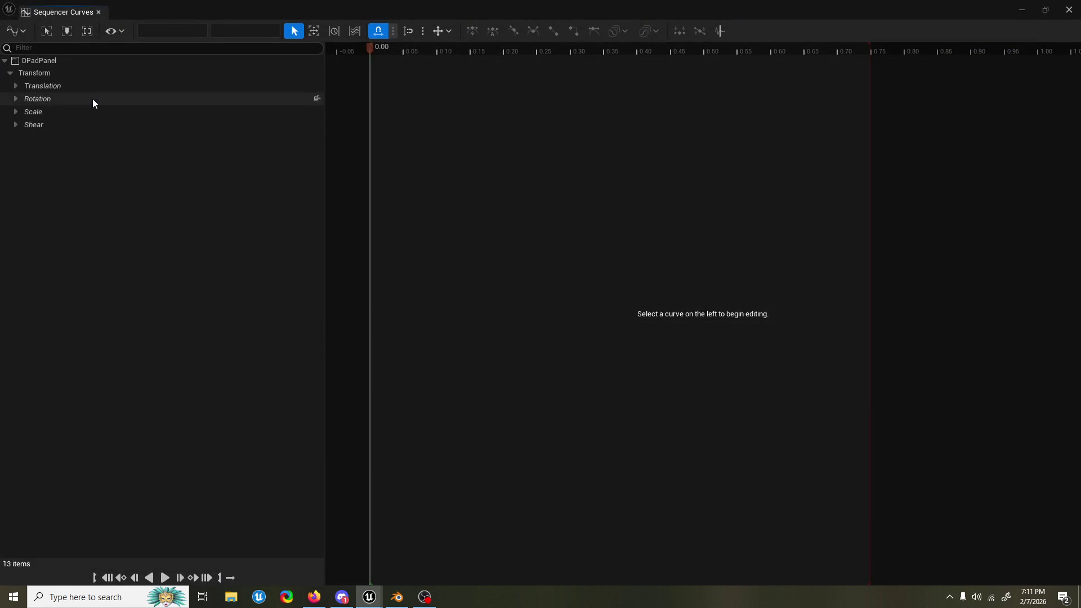
pyautogui.click(92, 99)
pyautogui.hotkey('ctrl', 'a')
pyautogui.press('f')
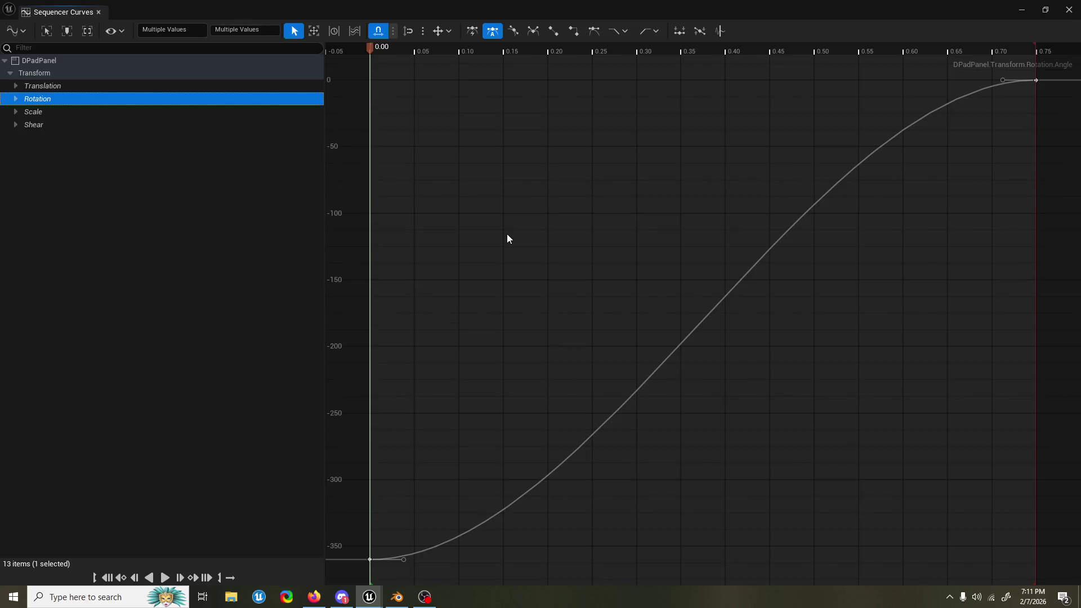
pyautogui.moveTo(404, 560); pyautogui.dragTo(424, 506)
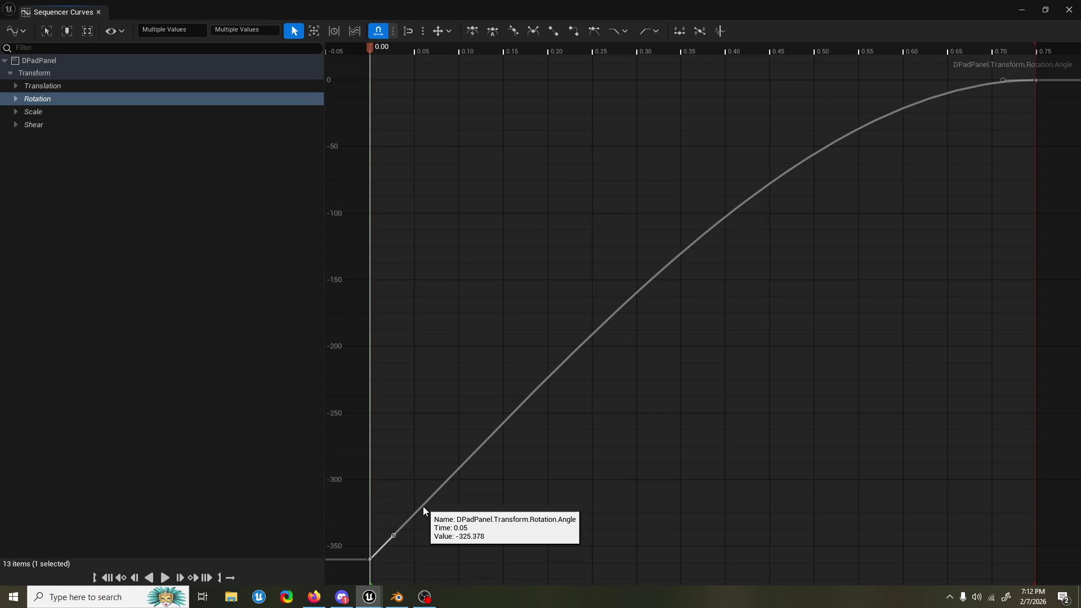
pyautogui.click(1022, 9)
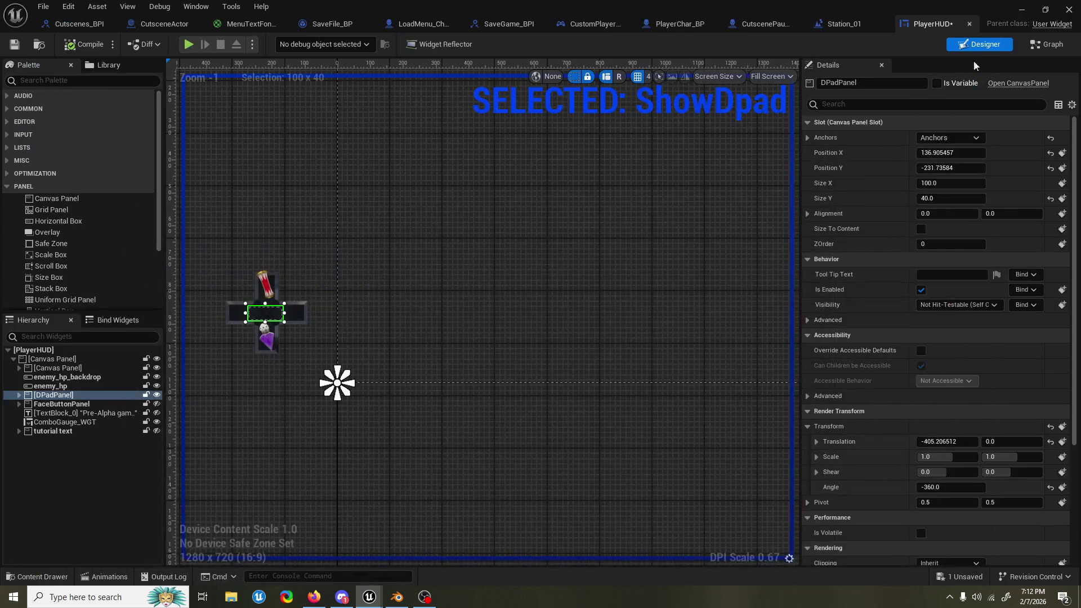
# Step: Play and scrub the ShowDpad animation to preview the D-pad rotation
pyautogui.click(104, 576)
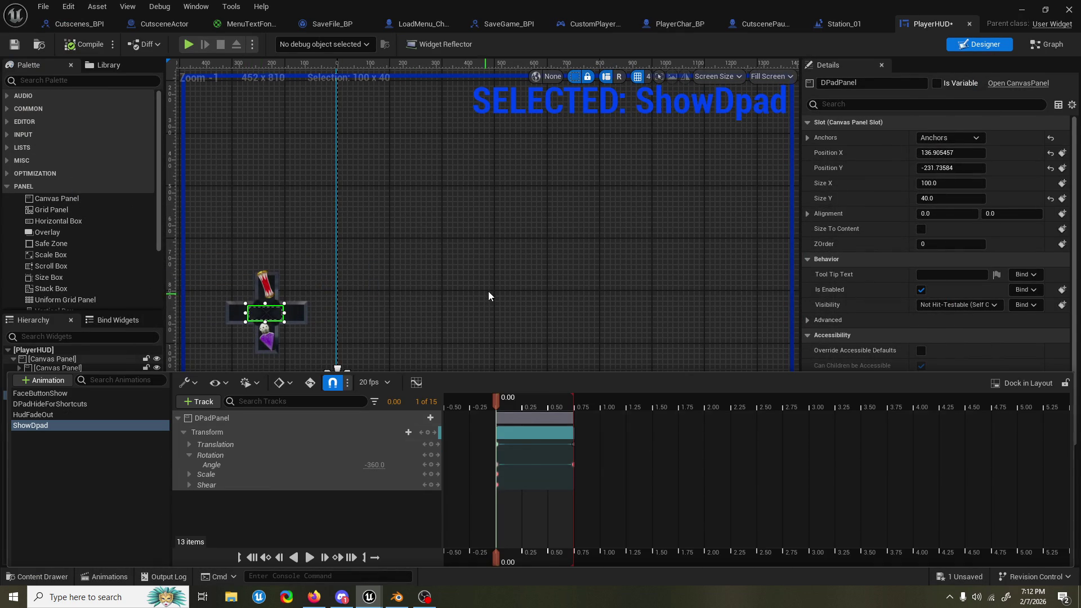
pyautogui.press('space')
pyautogui.moveTo(495, 402); pyautogui.dragTo(573, 406)
pyautogui.press('space')
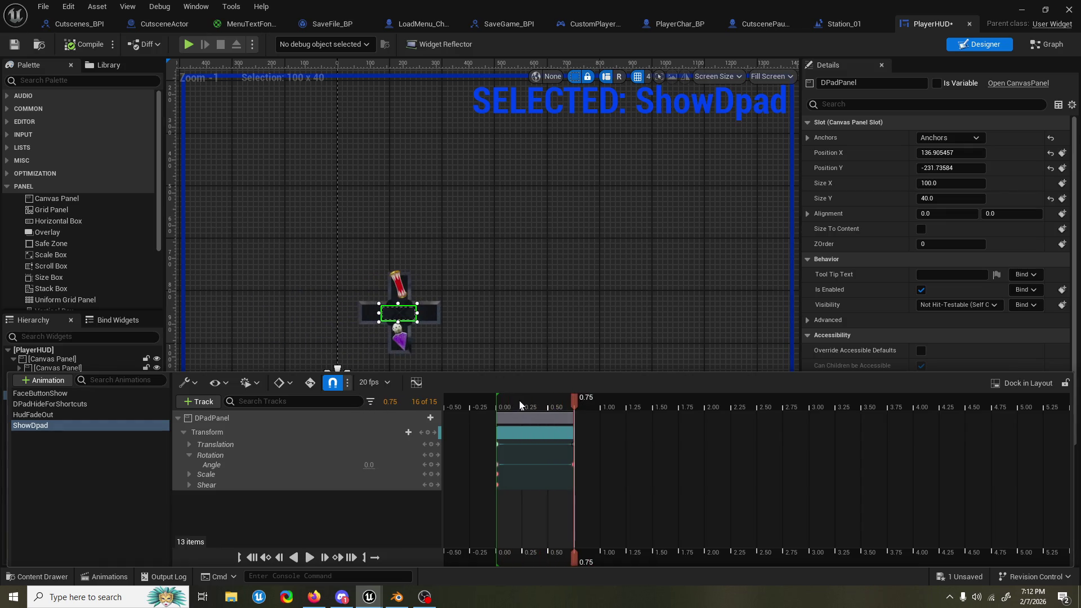
pyautogui.click(498, 401)
# Step: Change the first Rotation Angle key from -360 to -180 and preview the result
pyautogui.click(372, 464)
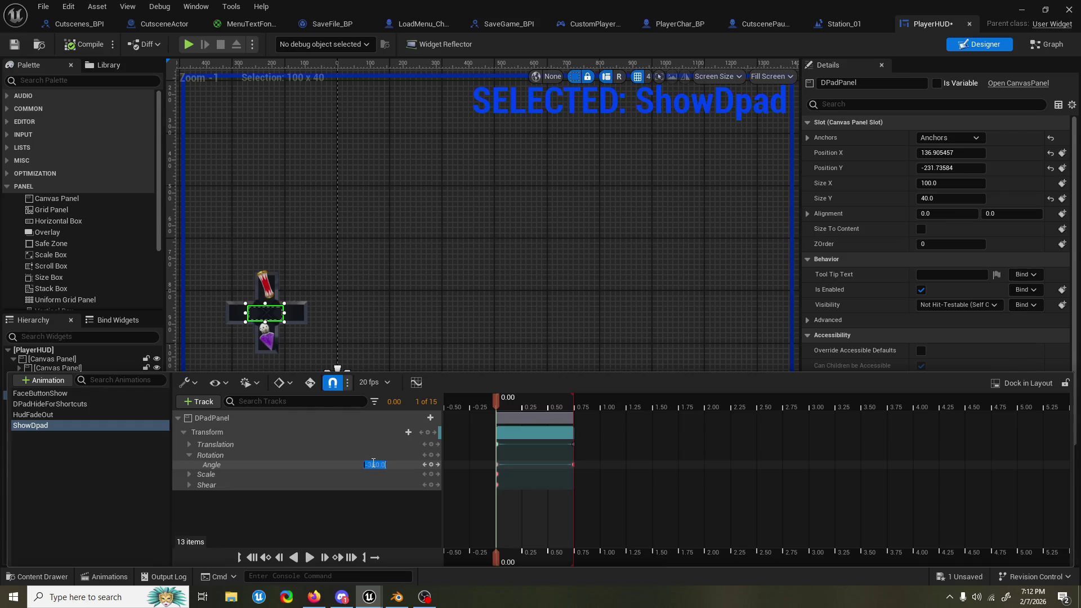
pyautogui.write('0180')
pyautogui.press('Return')
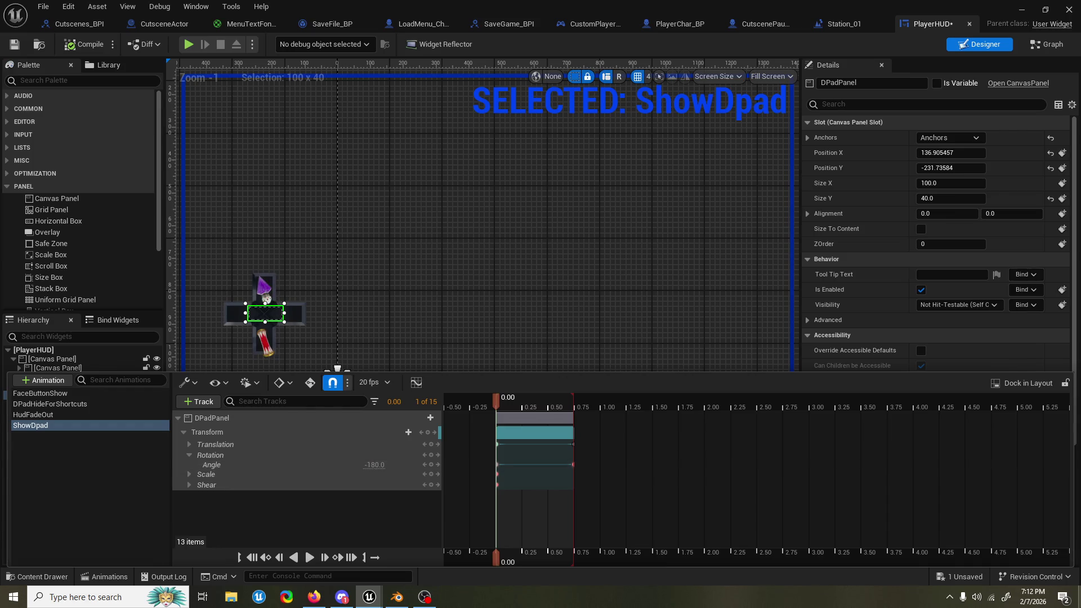
pyautogui.press('space')
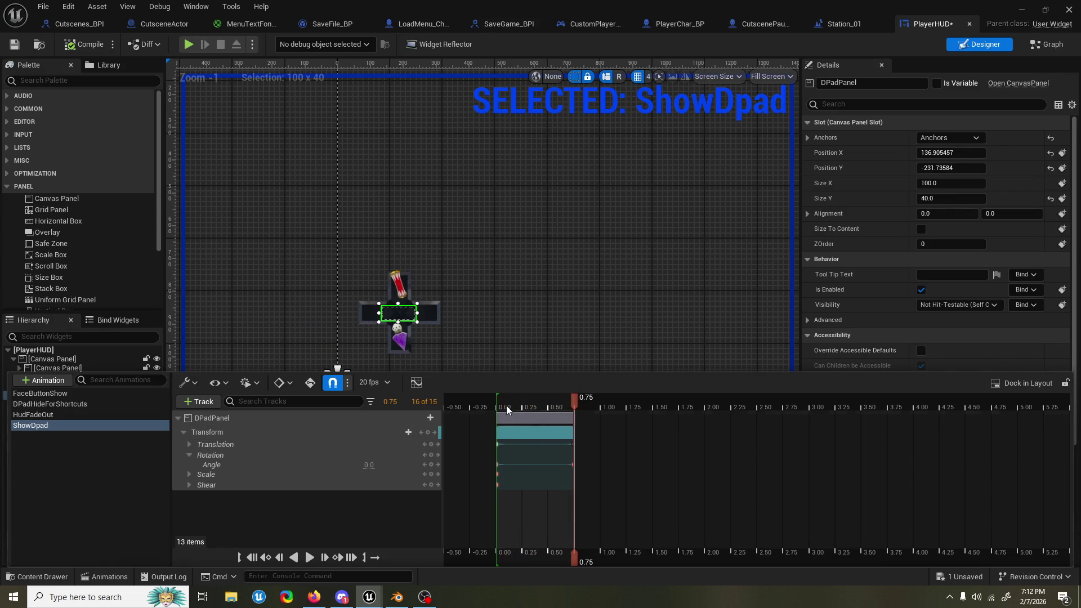
# Step: Save the PlayerHUD widget
pyautogui.hotkey('ctrl', 's')
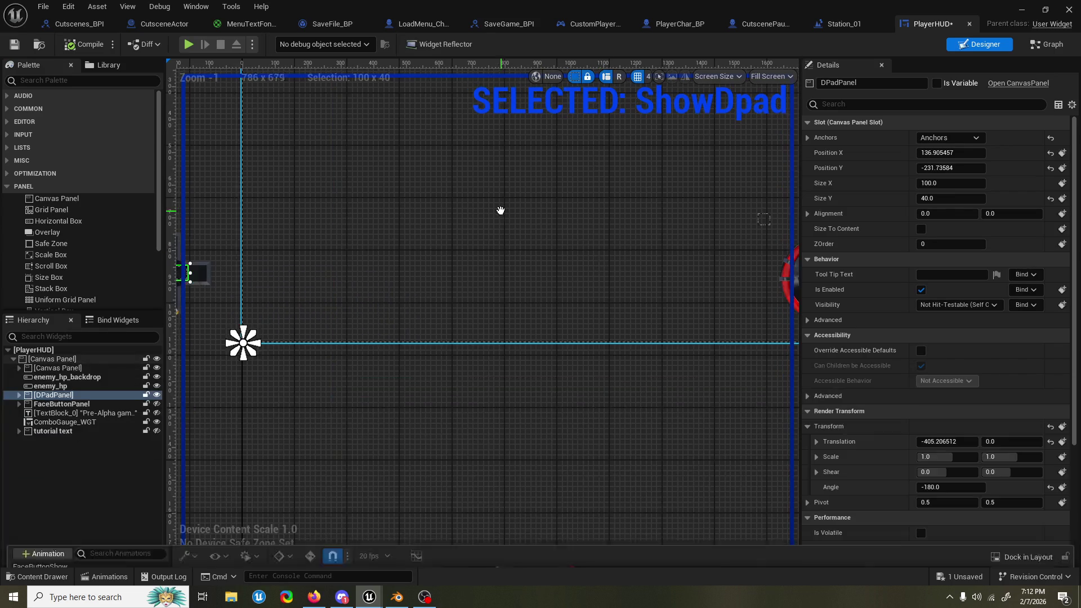
pyautogui.scroll(-1, 502, 208)
pyautogui.moveTo(522, 267)
pyautogui.mouseDown()
pyautogui.moveTo(409, 282)
pyautogui.moveTo(669, 283)
pyautogui.moveTo(461, 281)
pyautogui.mouseUp()
pyautogui.scroll(1, 553, 299)
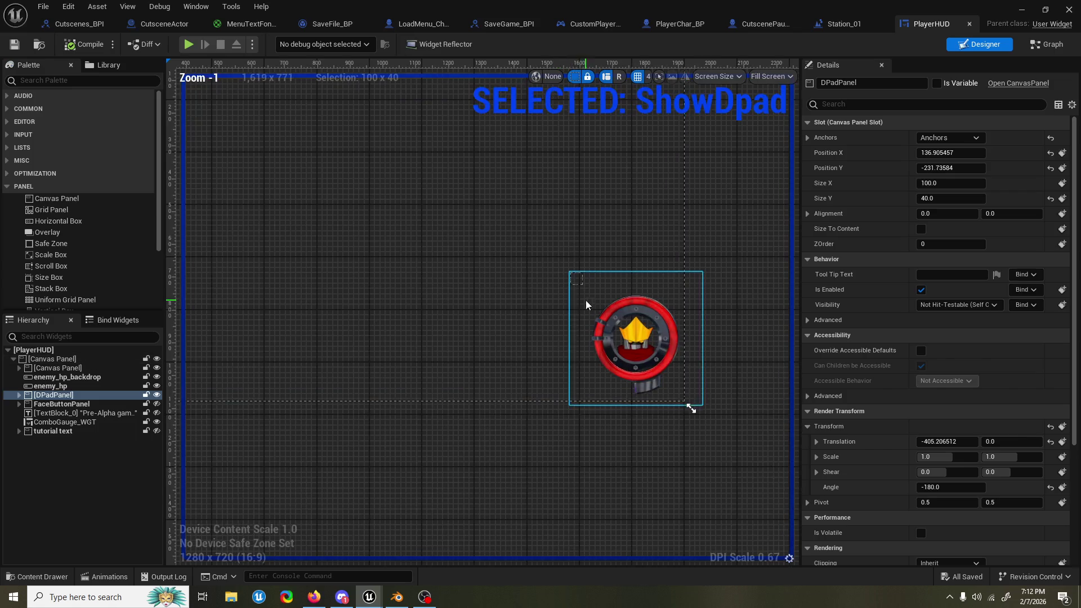
pyautogui.click(86, 368)
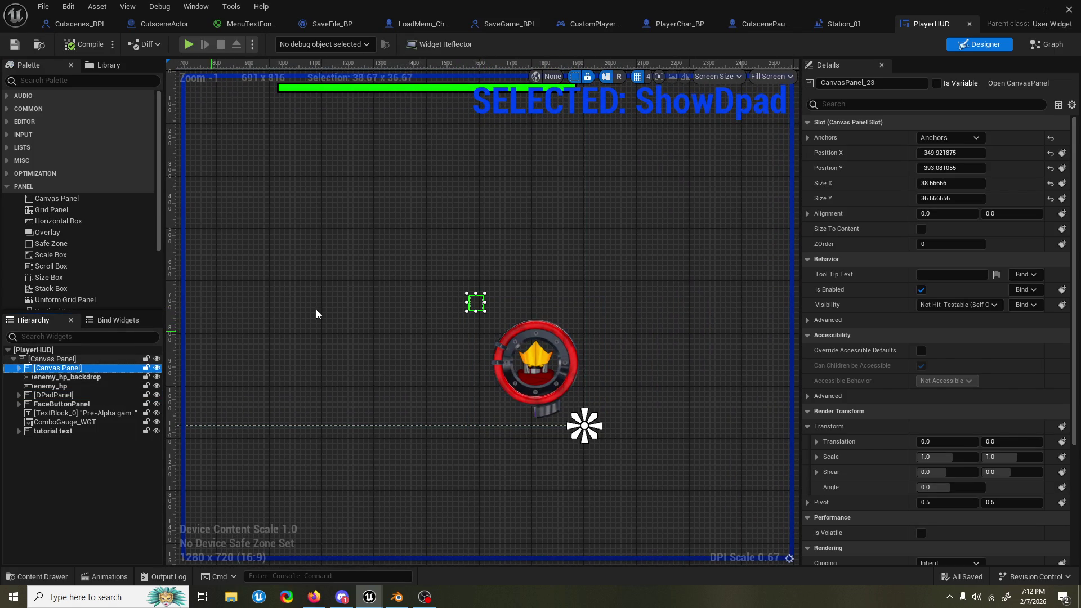
pyautogui.moveTo(951, 153)
pyautogui.mouseDown()
pyautogui.moveTo(879, 154)
pyautogui.moveTo(930, 153)
pyautogui.mouseUp()
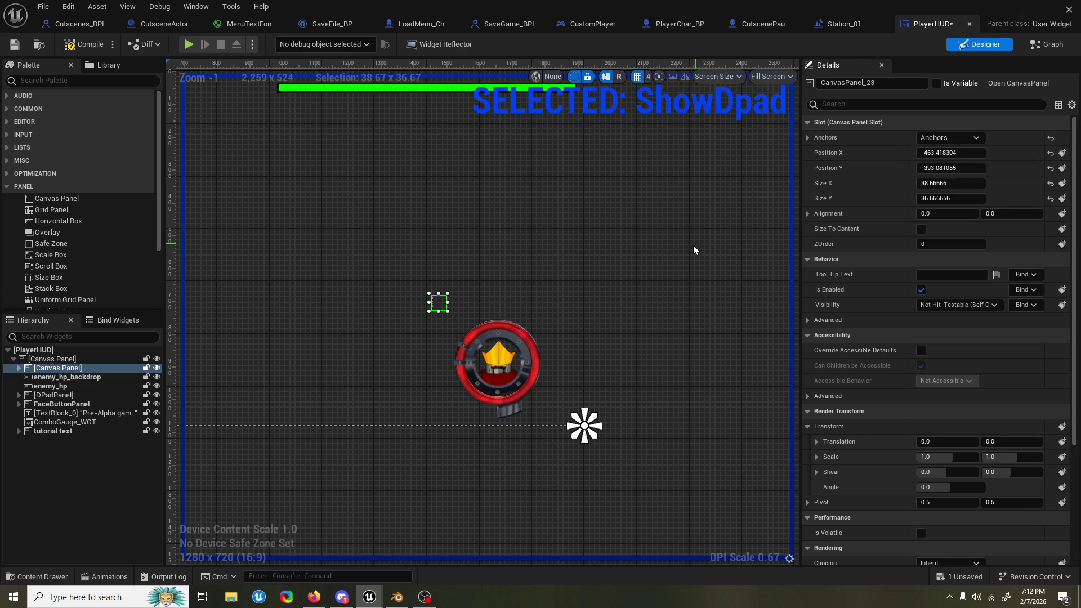
pyautogui.hotkey('ctrl', 'z')
pyautogui.doubleClick(75, 368)
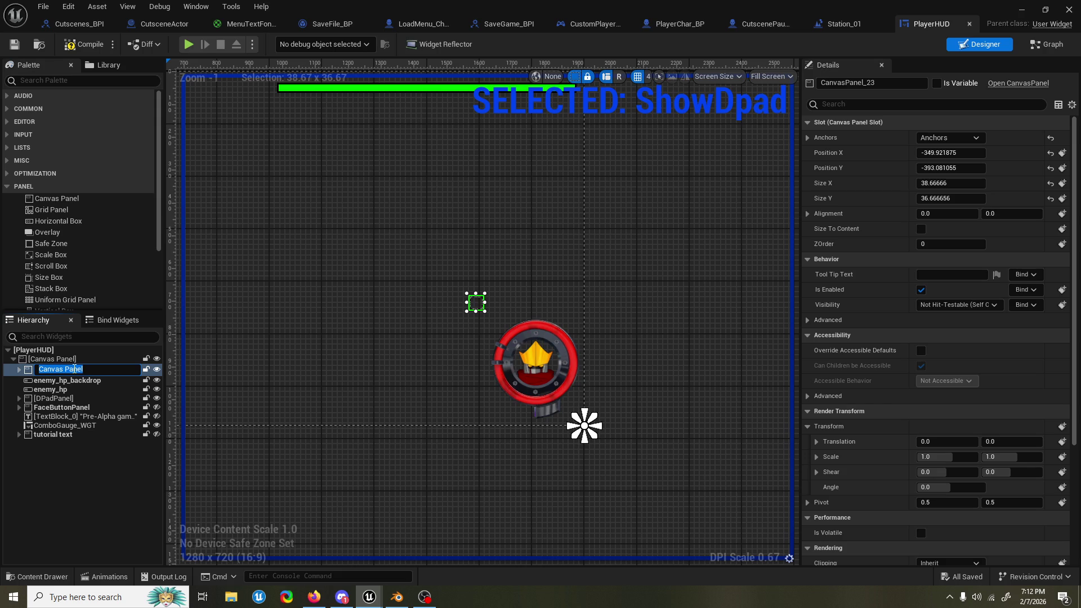
# Step: Rename the nested Canvas Panel to HPgaug, removing a stray trailing letter
pyautogui.write('HP')
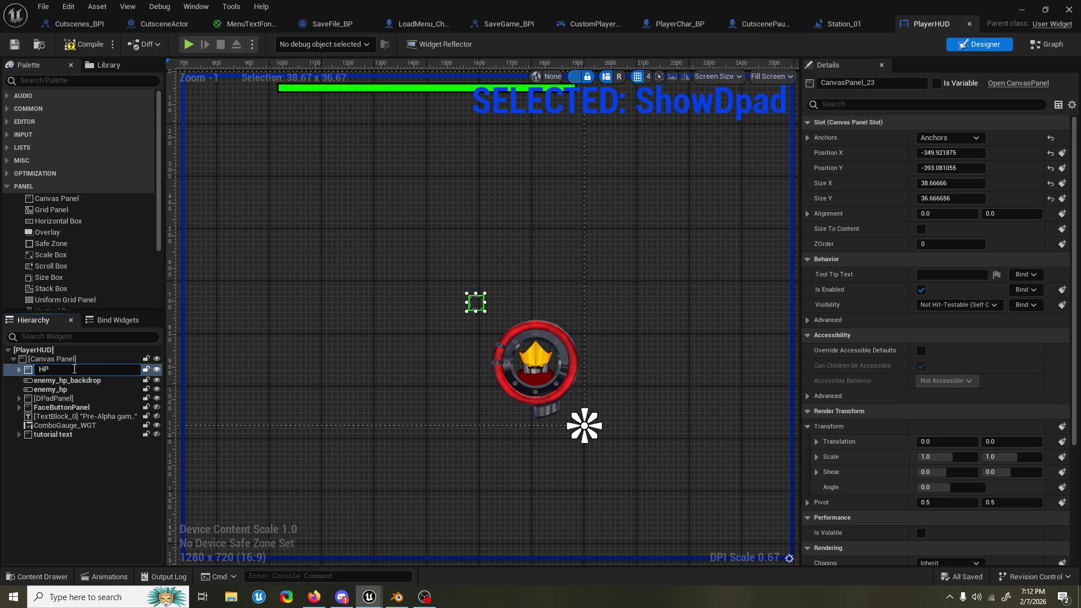
pyautogui.write('gauga')
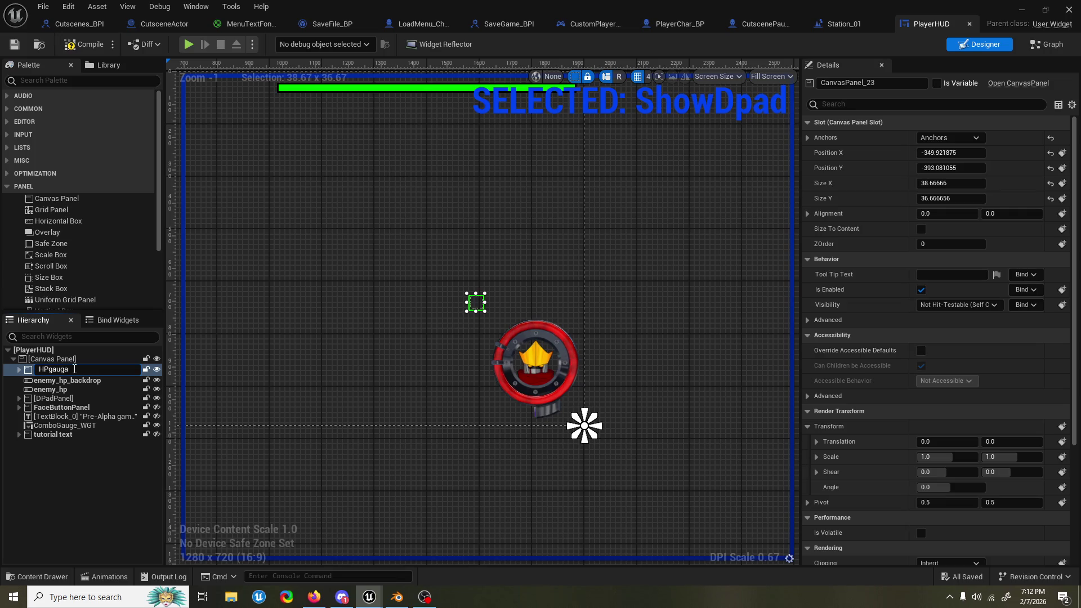
pyautogui.press('BackSpace')
pyautogui.press('Return')
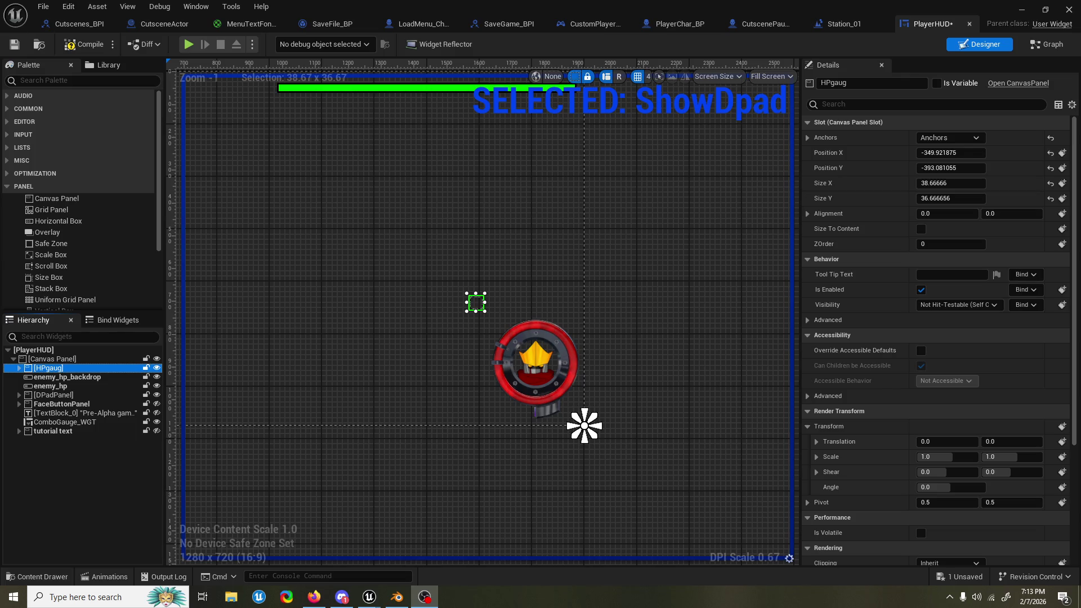
pyautogui.moveTo(321, 127); pyautogui.dragTo(619, 289)
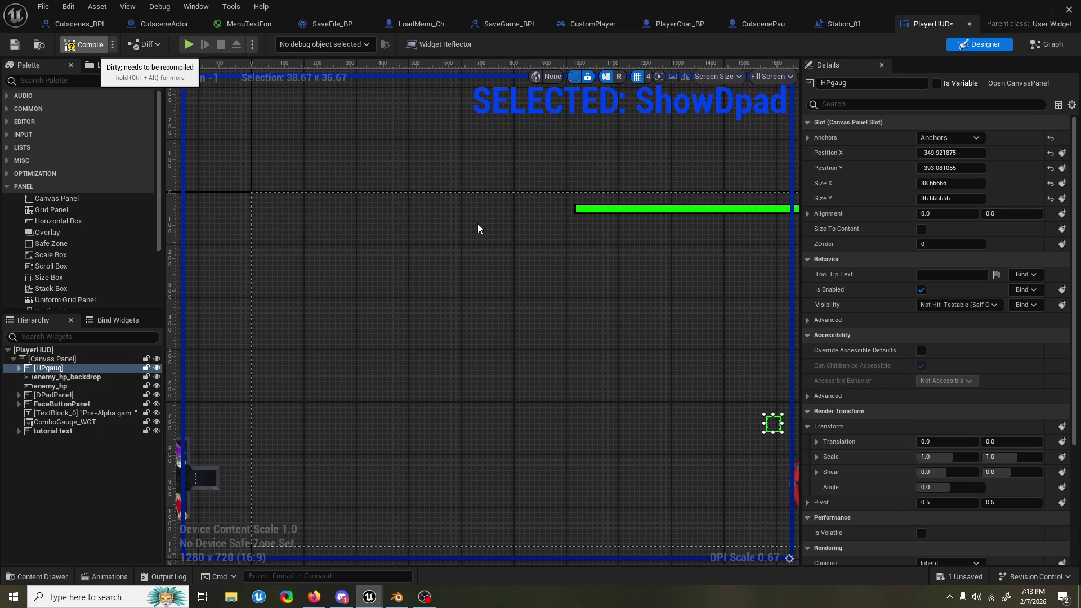
pyautogui.moveTo(542, 263)
pyautogui.mouseDown()
pyautogui.moveTo(488, 235)
pyautogui.moveTo(476, 203)
pyautogui.mouseUp()
pyautogui.scroll(-1, 479, 226)
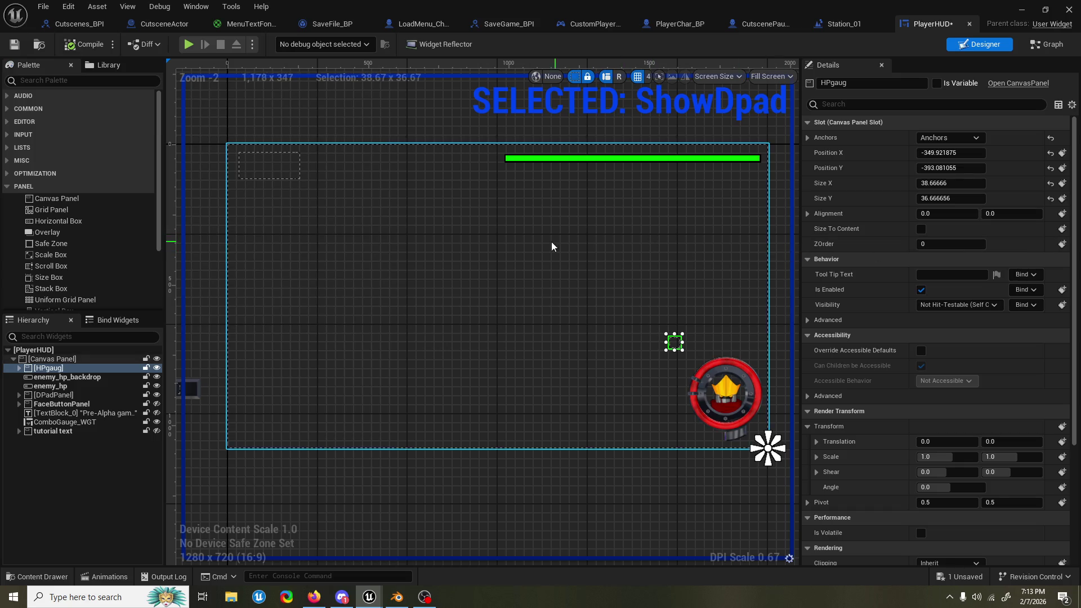
pyautogui.moveTo(551, 241); pyautogui.dragTo(541, 258)
pyautogui.click(478, 134)
pyautogui.click(478, 134)
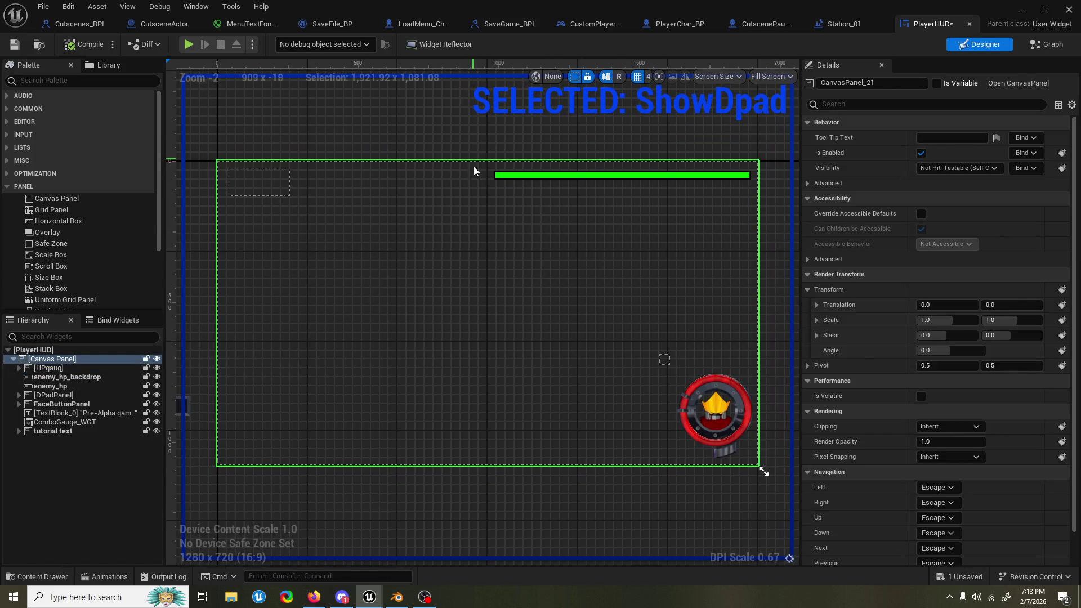
pyautogui.click(275, 178)
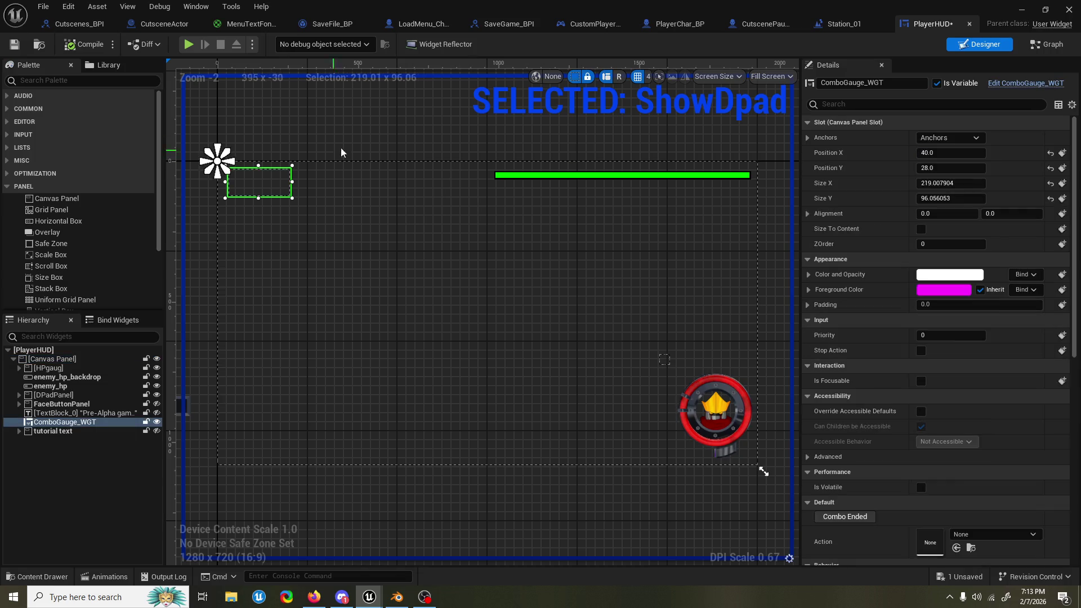
pyautogui.click(542, 154)
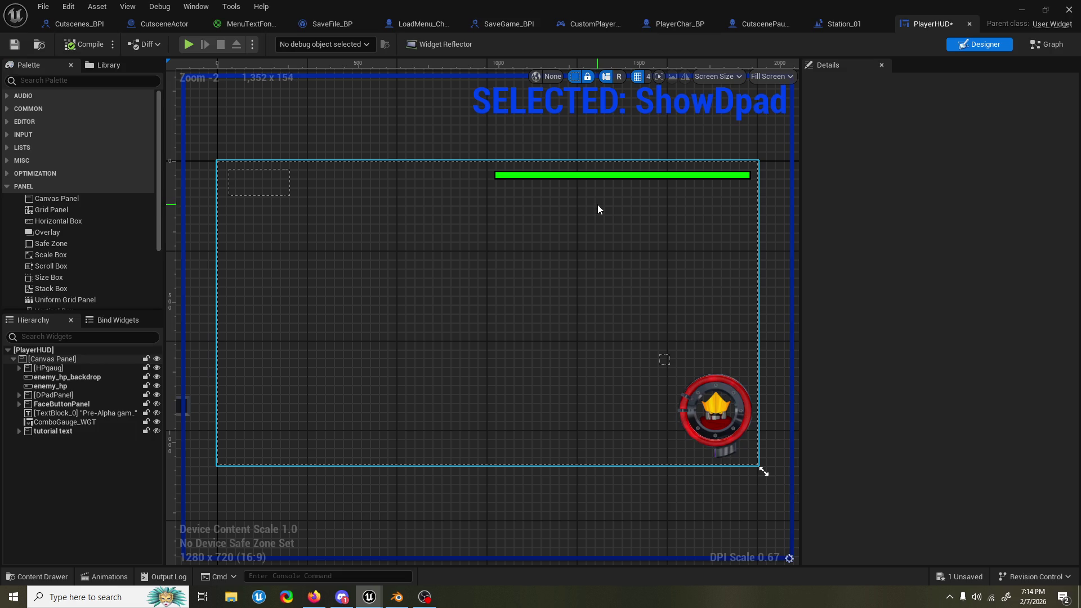
pyautogui.moveTo(624, 290)
pyautogui.mouseDown()
pyautogui.moveTo(434, 218)
pyautogui.moveTo(316, 232)
pyautogui.mouseUp()
pyautogui.scroll(2, 616, 286)
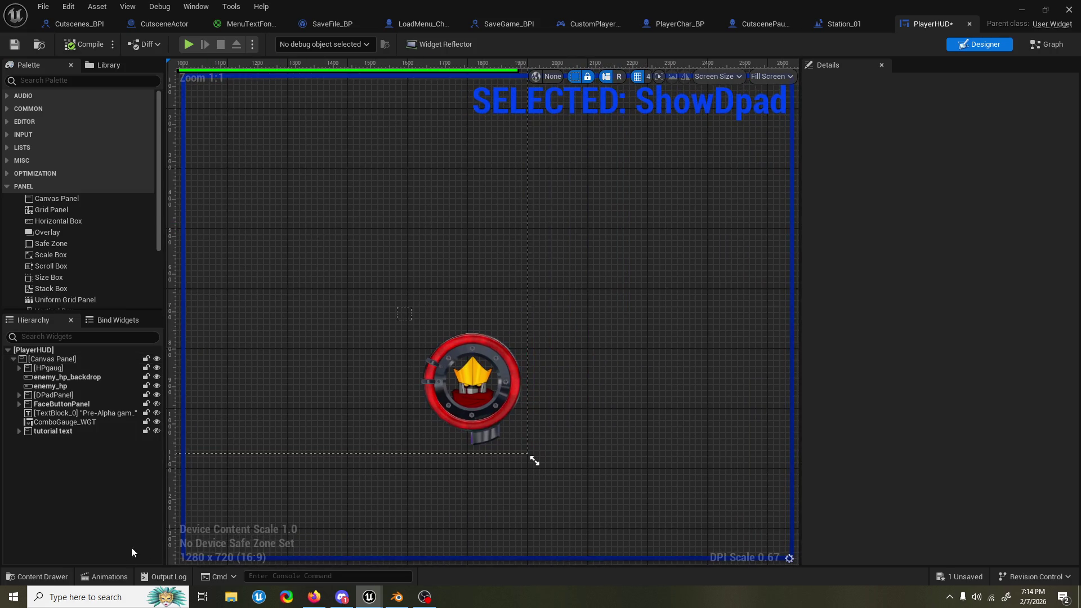
pyautogui.click(104, 577)
pyautogui.moveTo(297, 293); pyautogui.dragTo(301, 248)
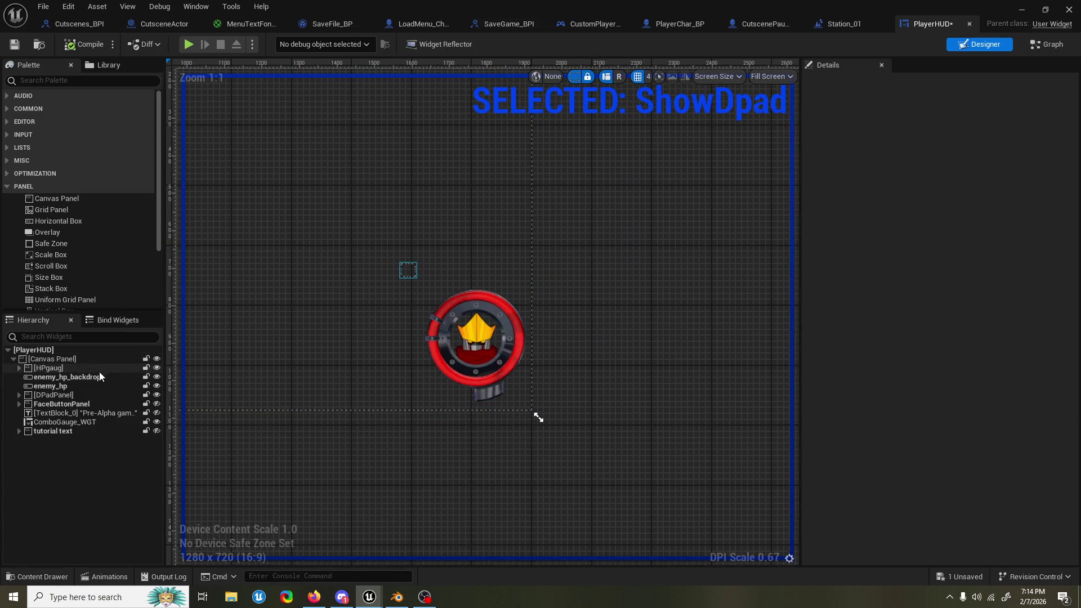
# Step: Add a new animation named ShowHP to PlayerHUD
pyautogui.click(99, 369)
pyautogui.click(104, 576)
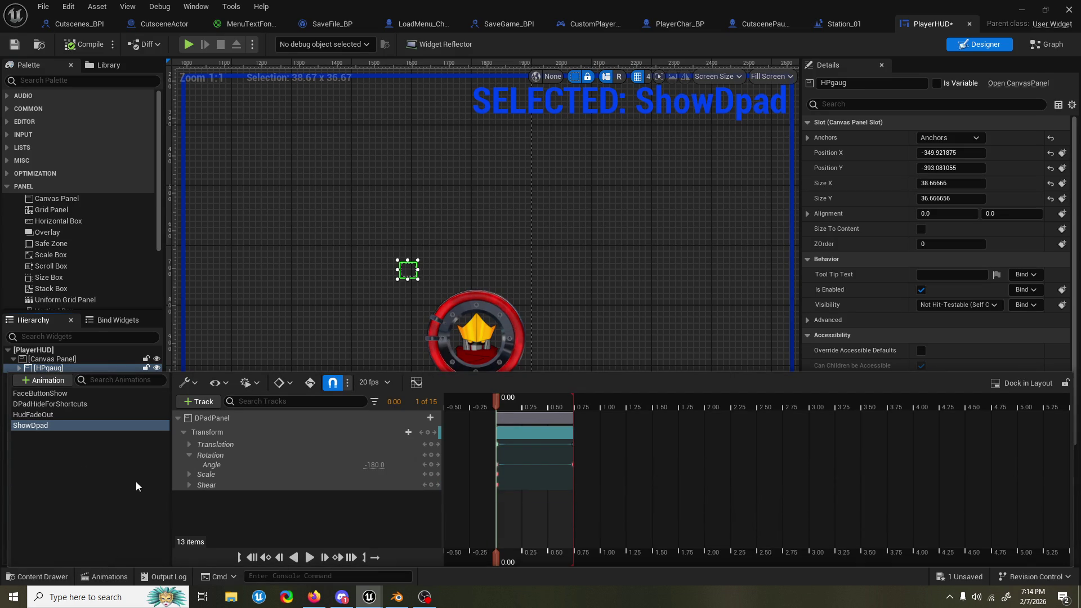
pyautogui.click(59, 382)
pyautogui.write('ShowHP')
pyautogui.press('Return')
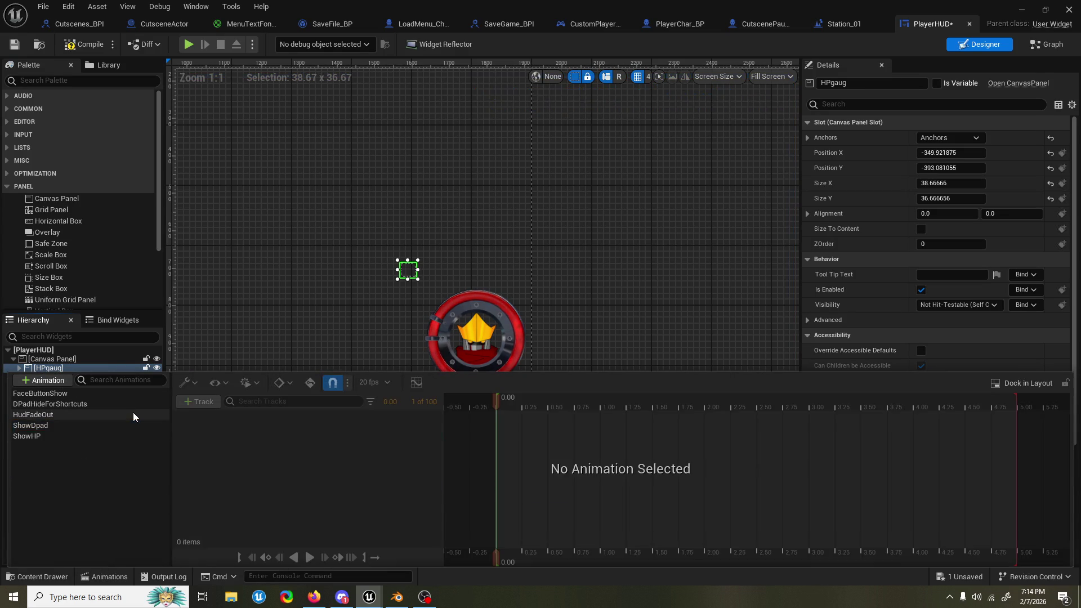
# Step: Inspect ShowDpad's Transform and Translation tracks, then view DPadHideForShortcuts and HudFadeOut
pyautogui.click(138, 426)
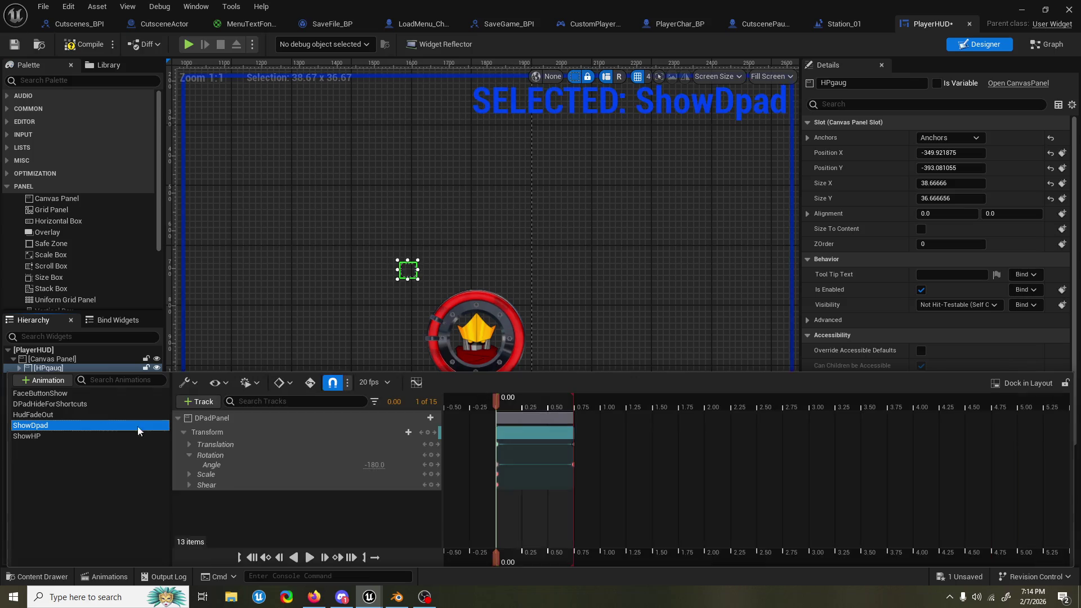
pyautogui.click(252, 417)
pyautogui.click(252, 431)
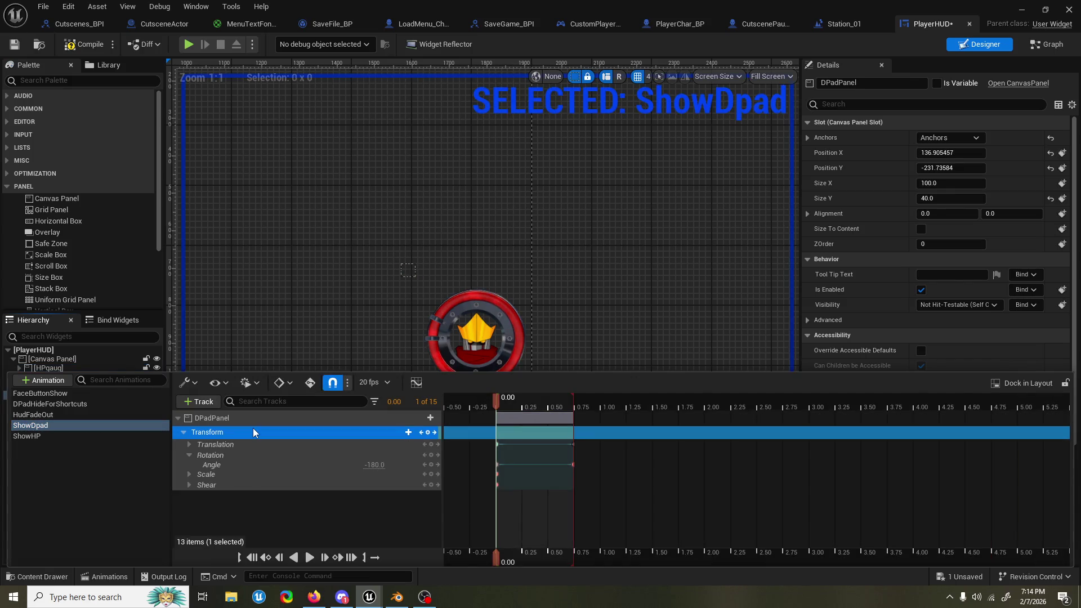
pyautogui.click(249, 444)
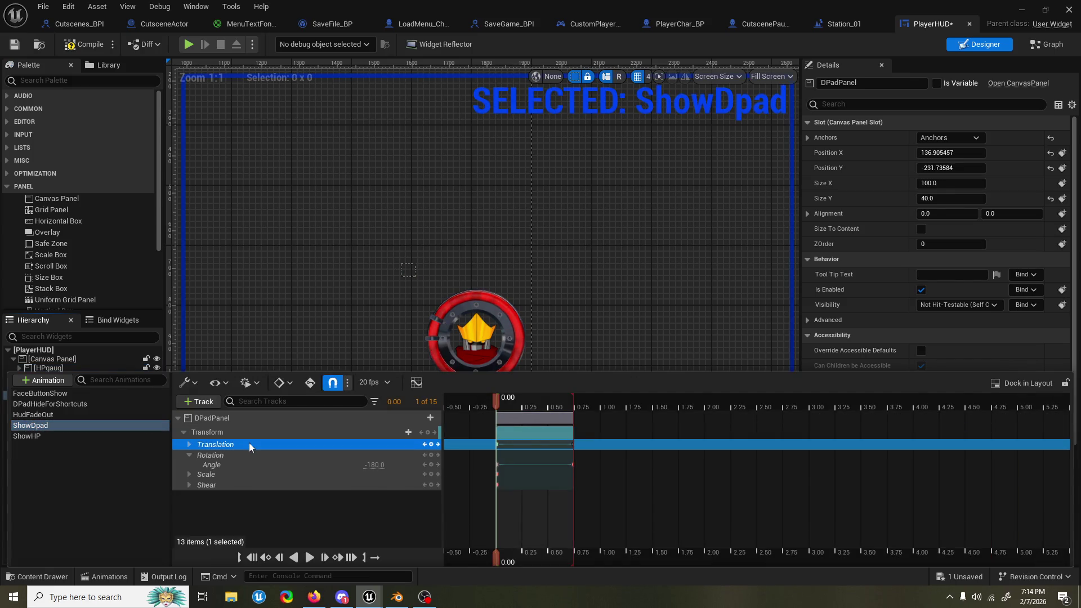
pyautogui.click(86, 405)
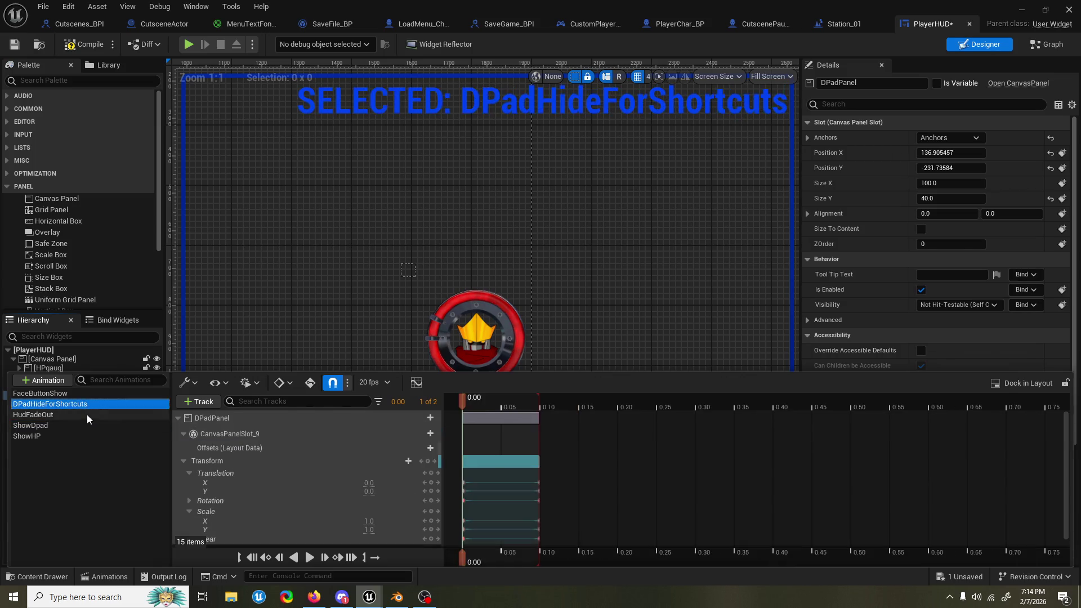
pyautogui.click(87, 416)
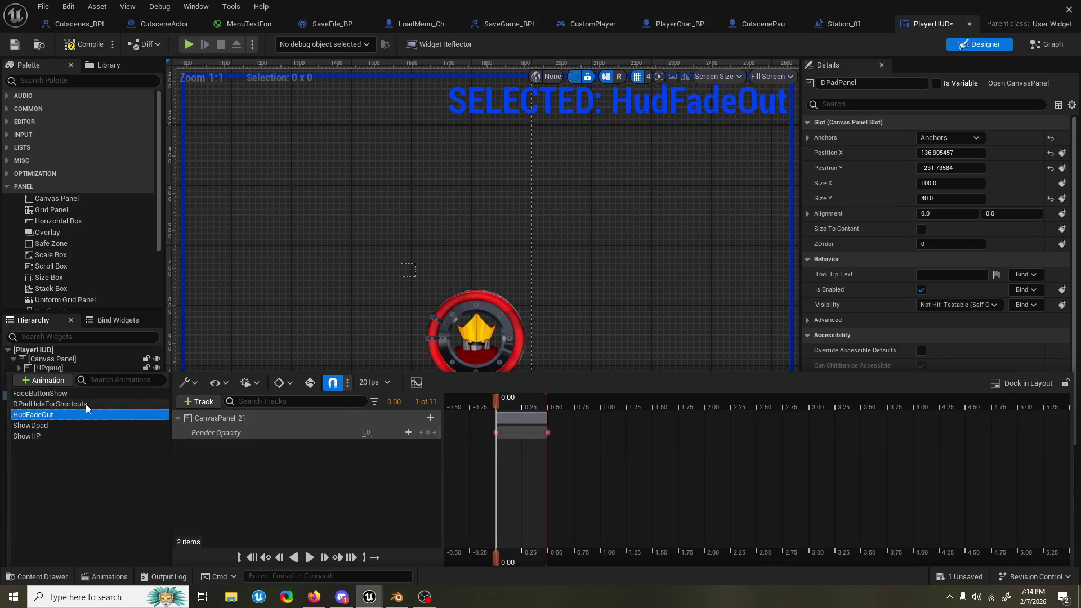
# Step: Switch back to DPadHideForShortcuts to show its DPadPanel slot and Transform tracks
pyautogui.click(87, 403)
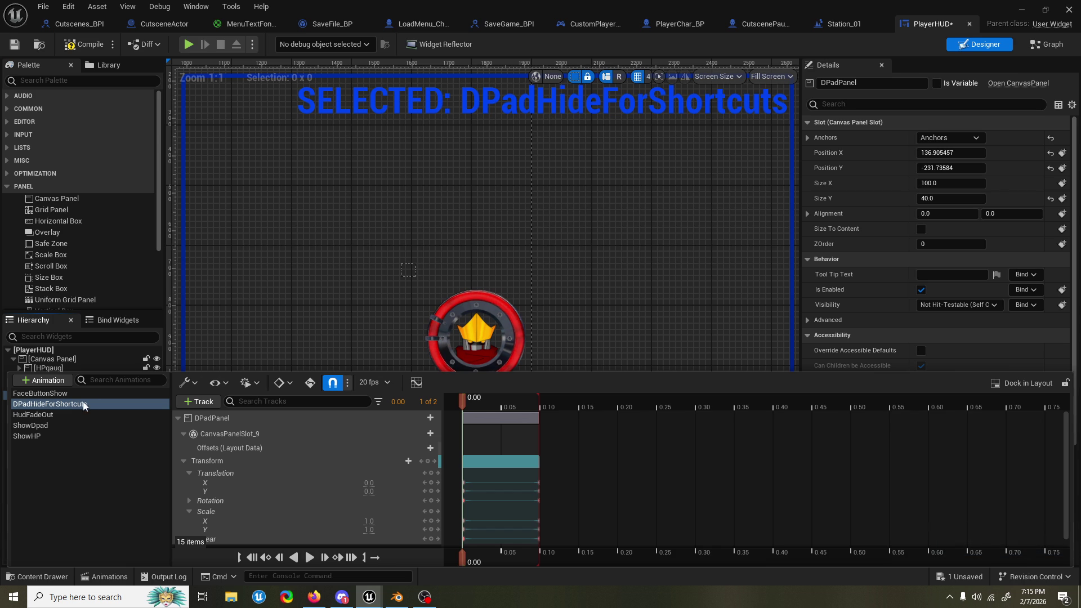
# Step: Compile PlayerHUD, then open and close the Content Drawer with Ctrl+Space
pyautogui.click(98, 49)
pyautogui.scroll(1, 556, 218)
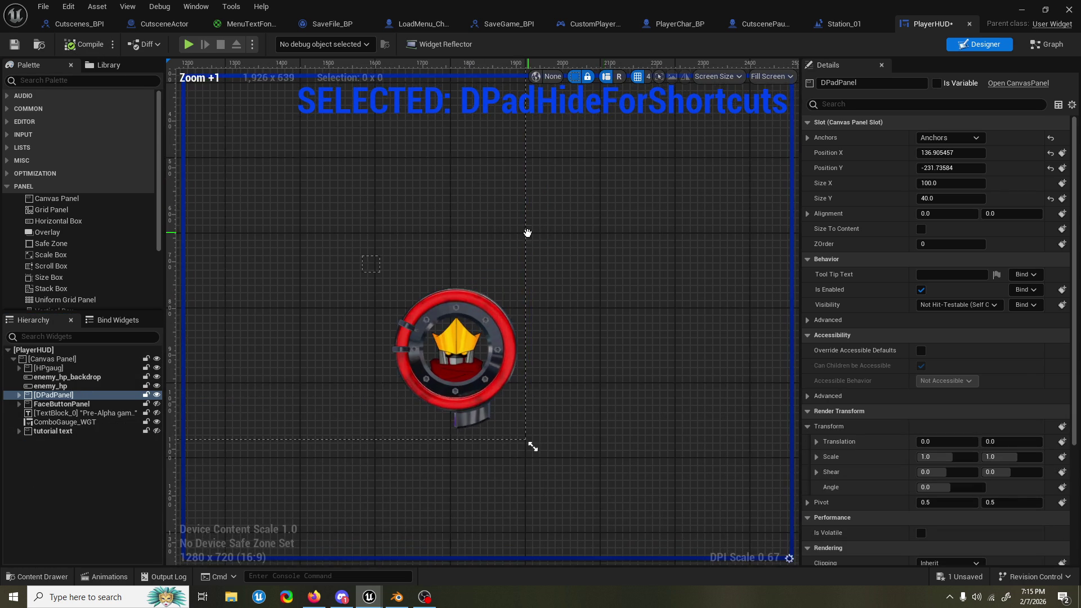
pyautogui.hotkey('ctrl', 'space')
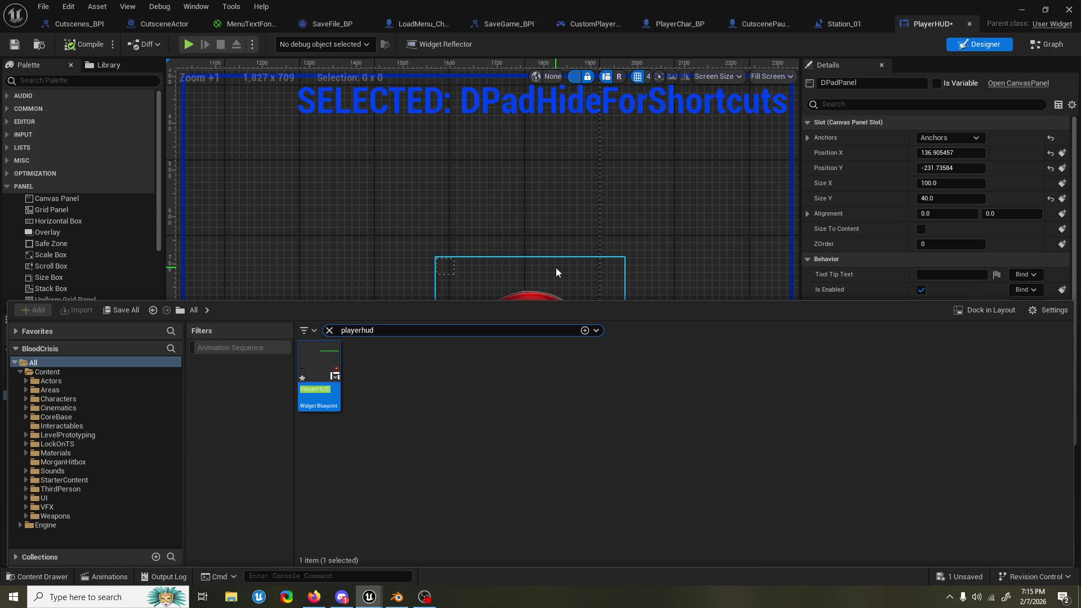
pyautogui.hotkey('ctrl', 'space')
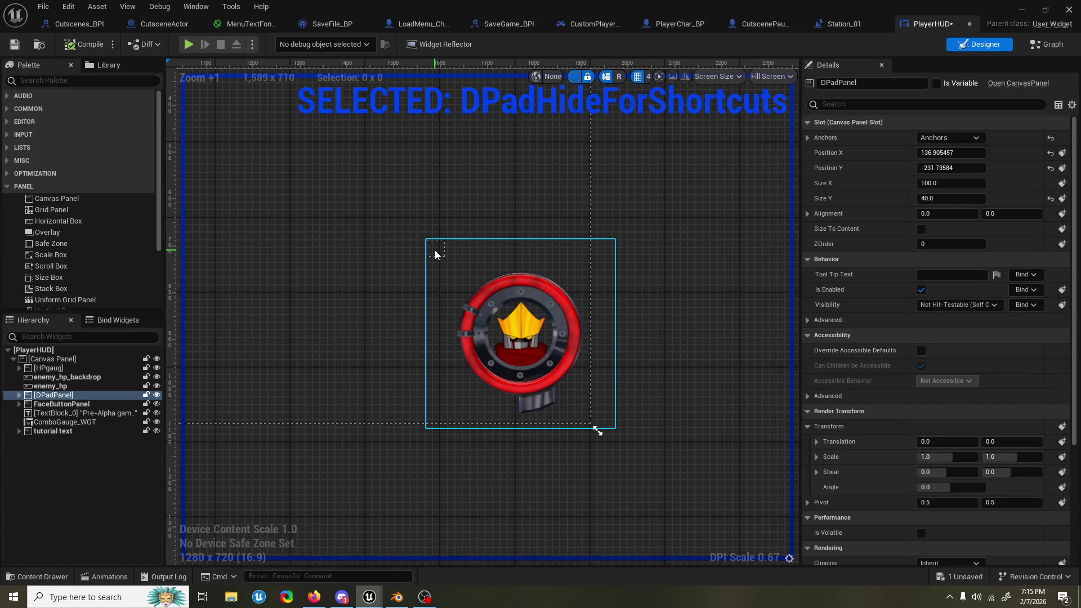
pyautogui.scroll(-1, 647, 189)
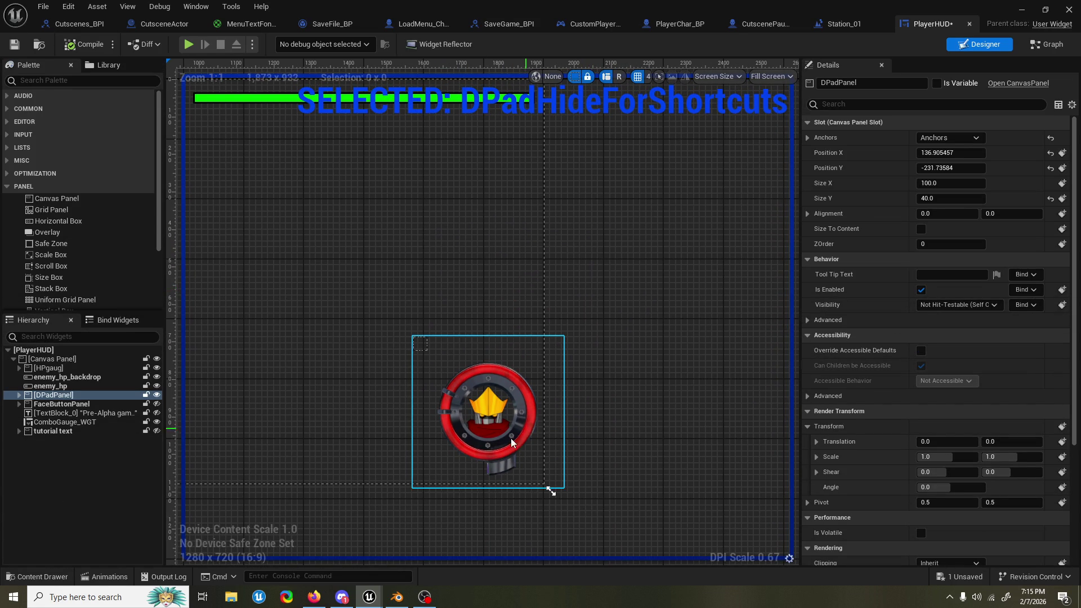
# Step: Pan the canvas to the green HP bar and reopen the Animations drawer
pyautogui.scroll(-1, 447, 454)
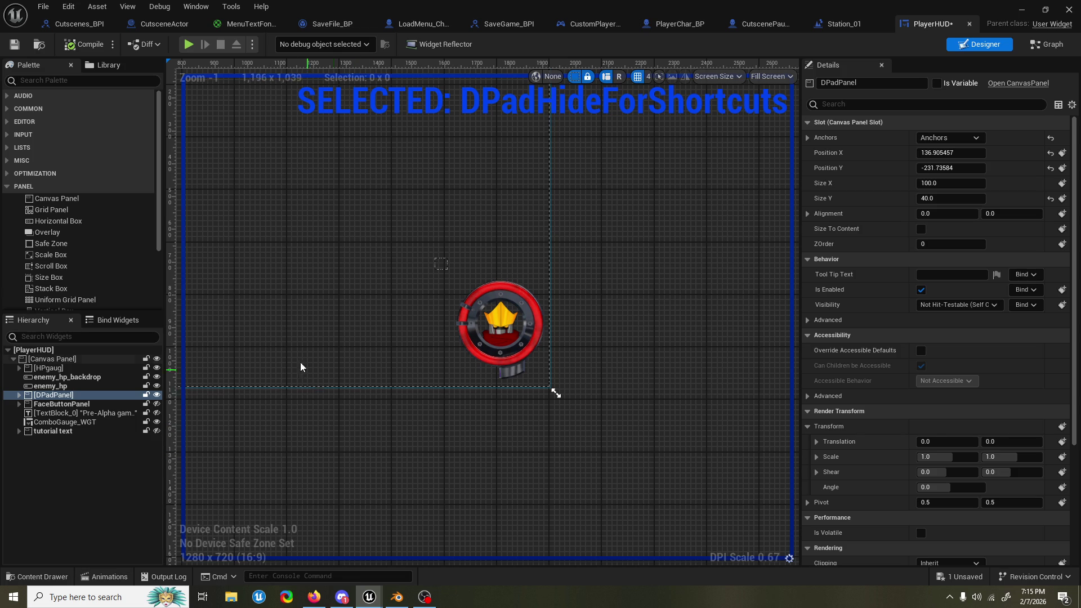
pyautogui.moveTo(549, 257); pyautogui.dragTo(498, 326)
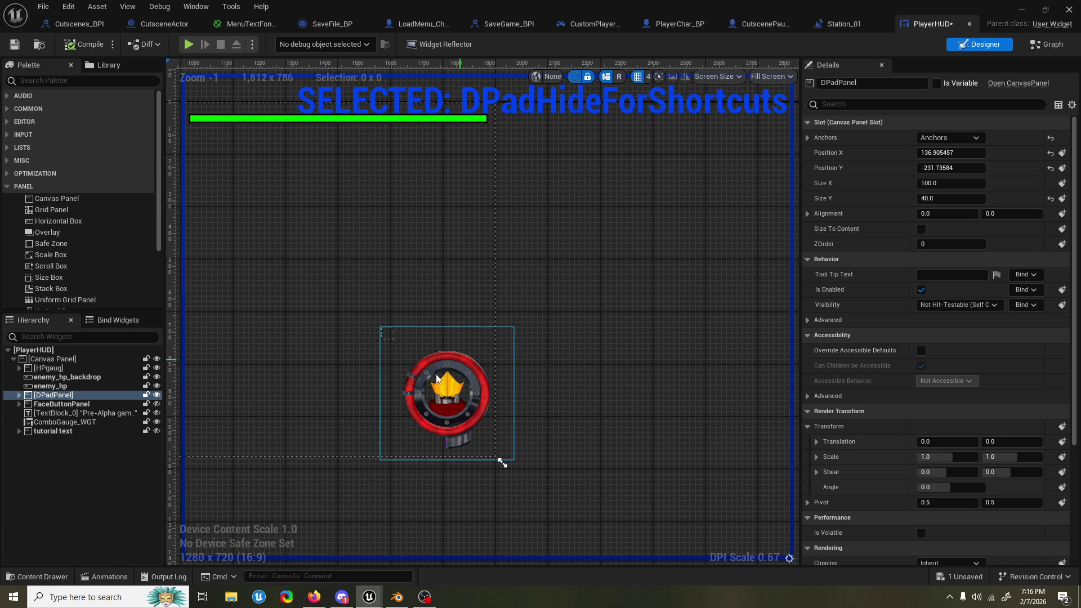
pyautogui.click(97, 581)
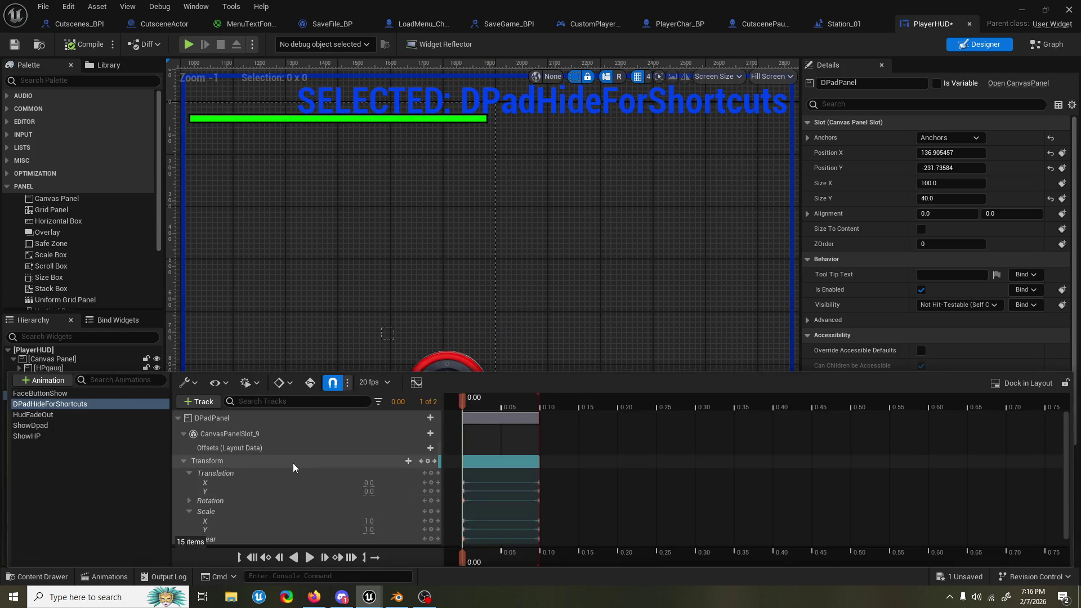
# Step: Collapse DPadHideForShortcuts' CanvasPanelSlot_9 and Transform tracks, selecting its Transform track
pyautogui.click(114, 582)
pyautogui.click(115, 582)
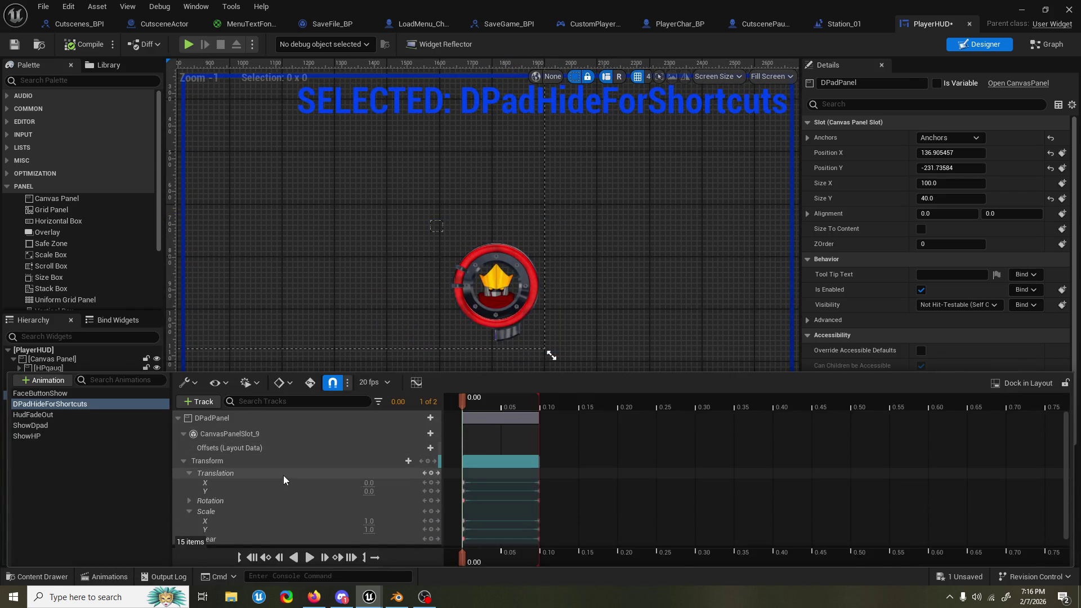
pyautogui.click(178, 432)
pyautogui.click(182, 435)
pyautogui.click(183, 448)
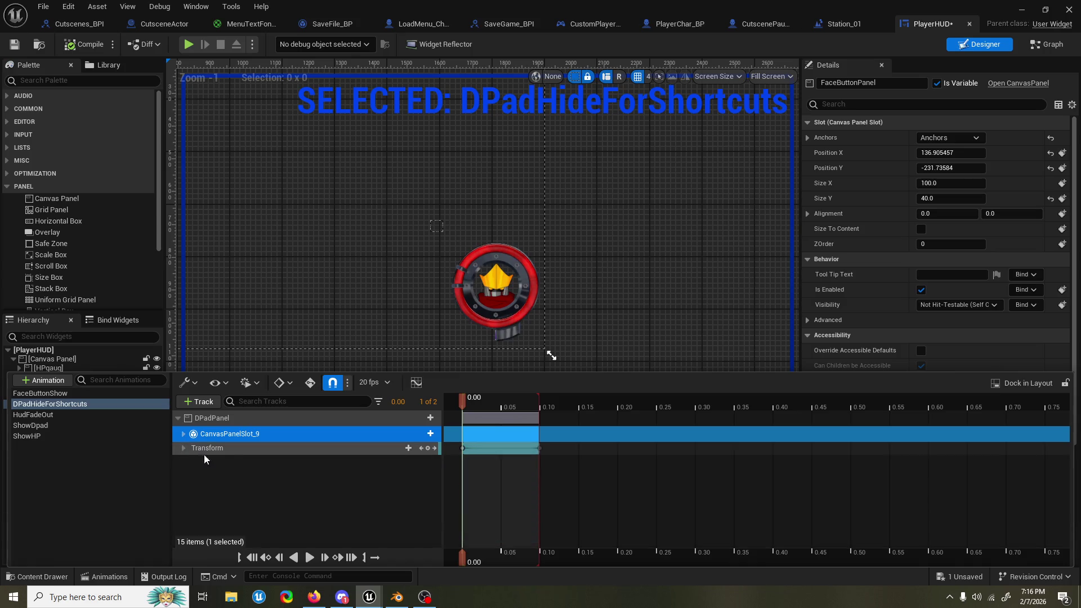
pyautogui.click(228, 451)
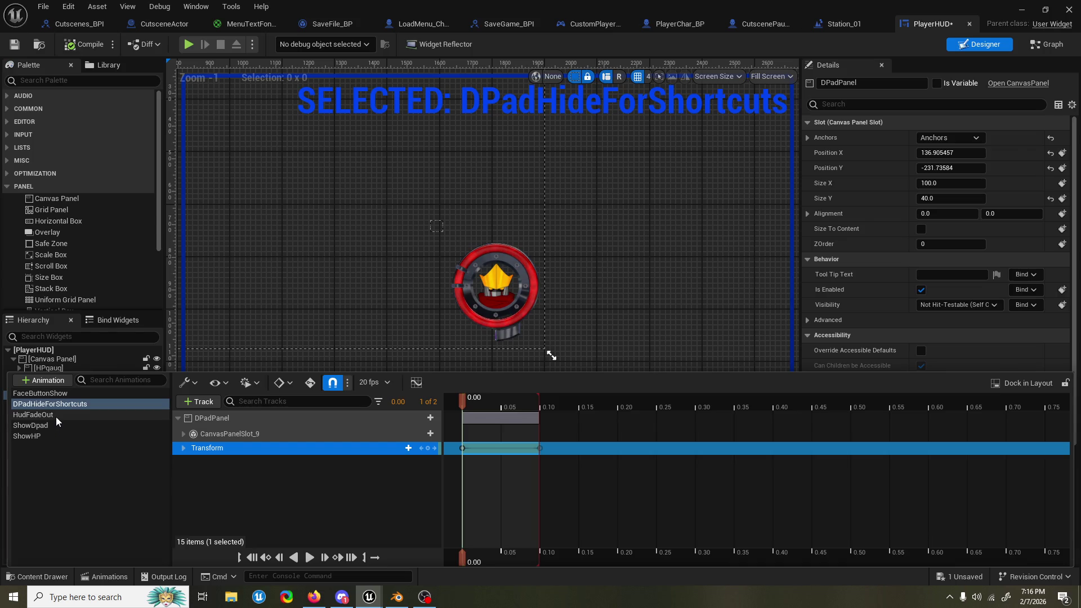
# Step: Select ShowDpad's Transform track for reuse, then open ShowHP's add-track list
pyautogui.click(50, 433)
pyautogui.click(250, 434)
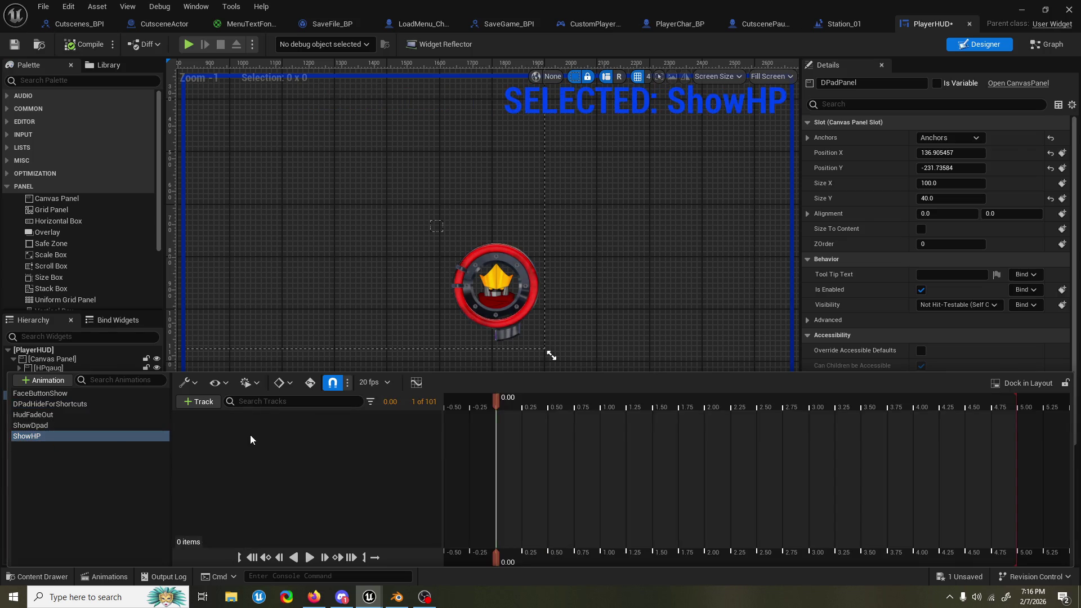
pyautogui.click(107, 427)
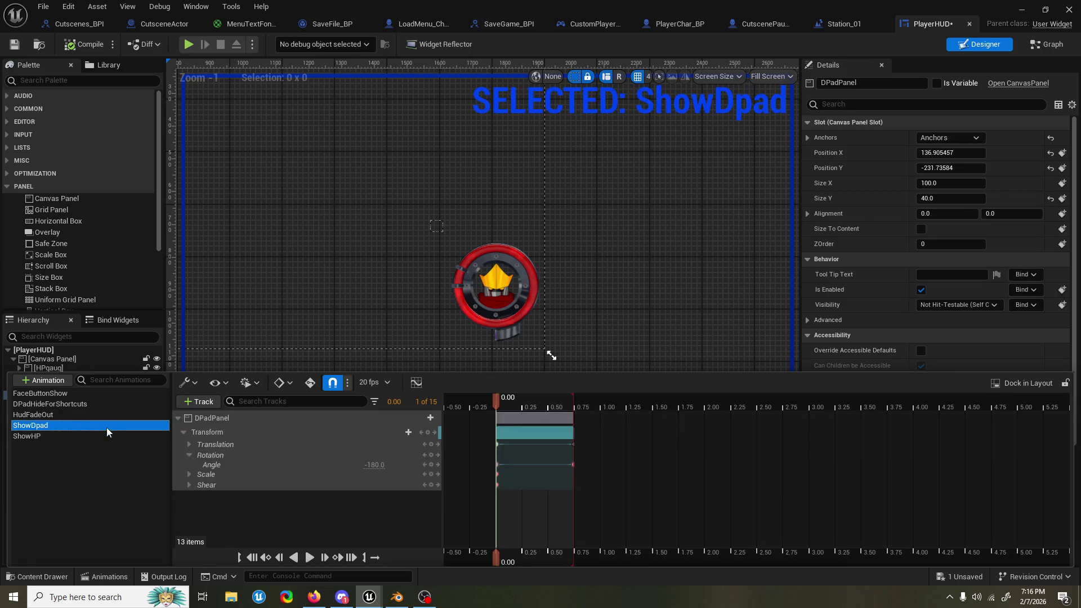
pyautogui.click(251, 432)
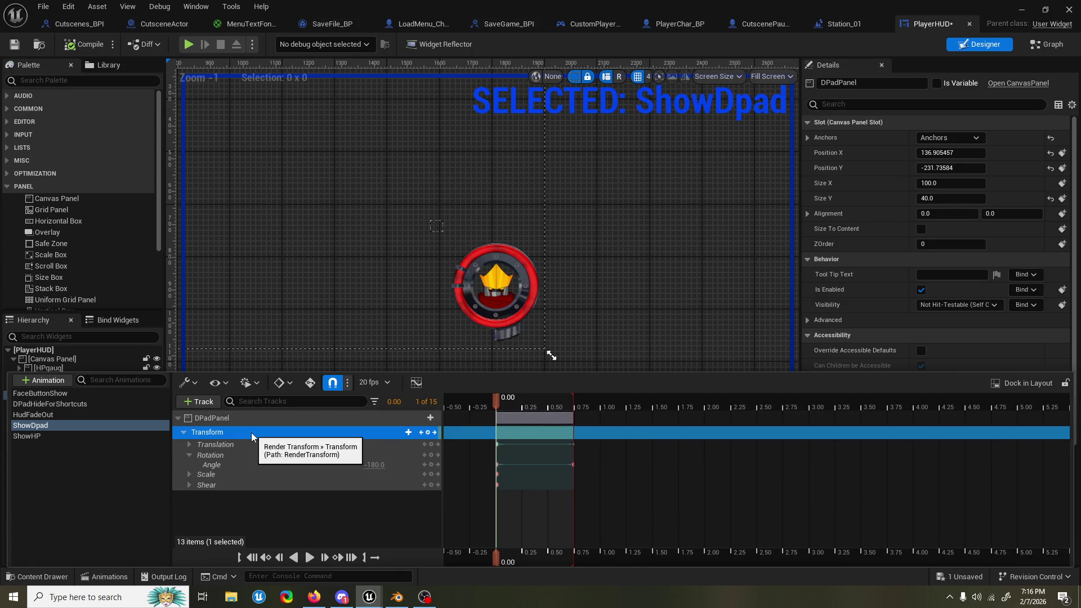
pyautogui.click(77, 437)
pyautogui.click(199, 401)
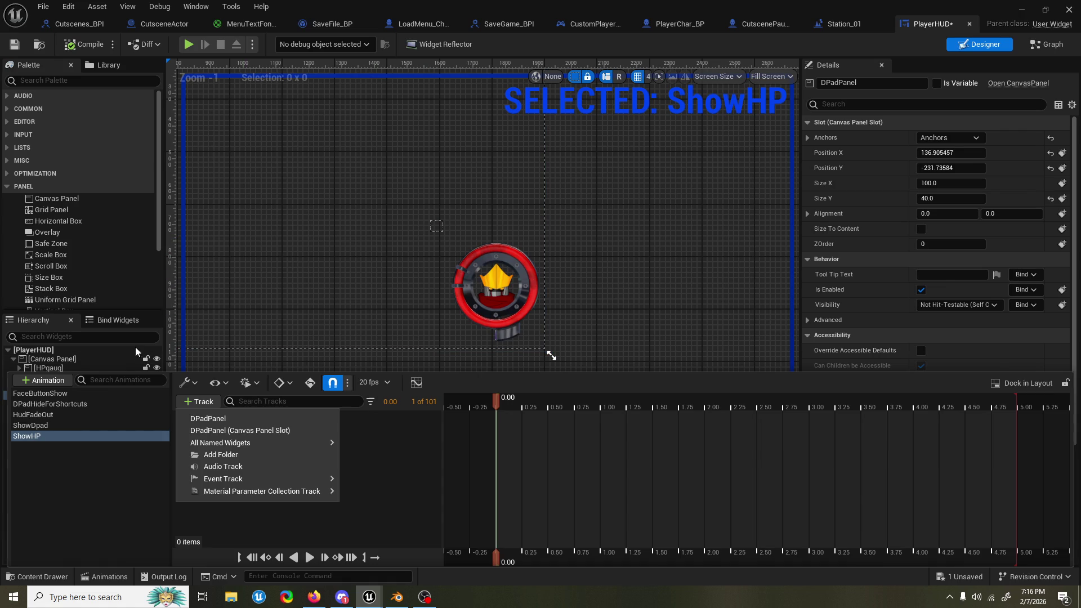
# Step: Add an HPgaug track to the ShowHP animation
pyautogui.click(80, 366)
pyautogui.click(107, 367)
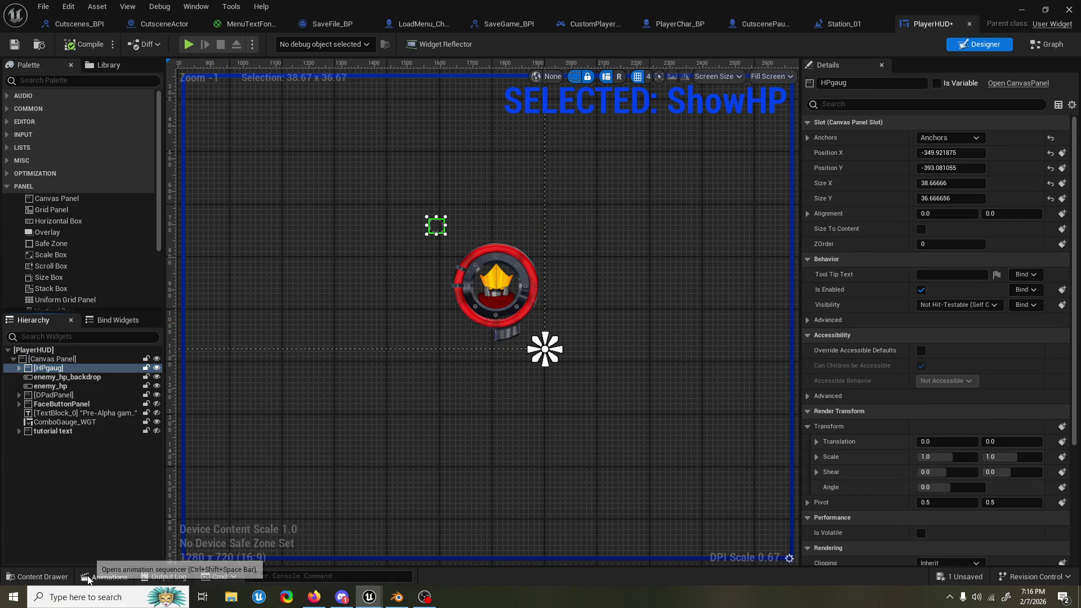
pyautogui.click(104, 577)
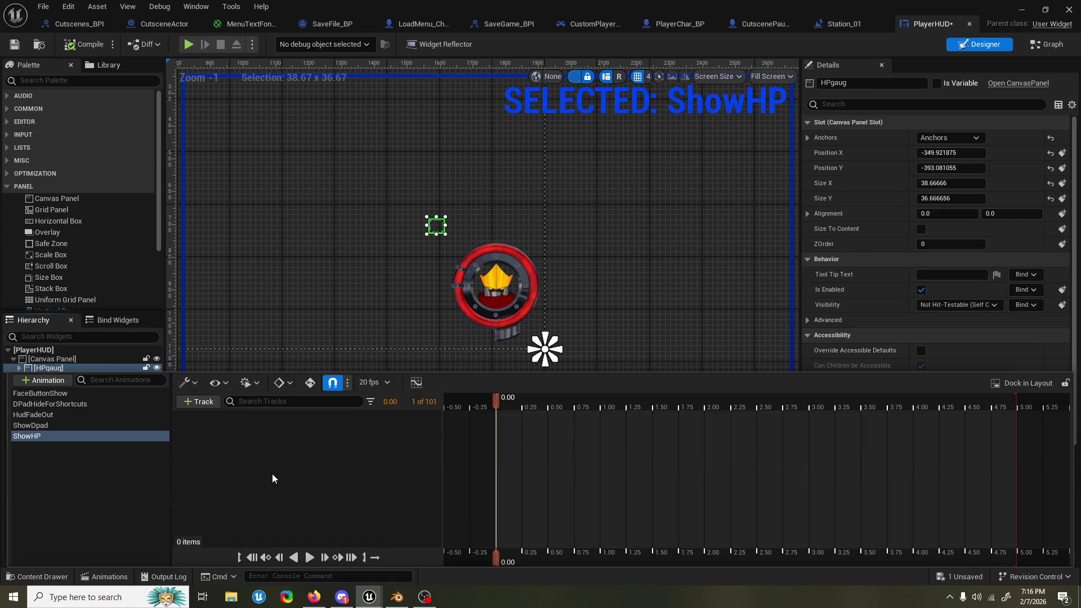
pyautogui.click(219, 404)
pyautogui.click(221, 417)
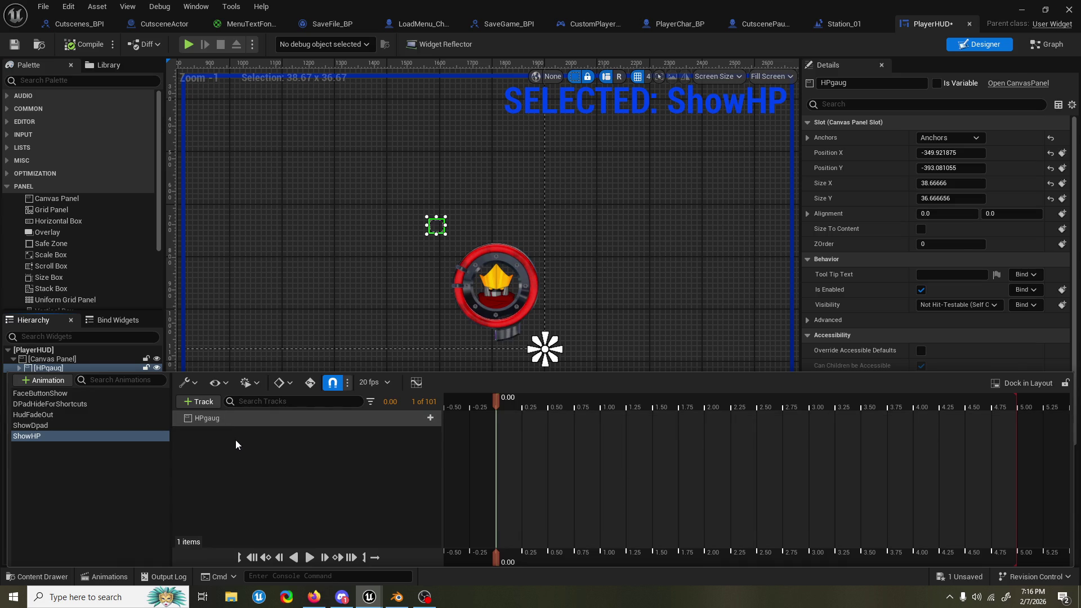
# Step: Paste the copied Transform track onto HPgaug and expand its Translation, Rotation, Scale and Shear channels
pyautogui.hotkey('ctrl', 'v')
pyautogui.click(235, 420)
pyautogui.hotkey('ctrl', 'v')
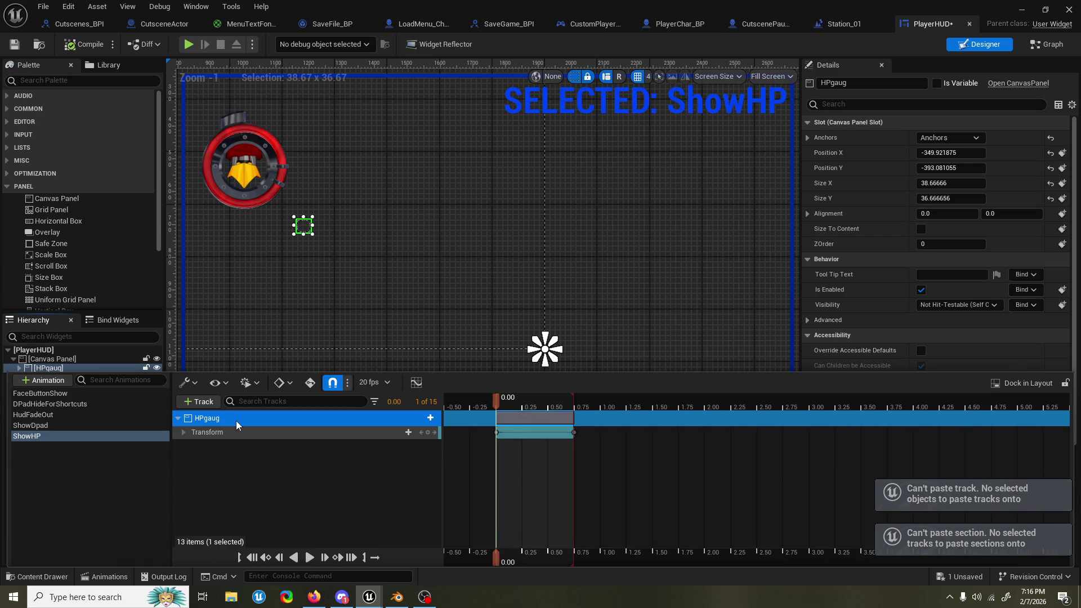
pyautogui.click(238, 437)
pyautogui.moveTo(499, 404)
pyautogui.mouseDown()
pyautogui.moveTo(574, 402)
pyautogui.moveTo(490, 410)
pyautogui.mouseUp()
pyautogui.click(183, 432)
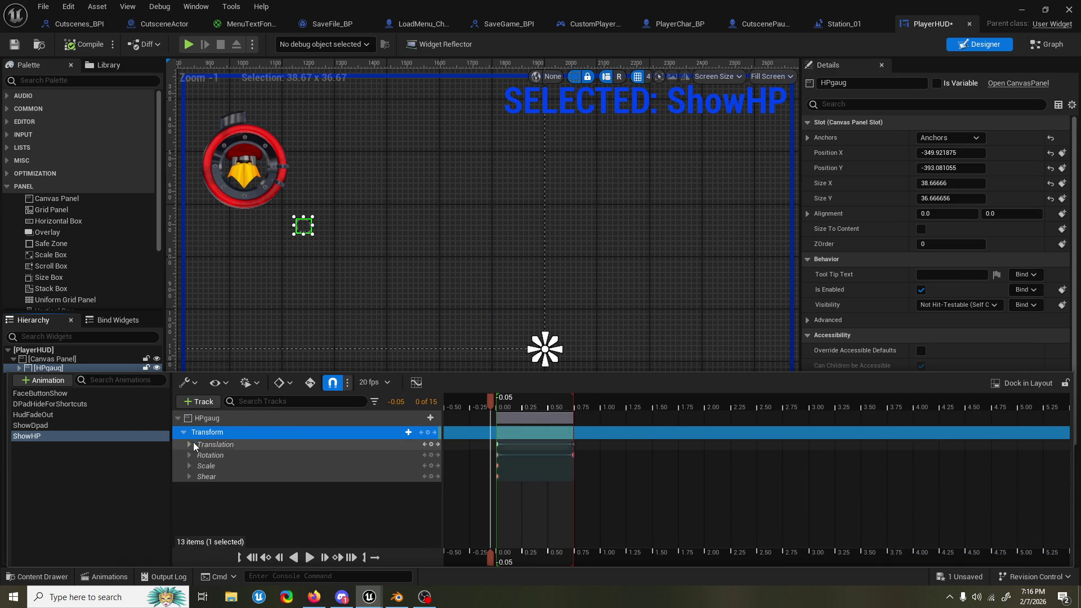
# Step: Set HPgaug's Translation X at time 0 to 405 and scrub to preview the slide-in
pyautogui.click(189, 456)
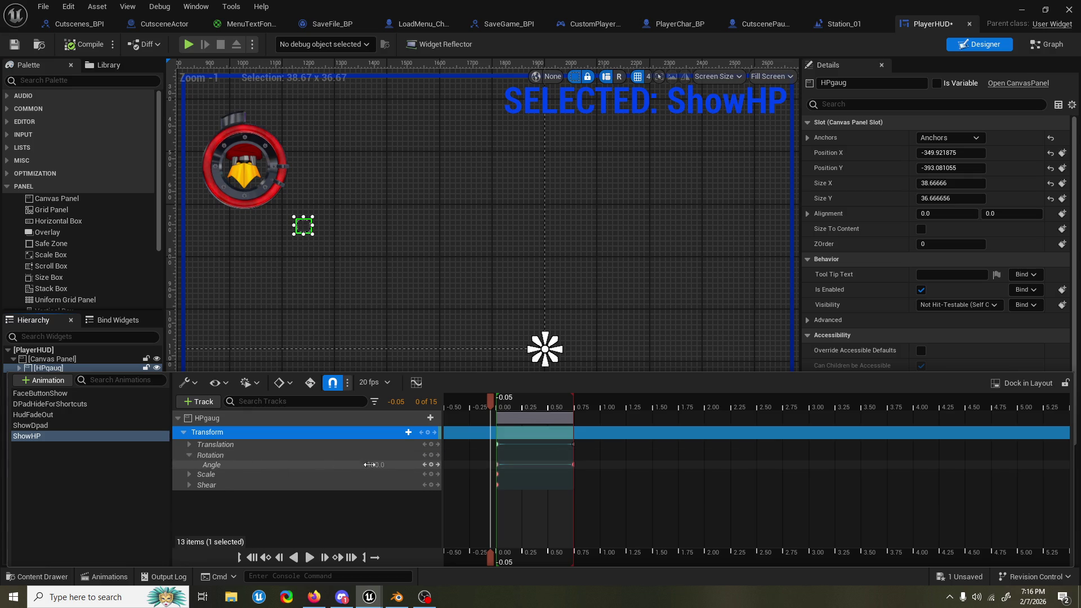
pyautogui.press('Right')
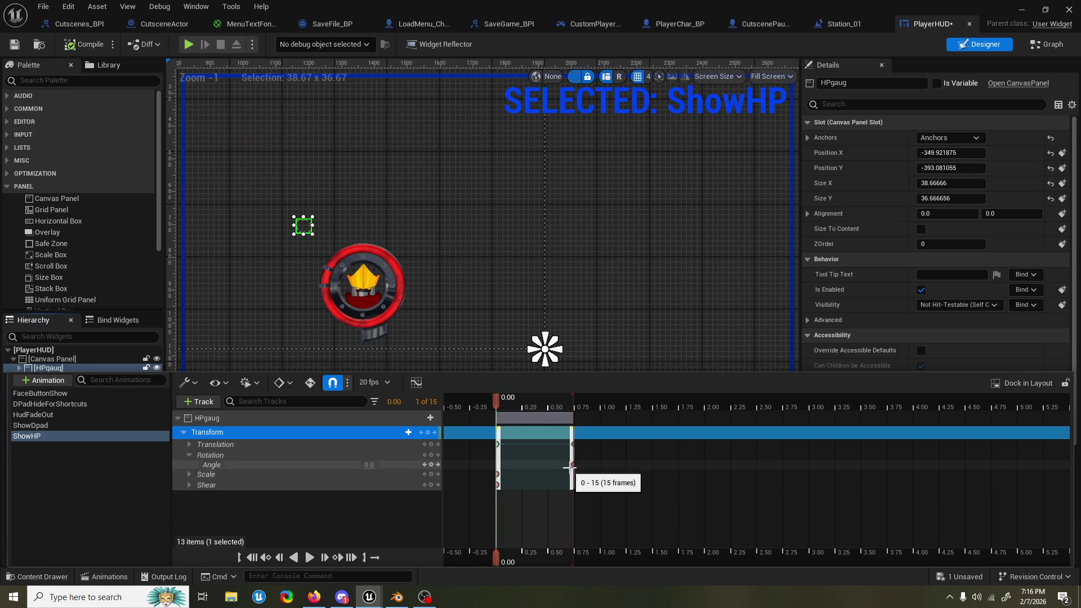
pyautogui.moveTo(572, 405); pyautogui.dragTo(499, 409)
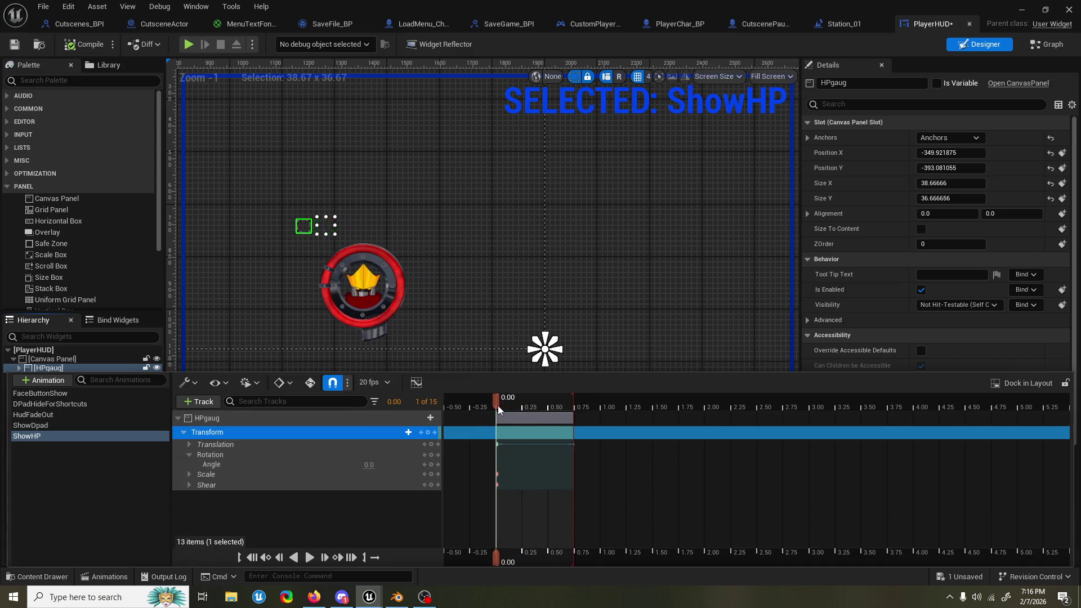
pyautogui.click(189, 445)
pyautogui.click(377, 455)
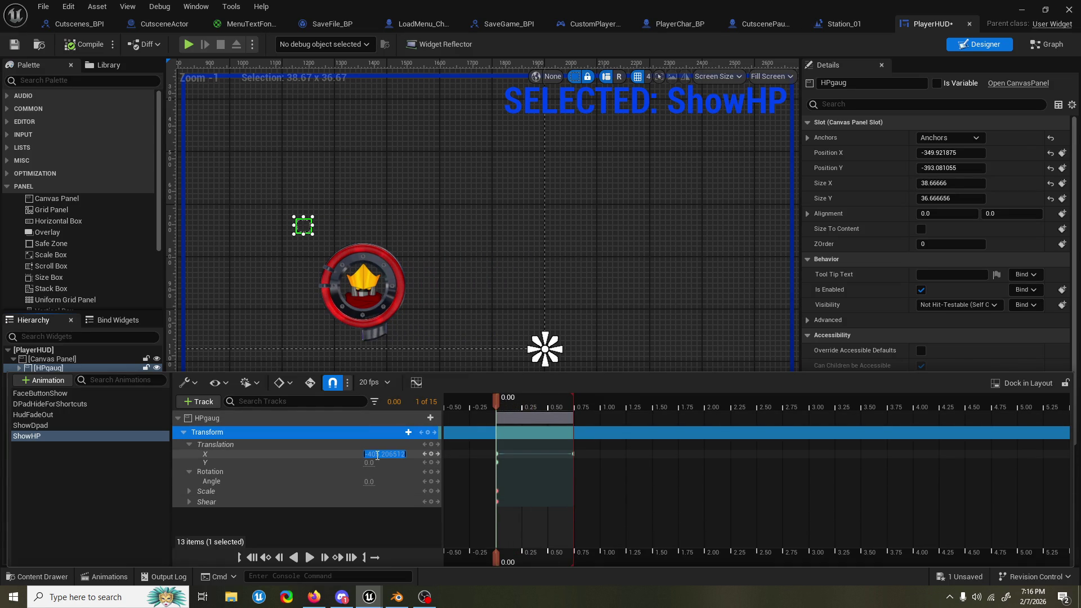
pyautogui.write('405')
pyautogui.press('Return')
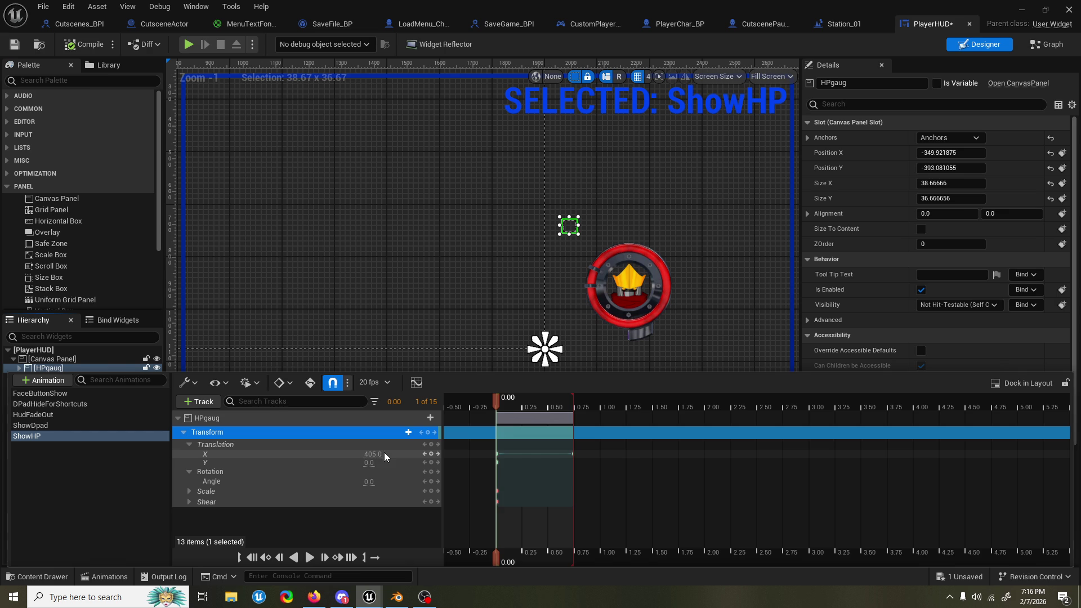
pyautogui.moveTo(502, 401)
pyautogui.mouseDown()
pyautogui.moveTo(547, 401)
pyautogui.moveTo(496, 404)
pyautogui.mouseUp()
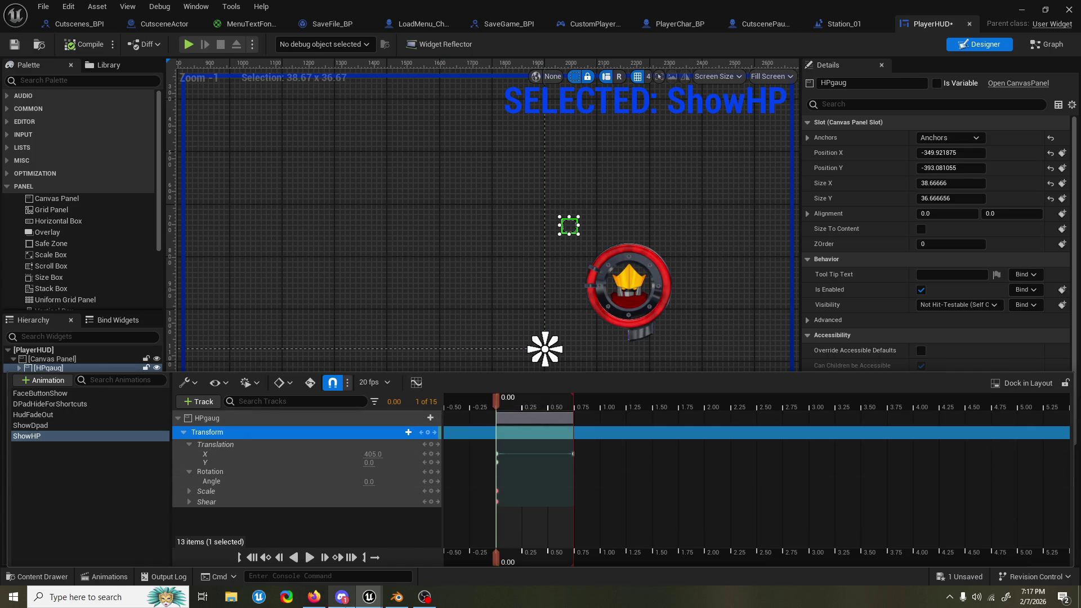
# Step: Bend the HPgaug Translation start key's tangent so the curve eases from 405 down to 0
pyautogui.moveTo(363, 600)
pyautogui.click(458, 542)
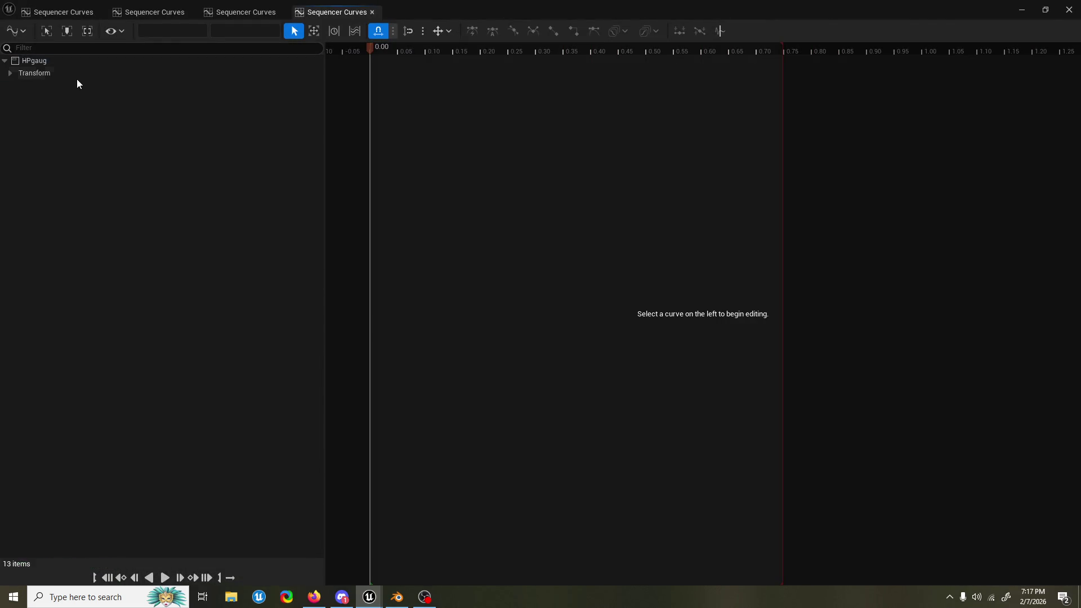
pyautogui.click(77, 79)
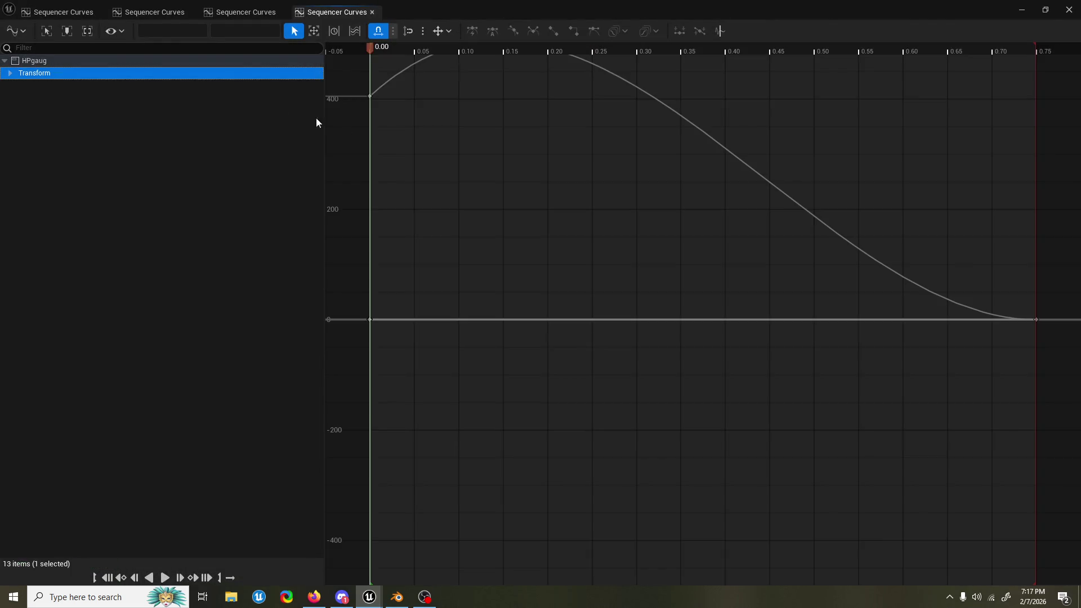
pyautogui.click(360, 241)
pyautogui.moveTo(381, 218)
pyautogui.mouseDown()
pyautogui.moveTo(413, 272)
pyautogui.moveTo(410, 289)
pyautogui.mouseUp()
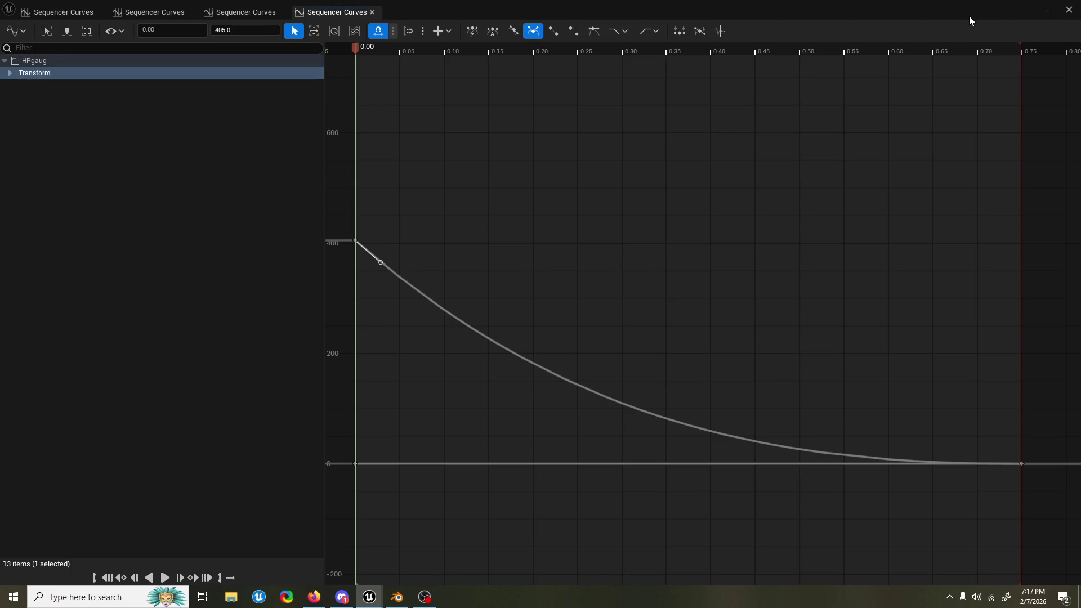
# Step: Close the Sequencer Curves window and save the PlayerHUD widget blueprint
pyautogui.click(1022, 10)
pyautogui.hotkey('ctrl', 's')
pyautogui.scroll(-2, 507, 253)
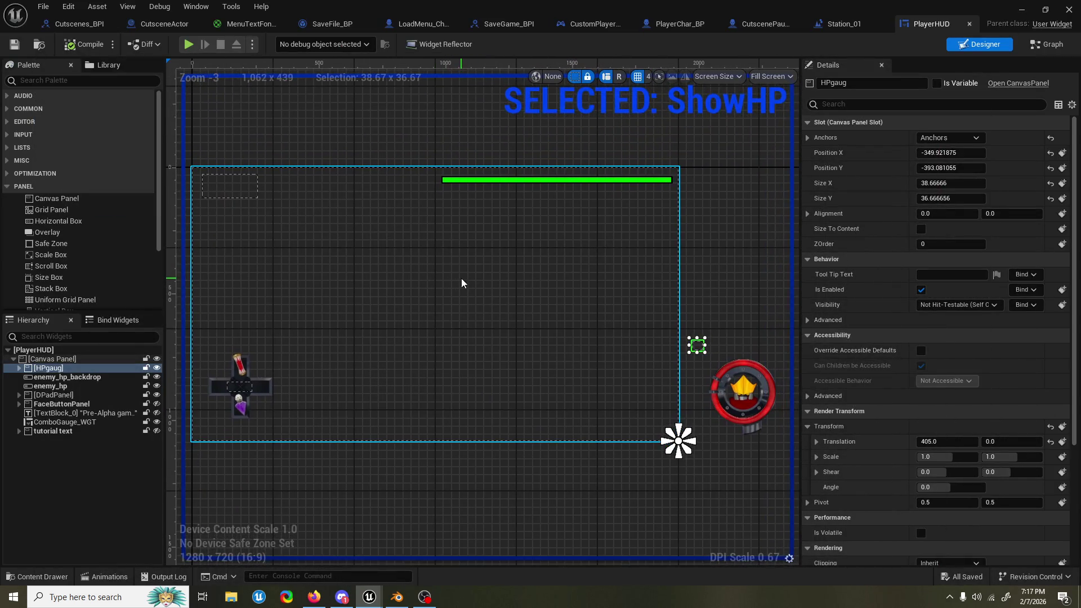
pyautogui.moveTo(462, 278); pyautogui.dragTo(486, 269)
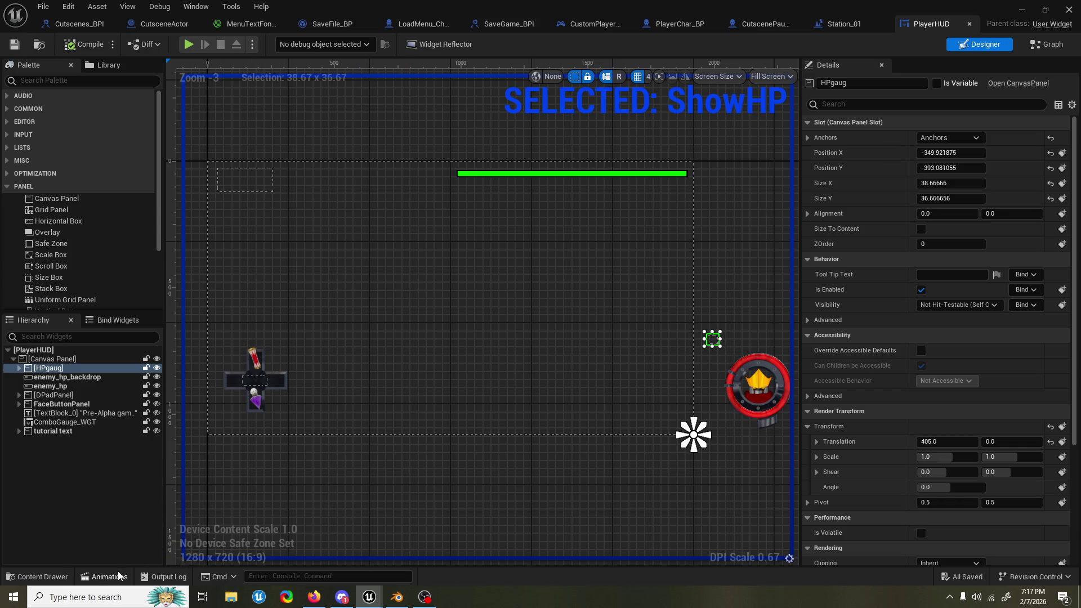
pyautogui.click(119, 576)
pyautogui.click(110, 577)
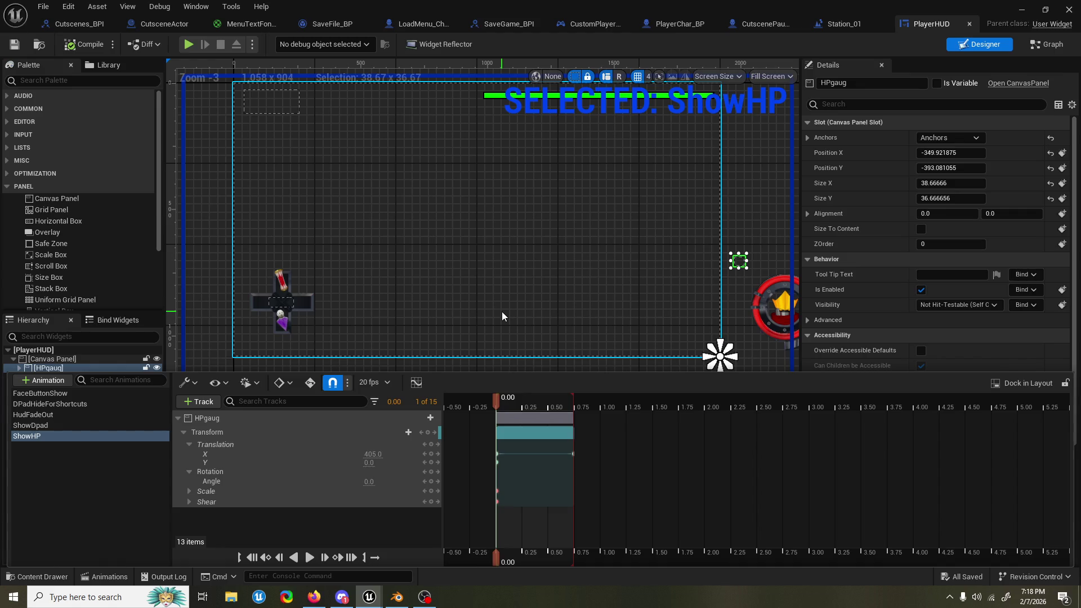
pyautogui.click(502, 312)
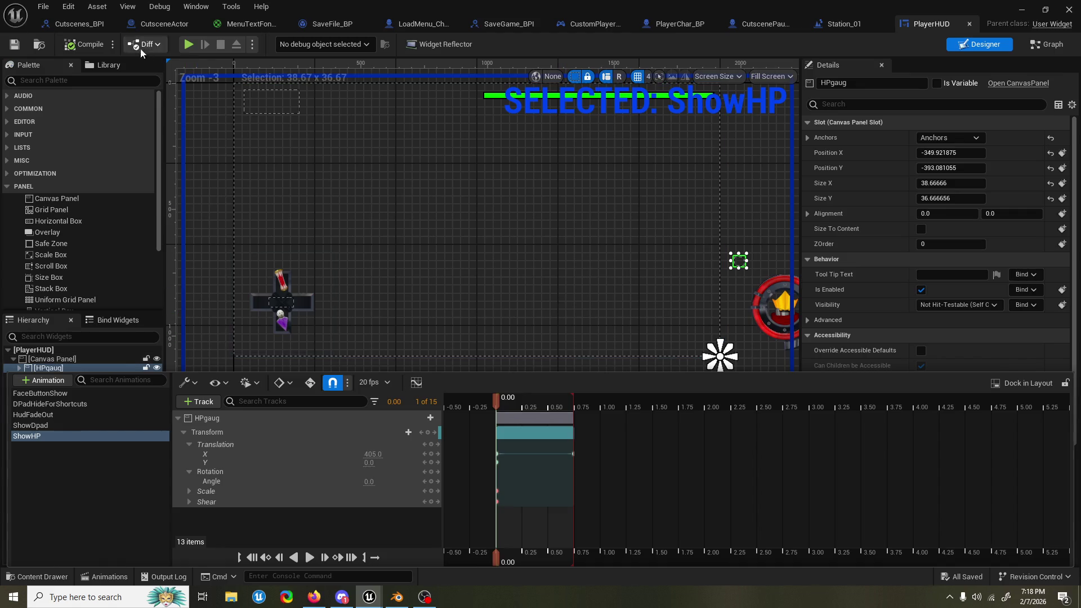
pyautogui.click(97, 45)
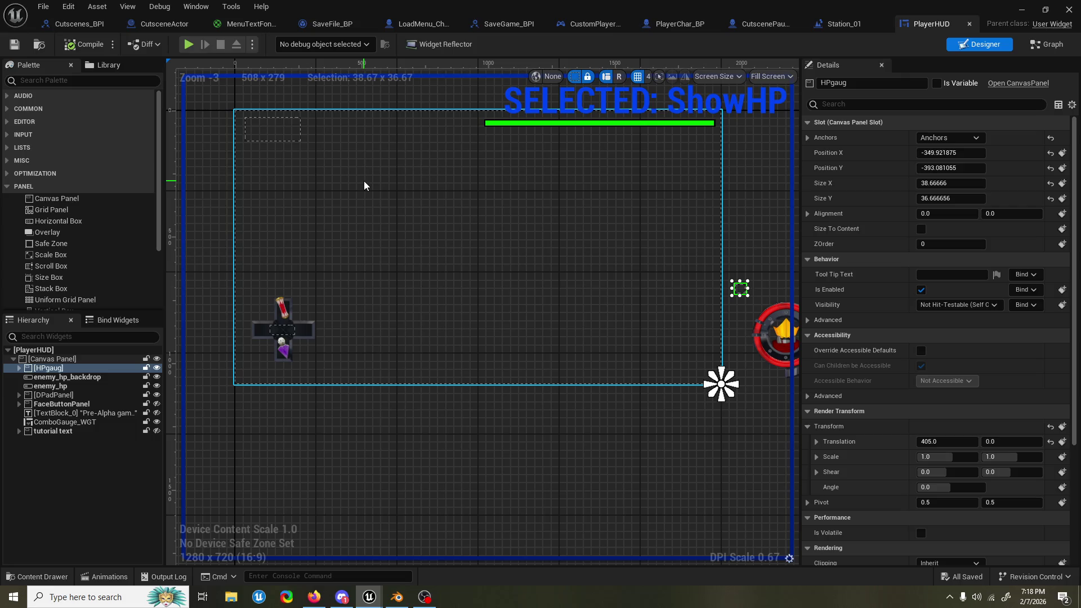
pyautogui.moveTo(364, 181)
pyautogui.mouseDown()
pyautogui.moveTo(400, 221)
pyautogui.moveTo(372, 236)
pyautogui.mouseUp()
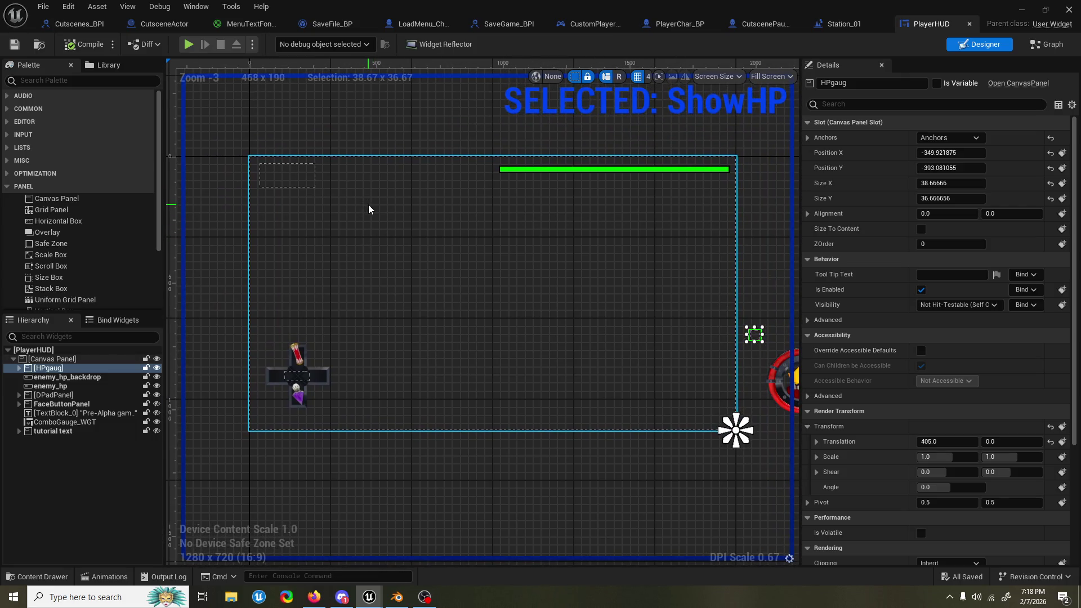
pyautogui.moveTo(410, 118)
pyautogui.mouseDown()
pyautogui.moveTo(388, 132)
pyautogui.moveTo(401, 151)
pyautogui.moveTo(378, 154)
pyautogui.mouseUp()
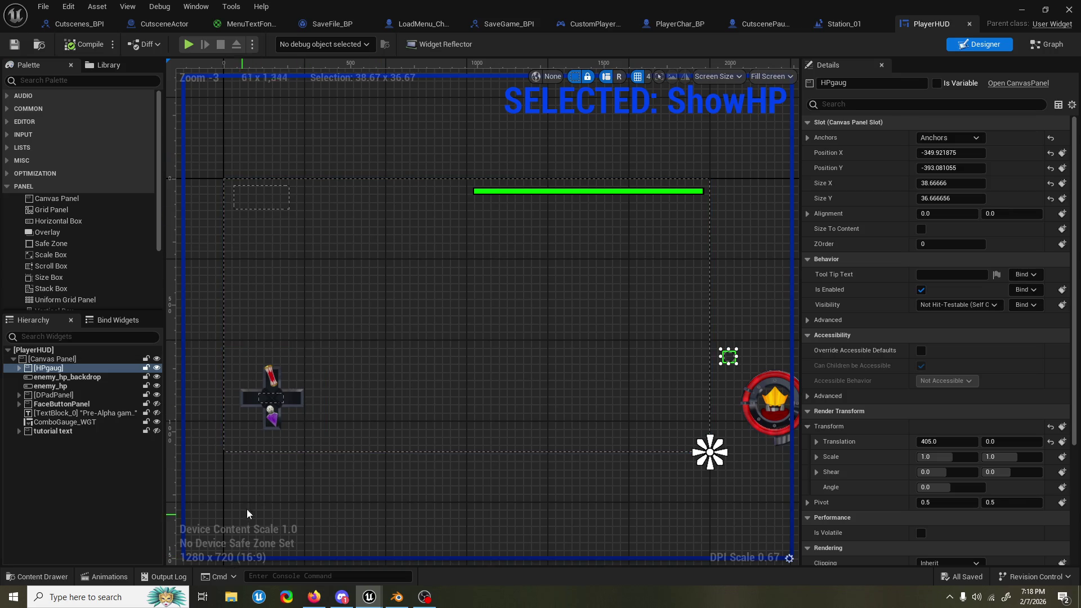
pyautogui.moveTo(275, 500); pyautogui.dragTo(286, 492)
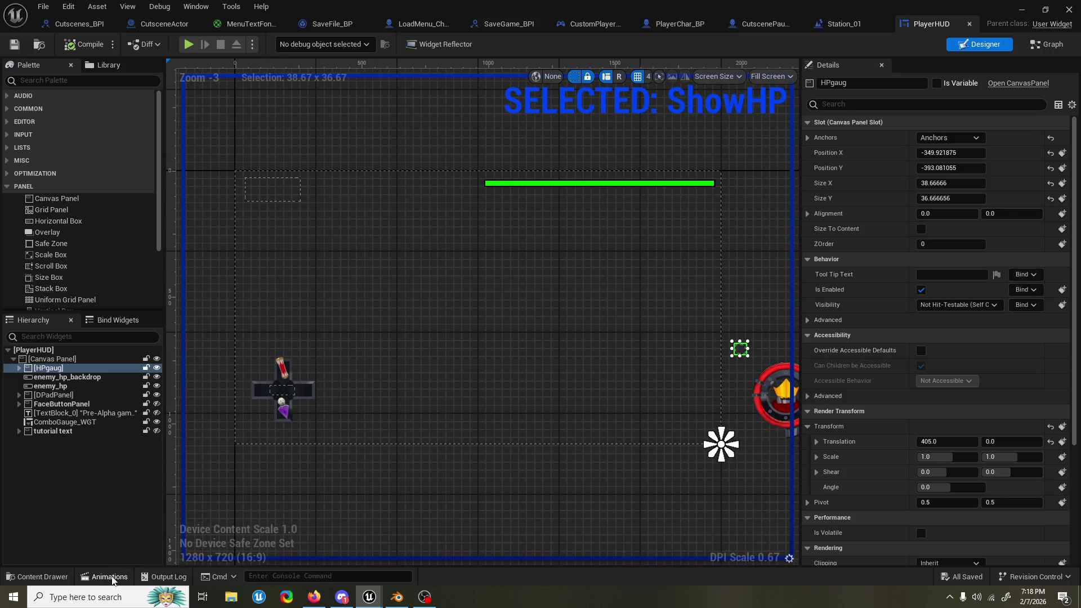
pyautogui.click(110, 577)
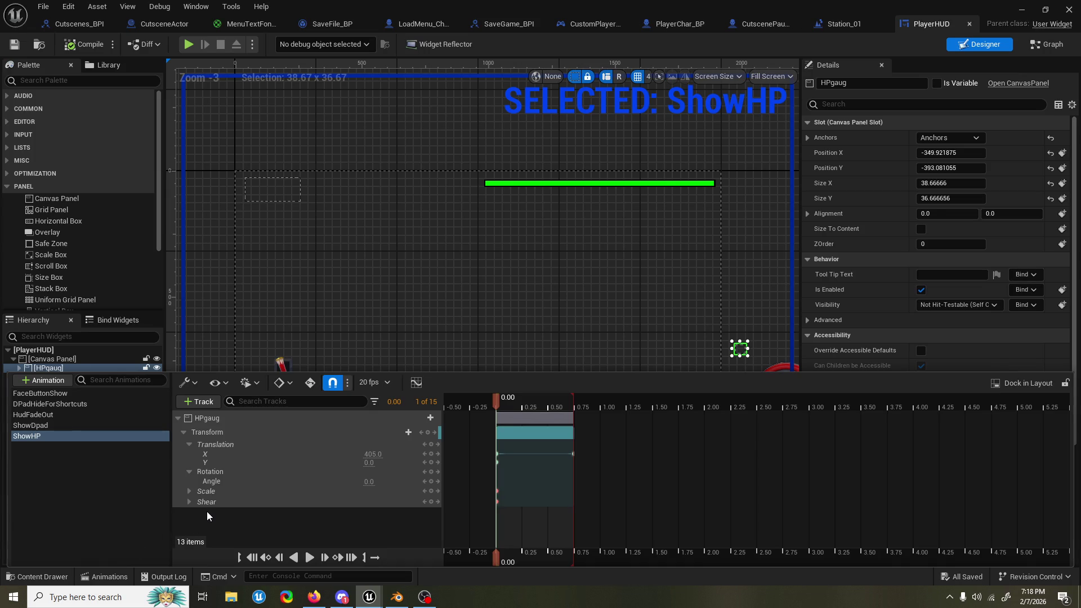
pyautogui.moveTo(381, 326)
pyautogui.mouseDown()
pyautogui.moveTo(392, 283)
pyautogui.moveTo(371, 292)
pyautogui.mouseUp()
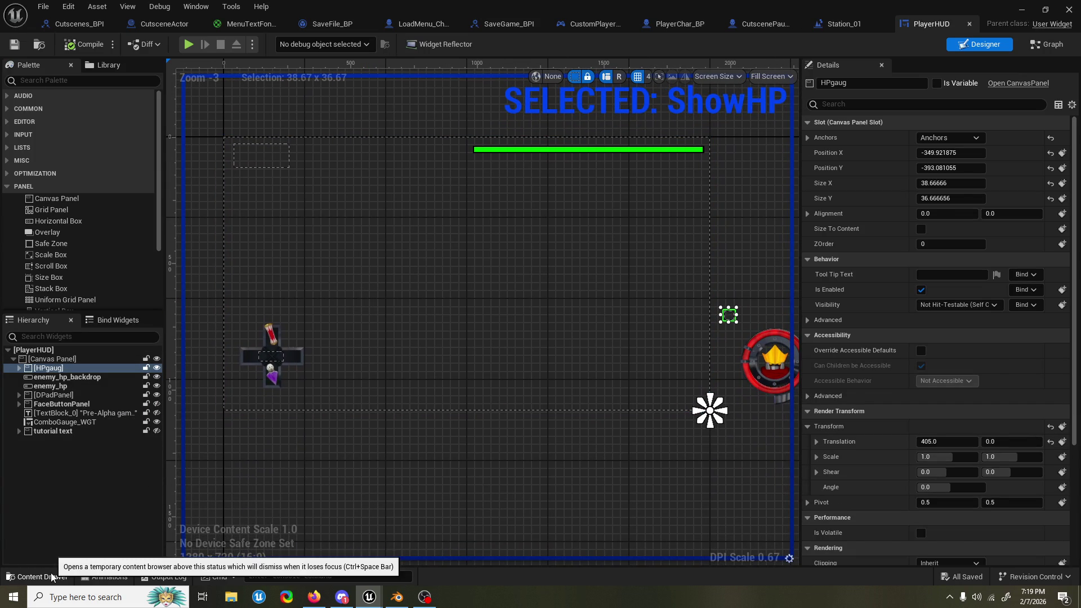
pyautogui.click(38, 577)
pyautogui.click(396, 289)
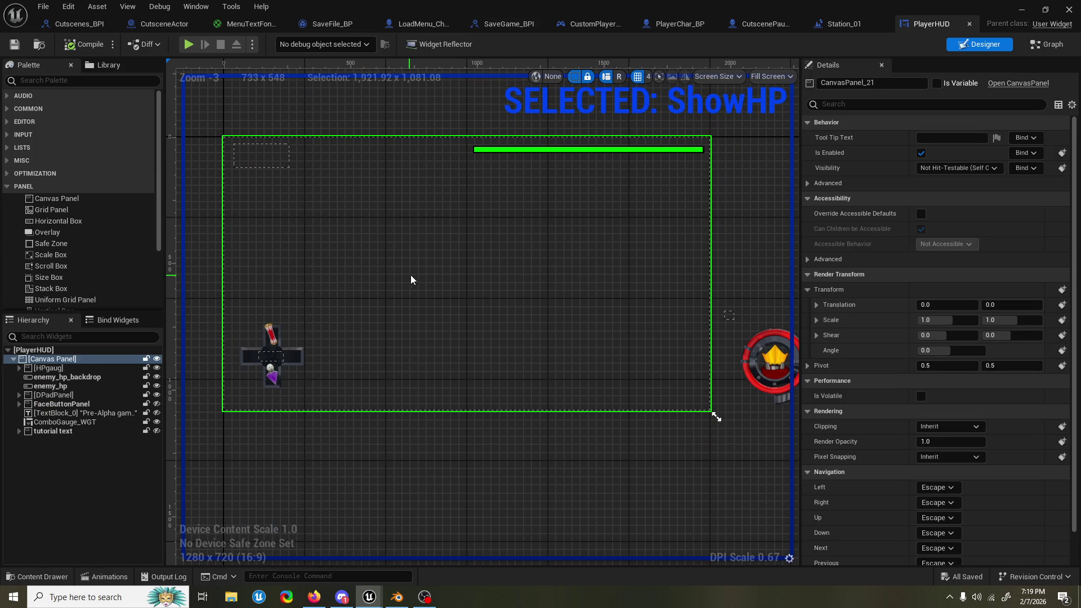
# Step: Rename the ShowDpad animation to ShowHUD
pyautogui.click(109, 576)
pyautogui.click(67, 438)
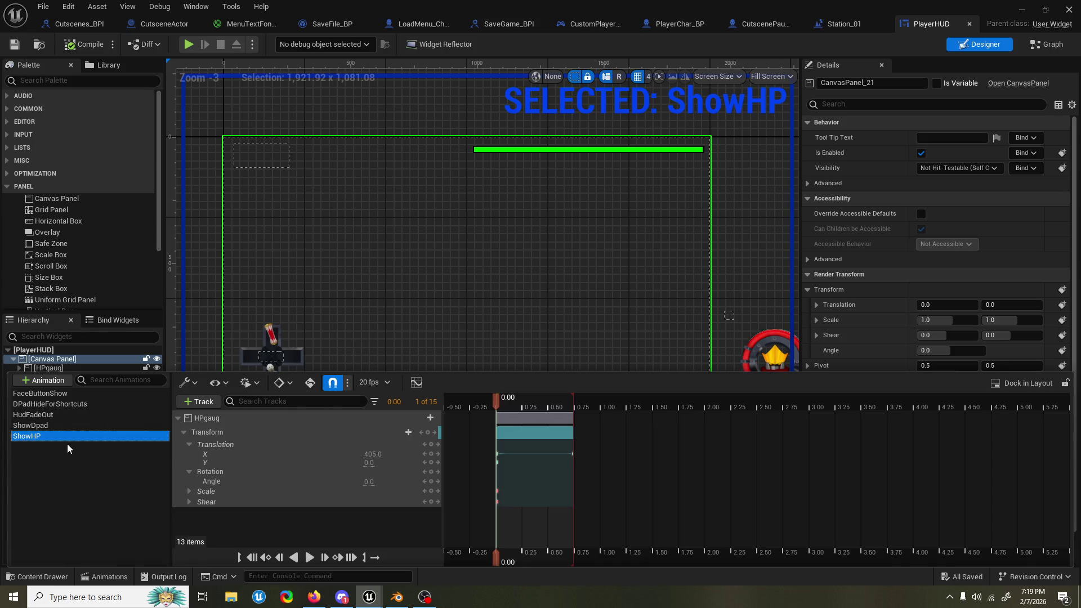
pyautogui.click(66, 431)
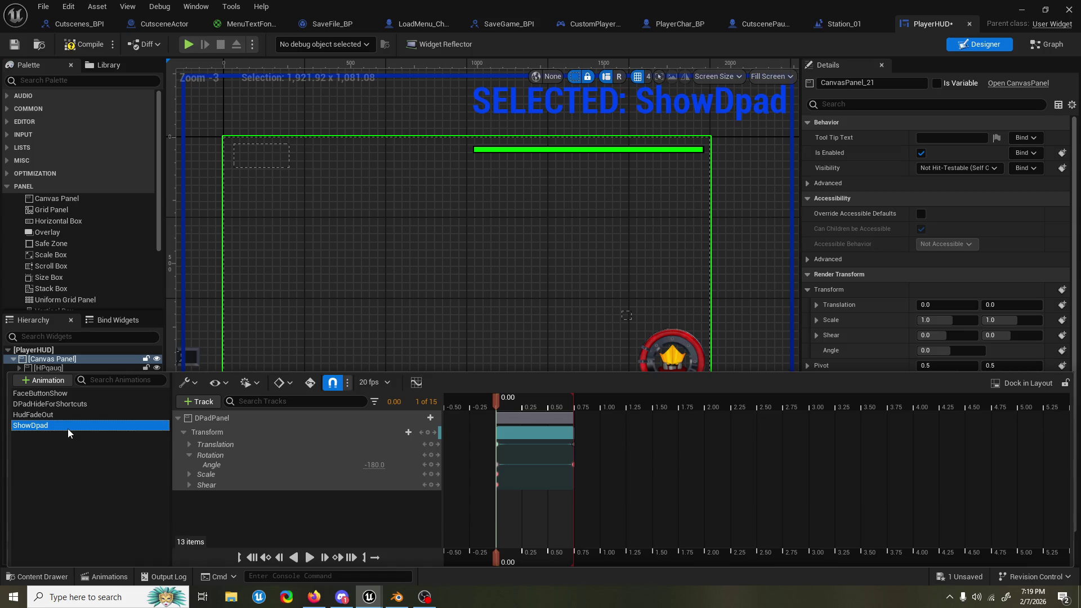
pyautogui.click(67, 428)
pyautogui.moveTo(54, 426); pyautogui.dragTo(37, 427)
pyautogui.write('HUD')
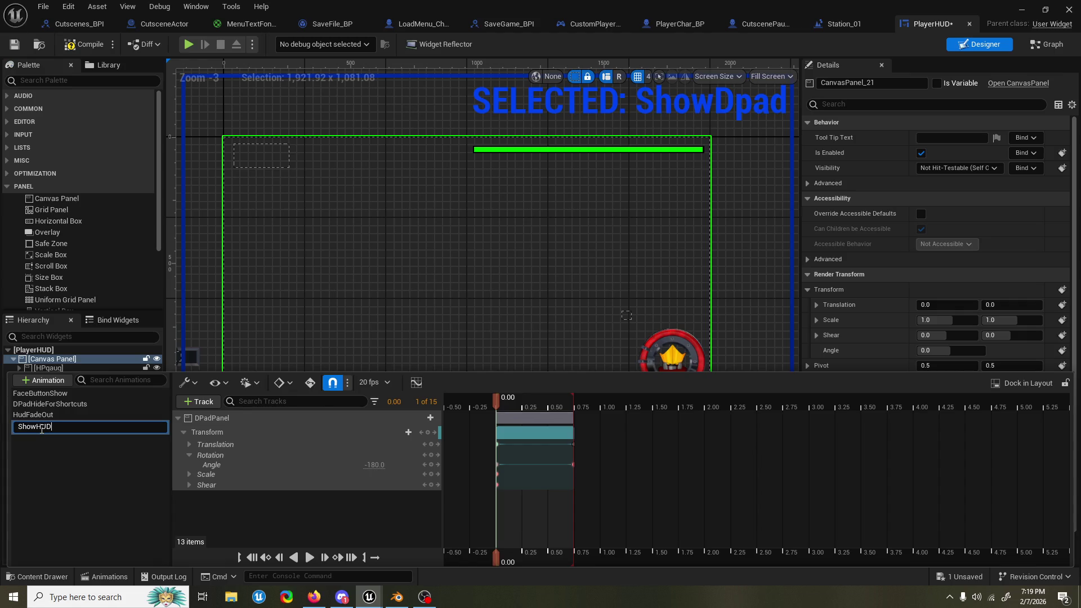
pyautogui.press('Return')
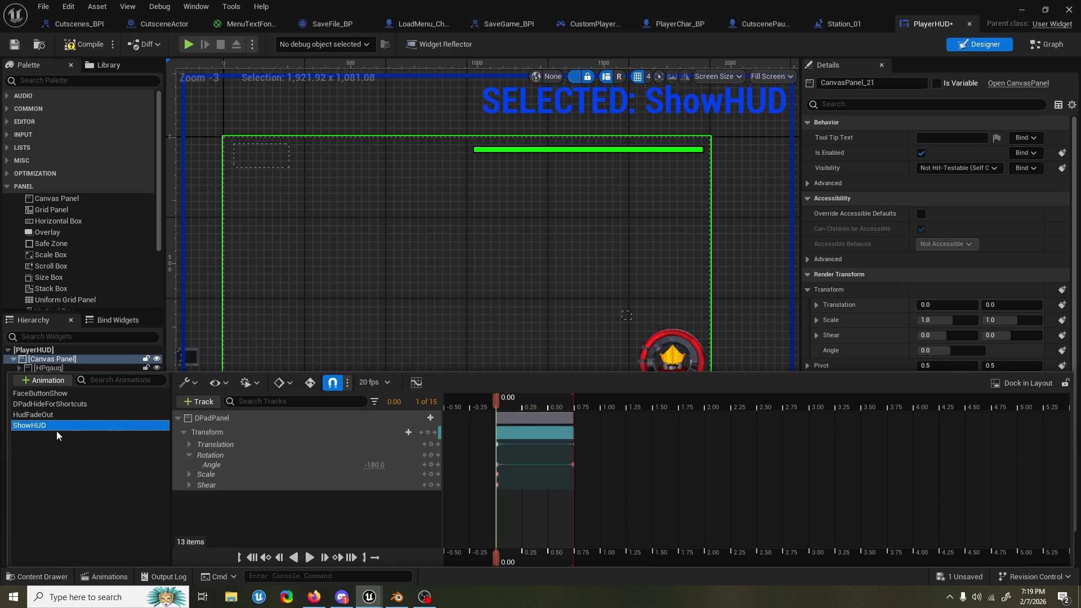
# Step: Add an HPgaug track to ShowHUD and paste DPadPanel's transform keys onto it (0.00 to 0.75)
pyautogui.click(122, 574)
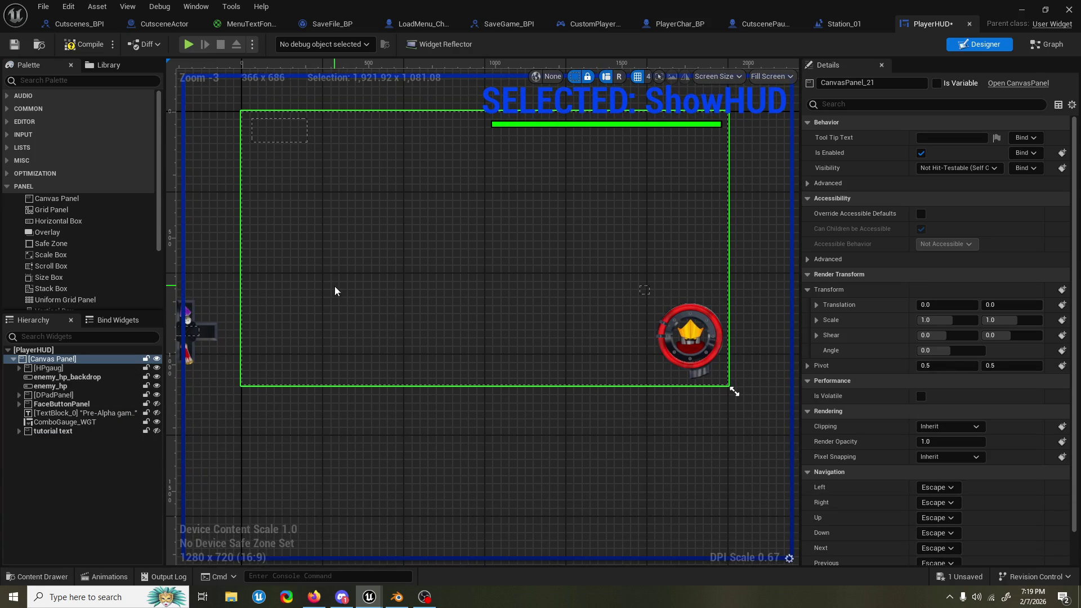
pyautogui.click(122, 574)
pyautogui.click(215, 402)
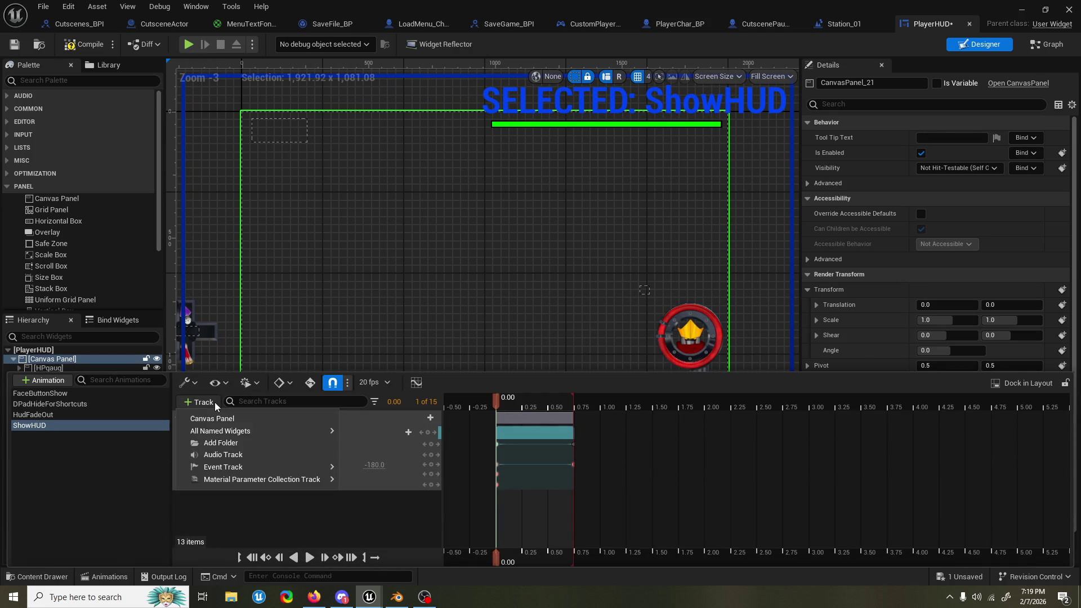
pyautogui.click(96, 360)
pyautogui.click(96, 368)
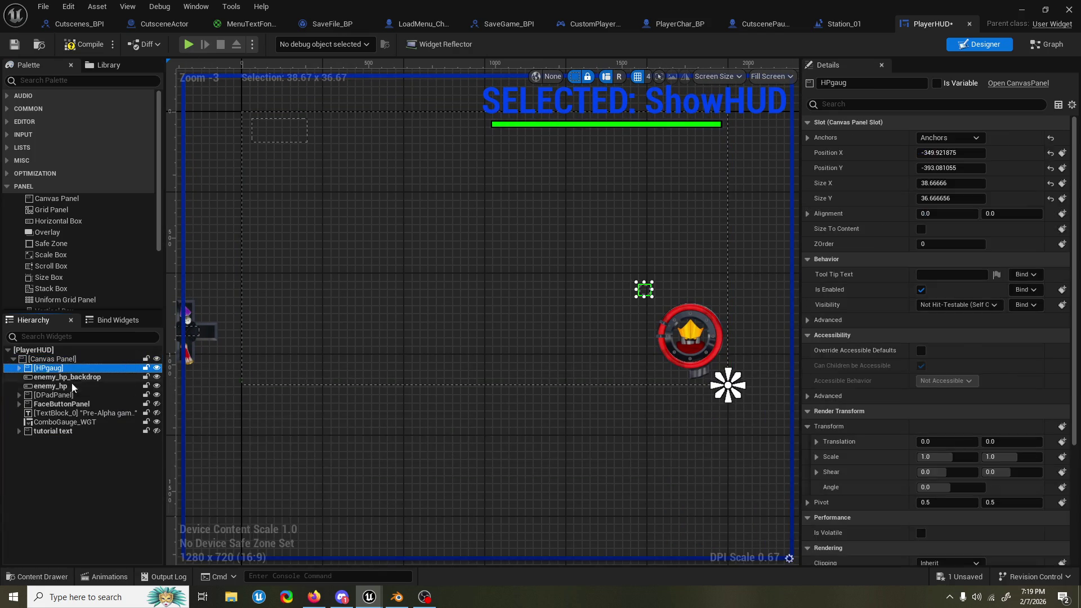
pyautogui.click(95, 578)
pyautogui.click(217, 401)
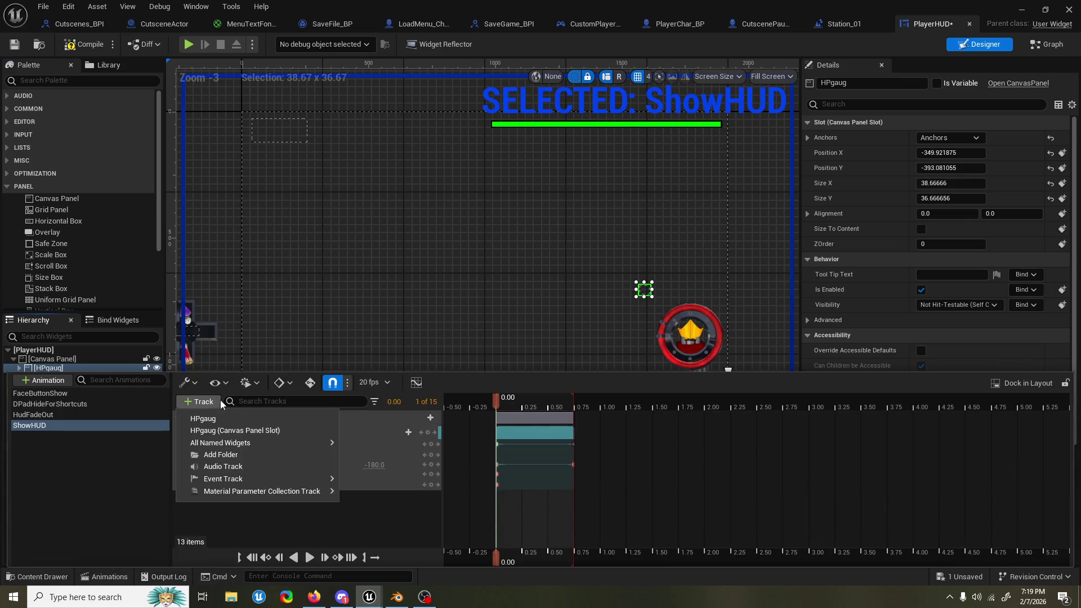
pyautogui.click(228, 423)
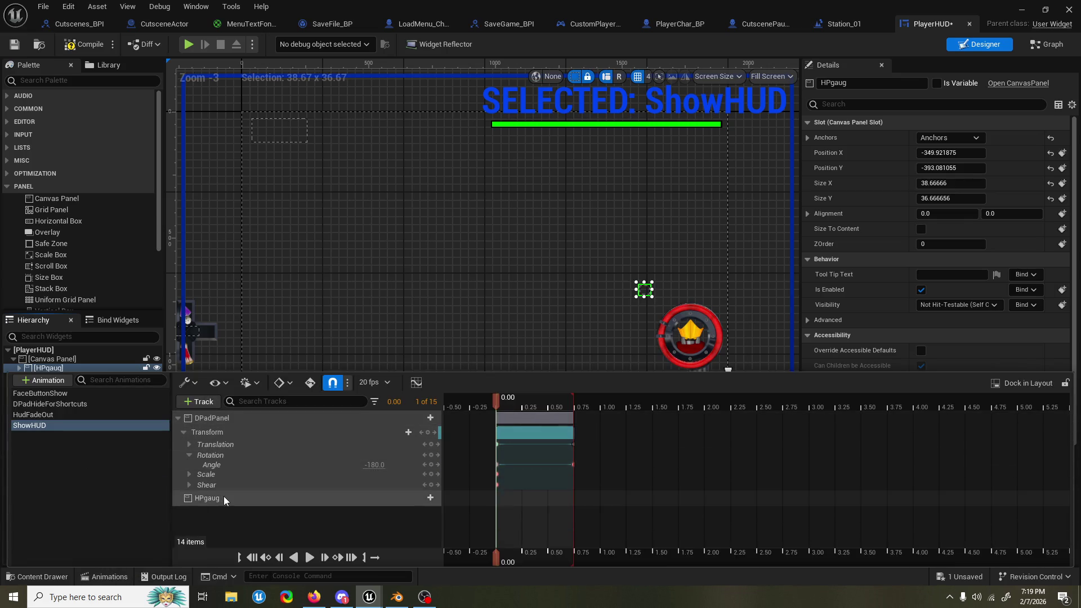
pyautogui.click(224, 444)
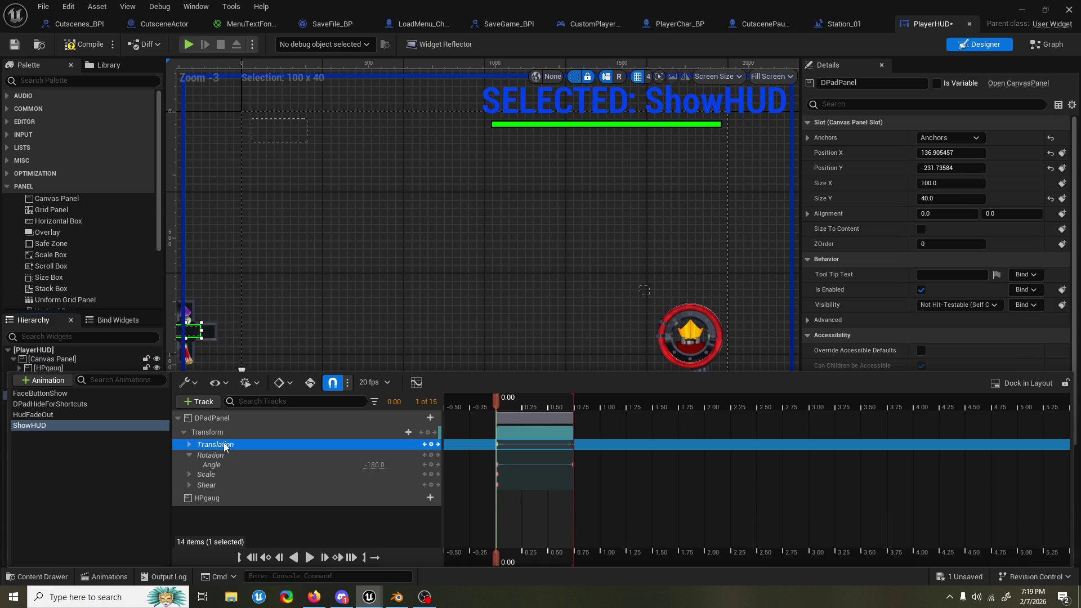
pyautogui.click(225, 495)
pyautogui.hotkey('ctrl', 'v')
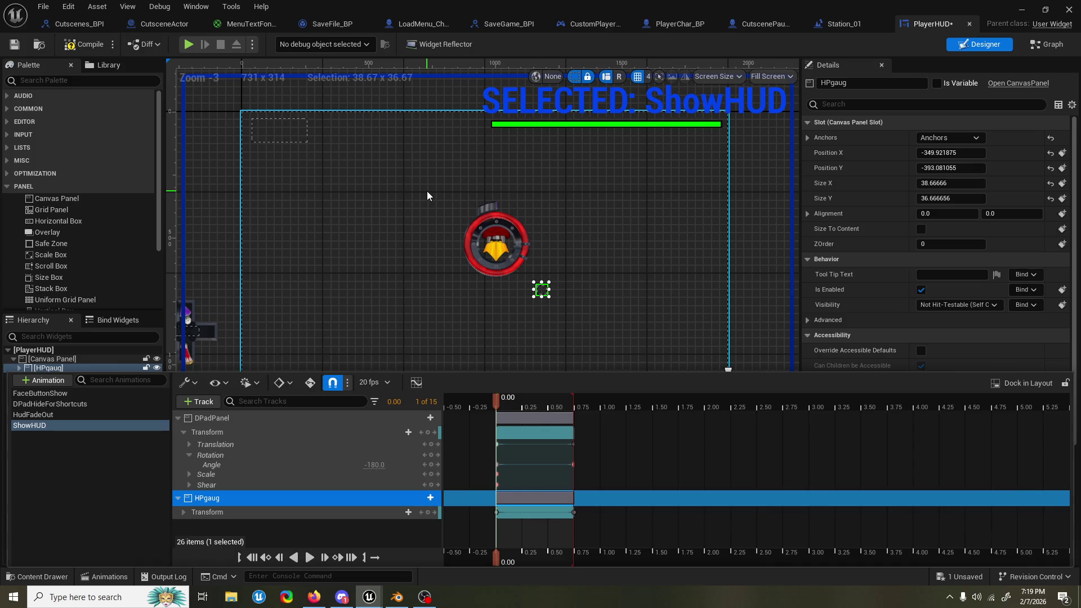
# Step: Select HPgaug's Translation track and open the animation in the curve editor
pyautogui.click(183, 512)
pyautogui.scroll(-2, 225, 478)
pyautogui.click(225, 501)
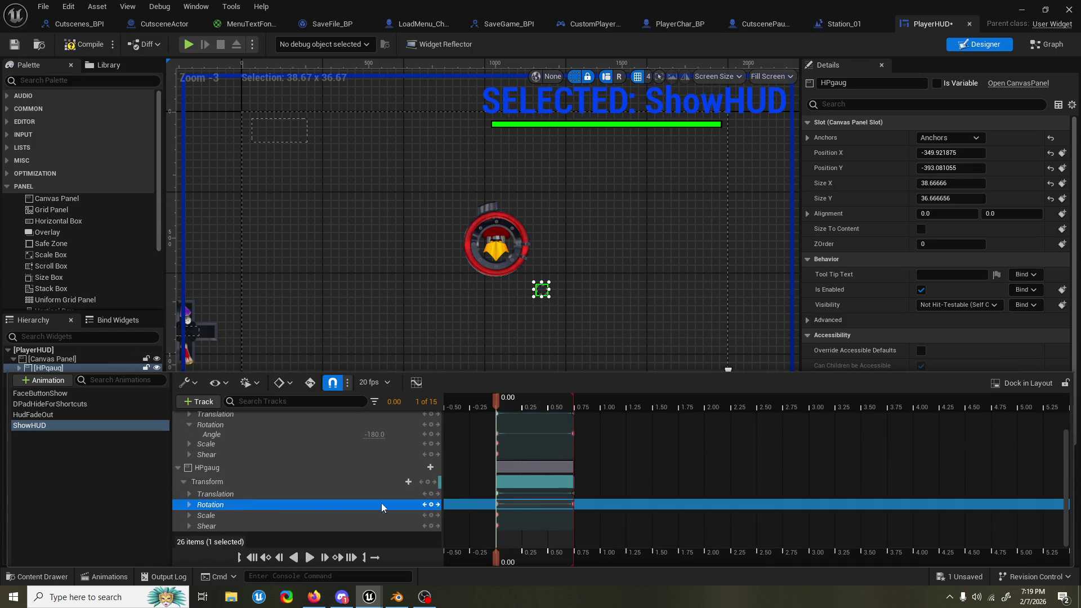
pyautogui.click(500, 501)
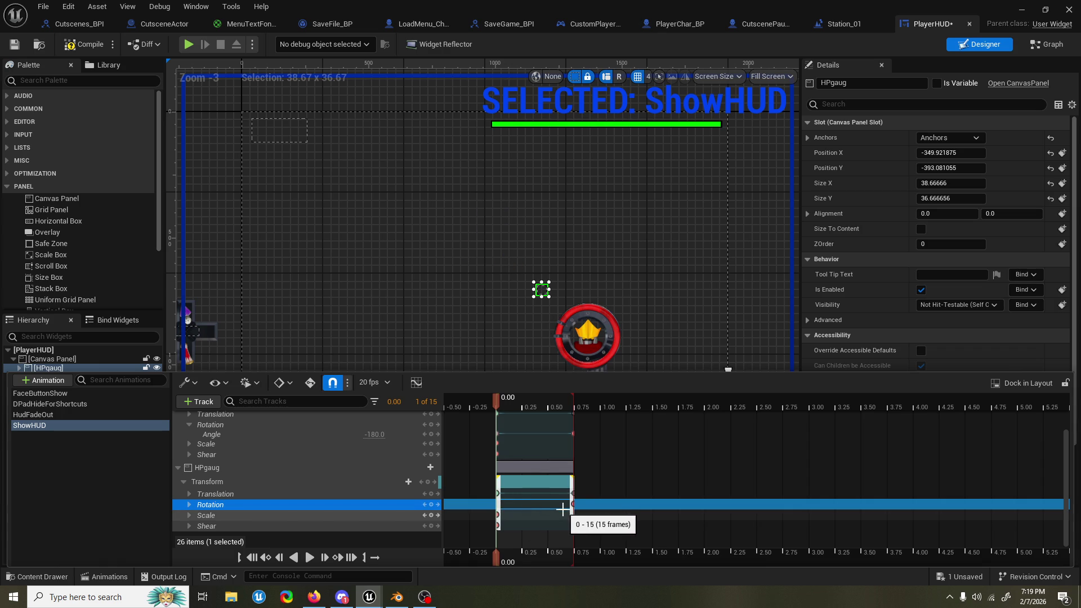
pyautogui.click(308, 495)
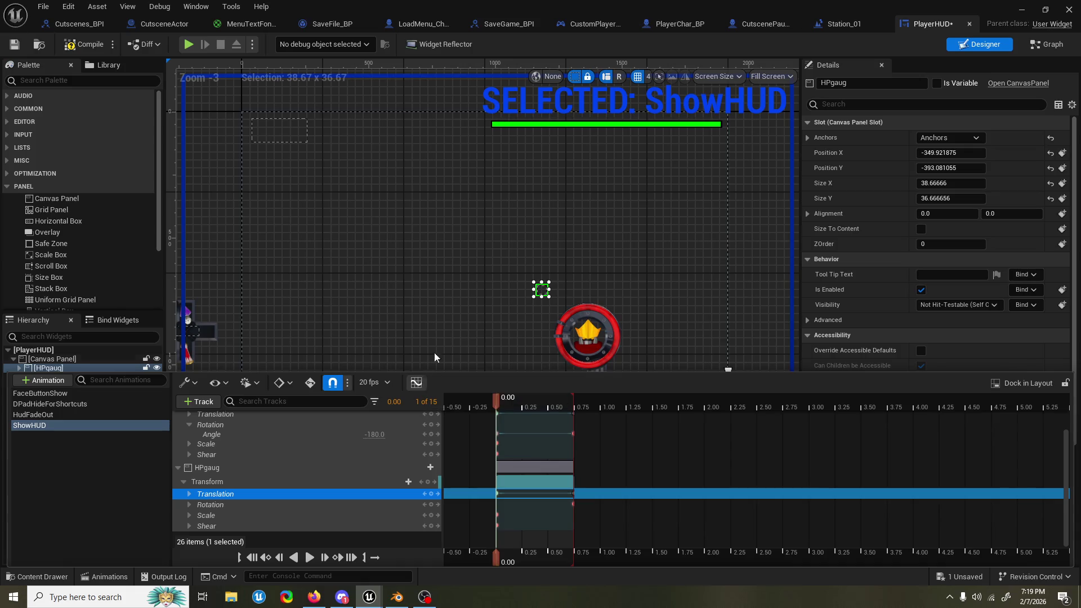
pyautogui.click(417, 386)
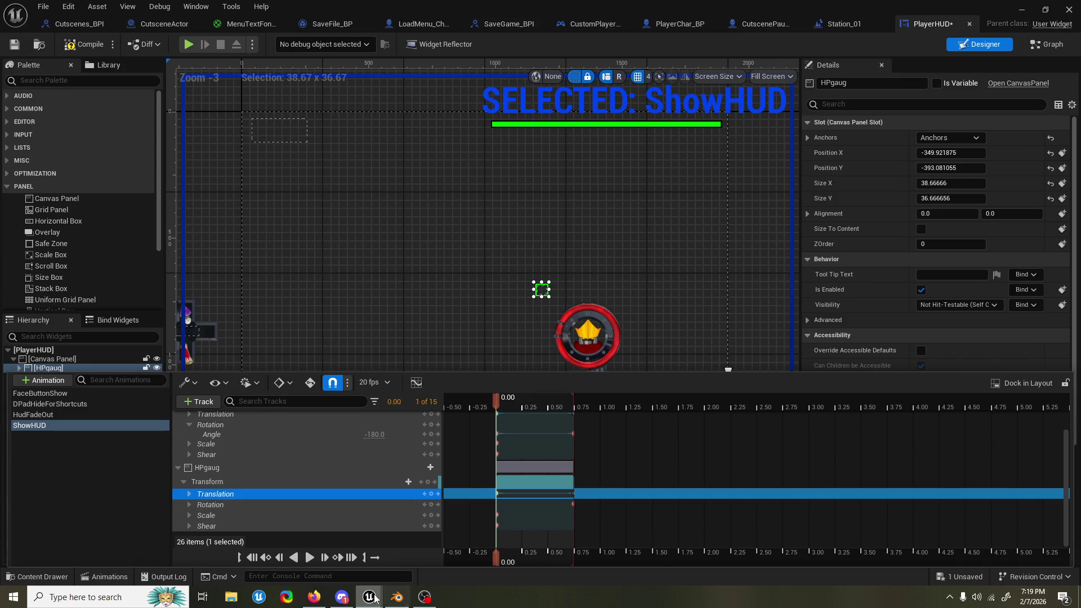
pyautogui.moveTo(369, 596)
pyautogui.click(452, 546)
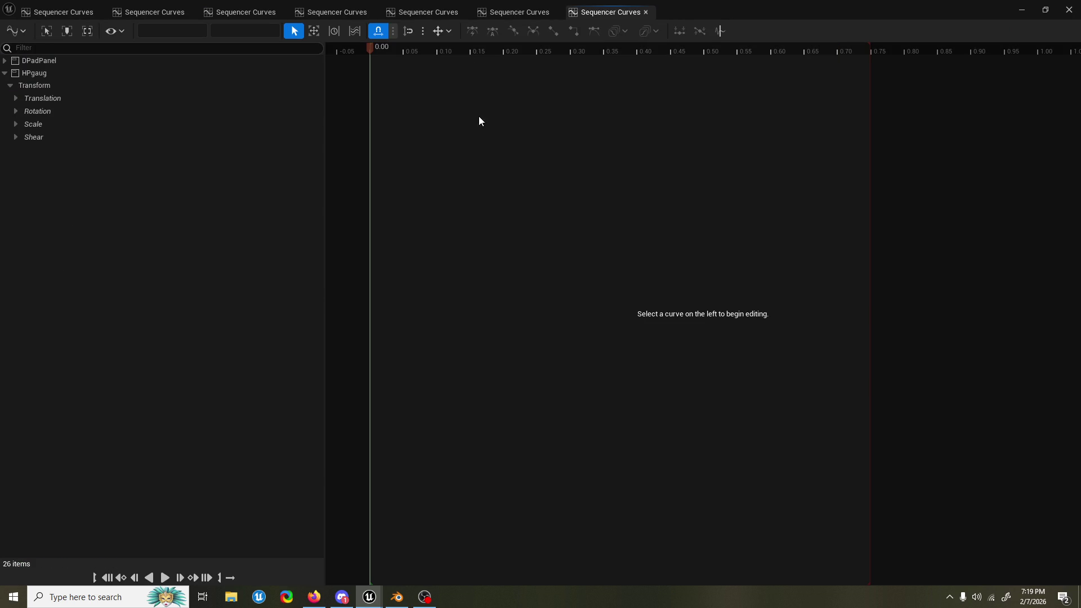
# Step: Close the four duplicate Sequencer Curves tabs
pyautogui.click(100, 12)
pyautogui.click(99, 13)
pyautogui.click(100, 12)
pyautogui.click(101, 13)
pyautogui.click(100, 13)
pyautogui.click(101, 13)
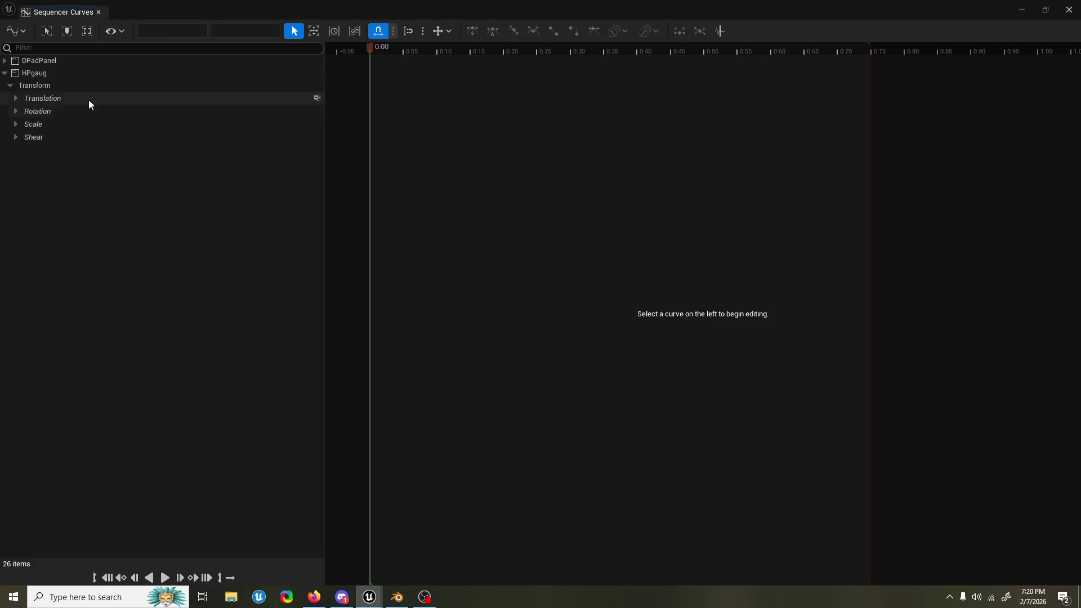
# Step: Show HPgaug's Translation curve in the graph and zoom out to see it fully
pyautogui.click(89, 99)
pyautogui.click(16, 99)
pyautogui.click(29, 113)
pyautogui.click(20, 98)
pyautogui.click(16, 97)
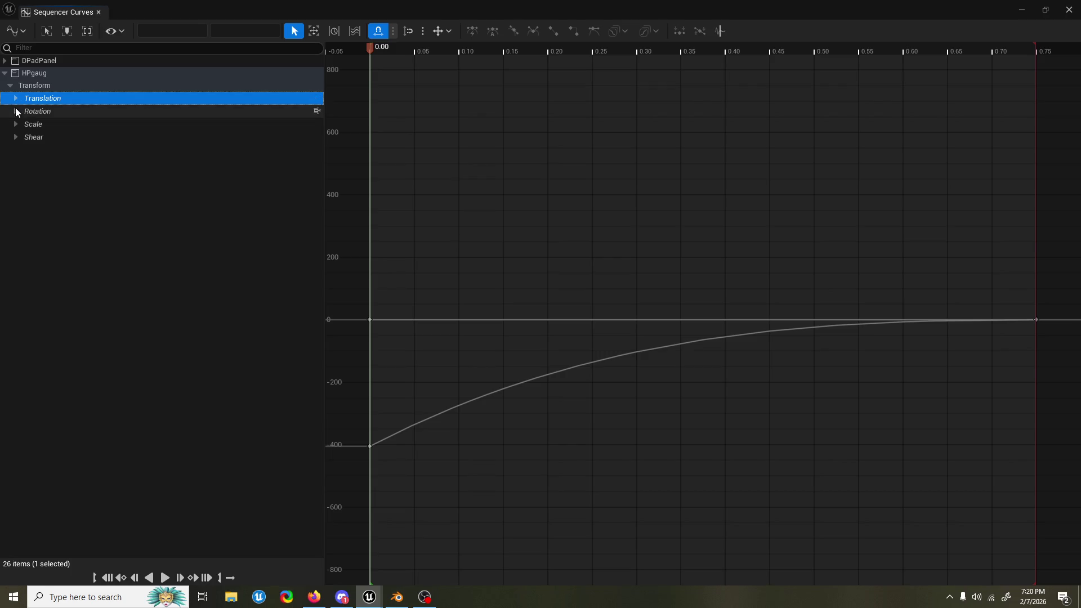
pyautogui.scroll(-2, 525, 146)
pyautogui.scroll(-1, 560, 162)
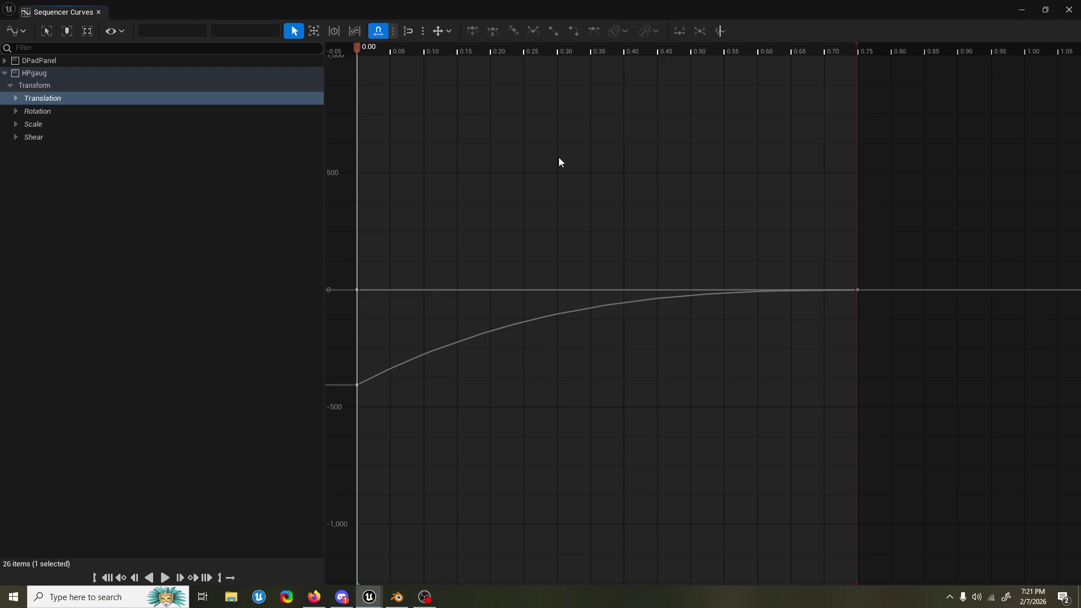
# Step: Switch from the Unreal curve editor to the Google Images results in Firefox
pyautogui.click(314, 597)
pyautogui.hotkey('alt', 'Tab')
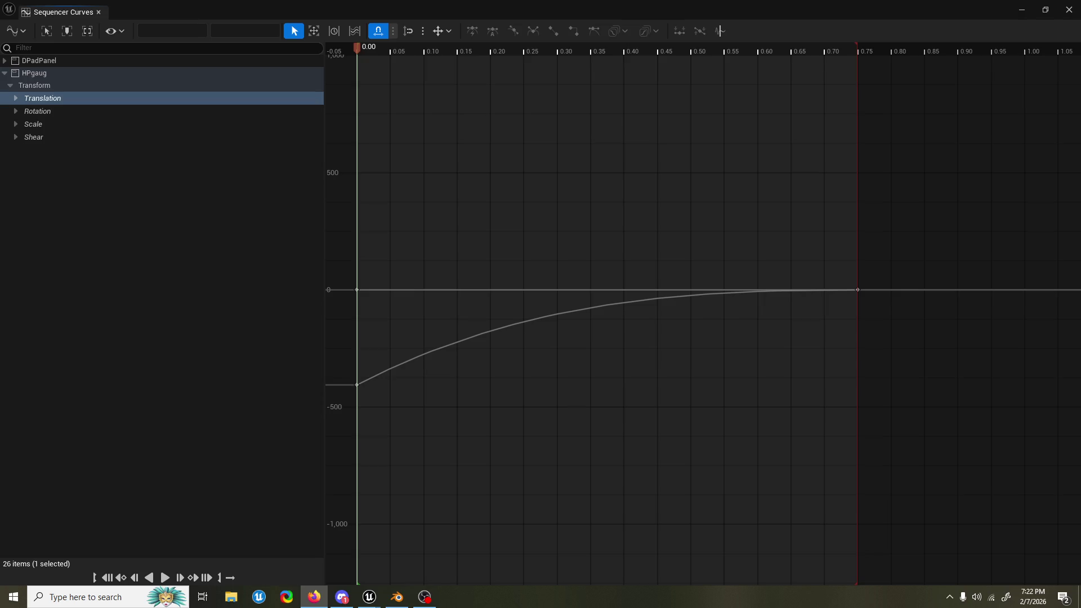
pyautogui.hotkey('alt', 'Tab')
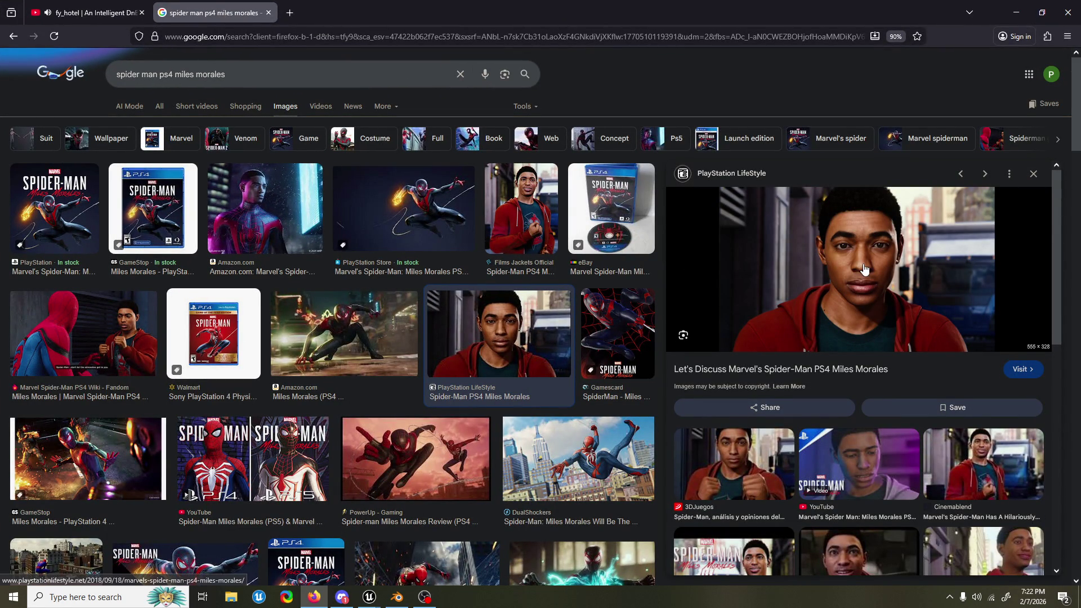
# Step: Preview the YouTube First Day and Miles Morales Gameplay images, then close the preview
pyautogui.scroll(-2, 870, 490)
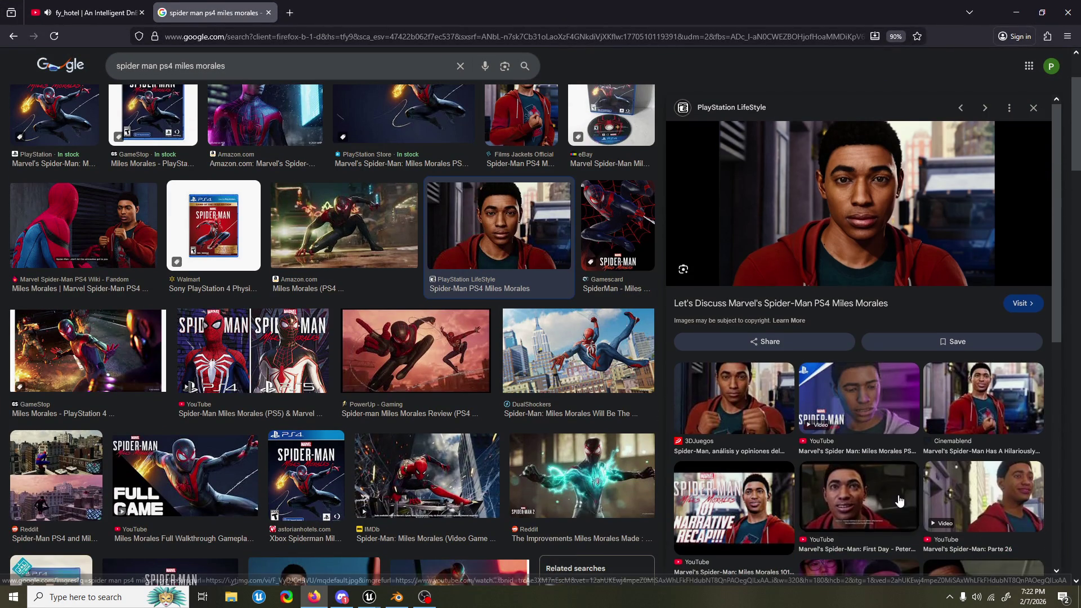
pyautogui.click(870, 490)
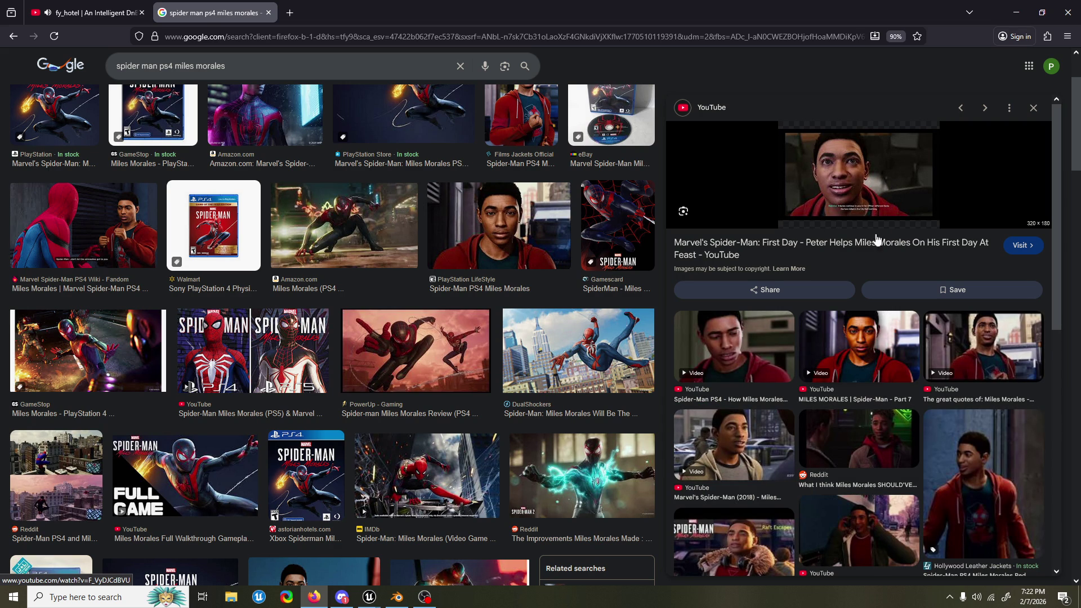
pyautogui.click(751, 451)
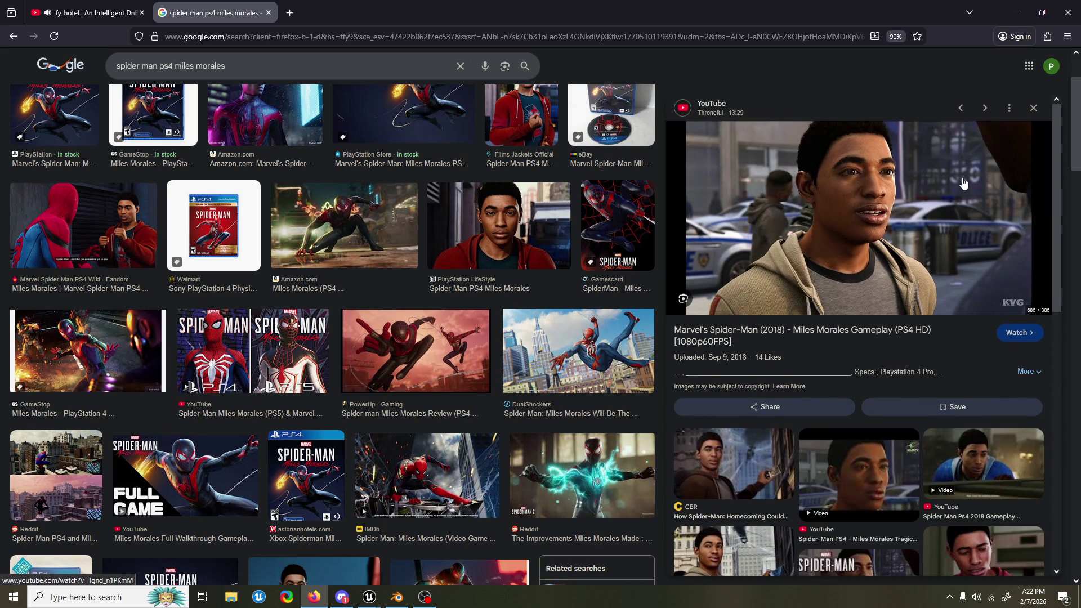
pyautogui.scroll(2, 627, 236)
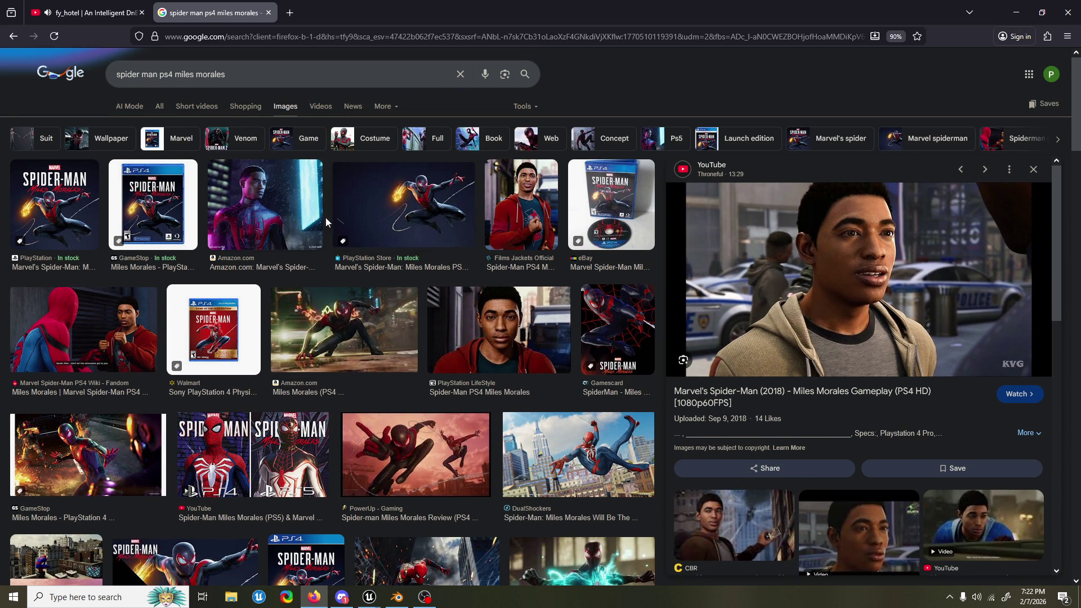
pyautogui.press('Escape')
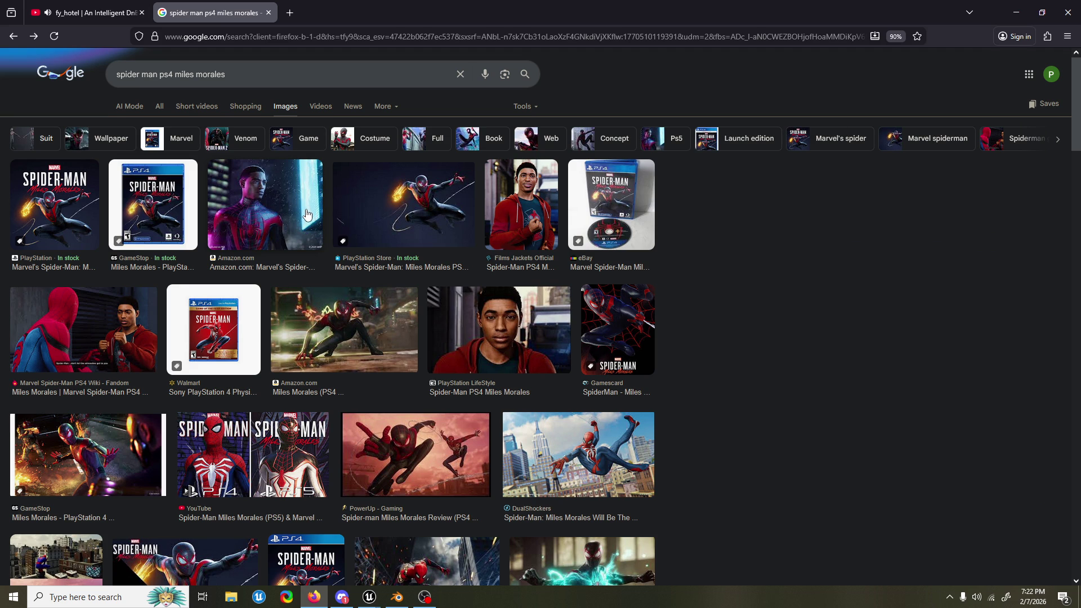
# Step: Scroll further down and preview the Peter Parker side-by-side image
pyautogui.scroll(-3, 608, 270)
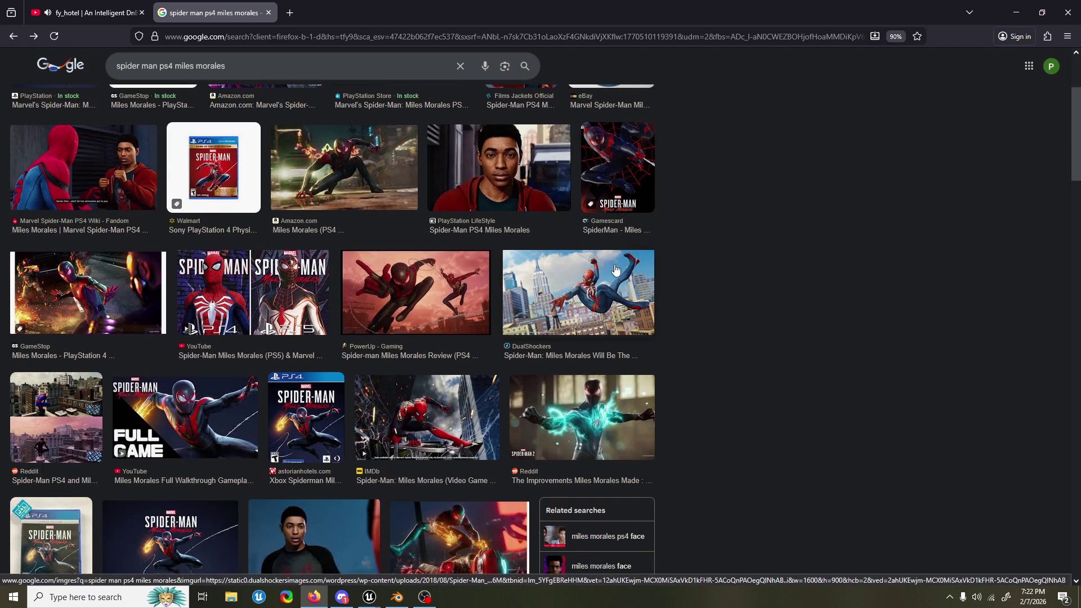
pyautogui.scroll(-5, 197, 329)
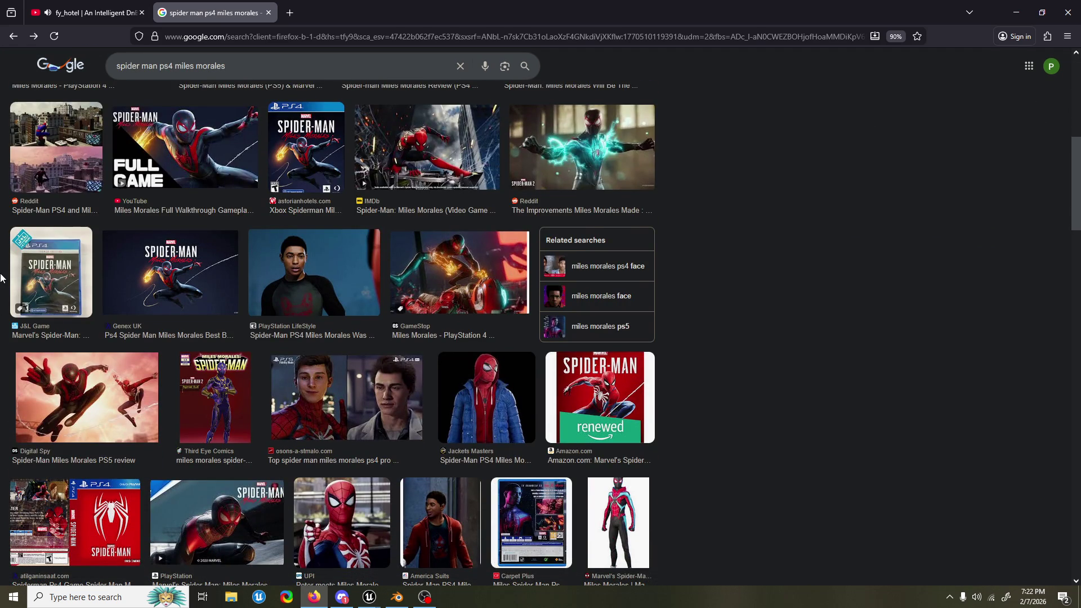
pyautogui.scroll(-2, 2, 277)
pyautogui.click(299, 290)
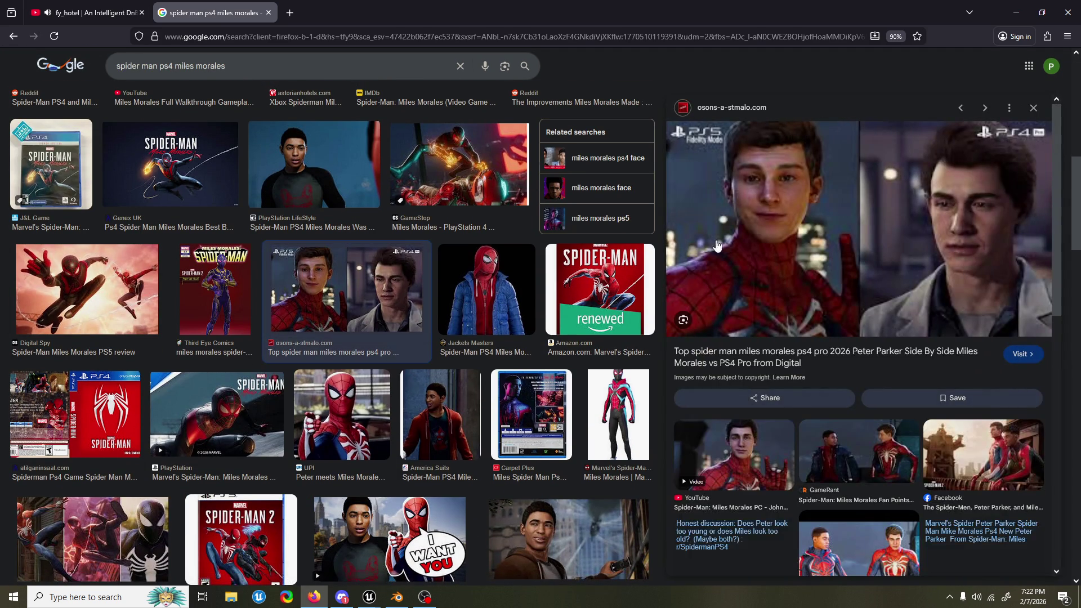
pyautogui.scroll(10, 459, 241)
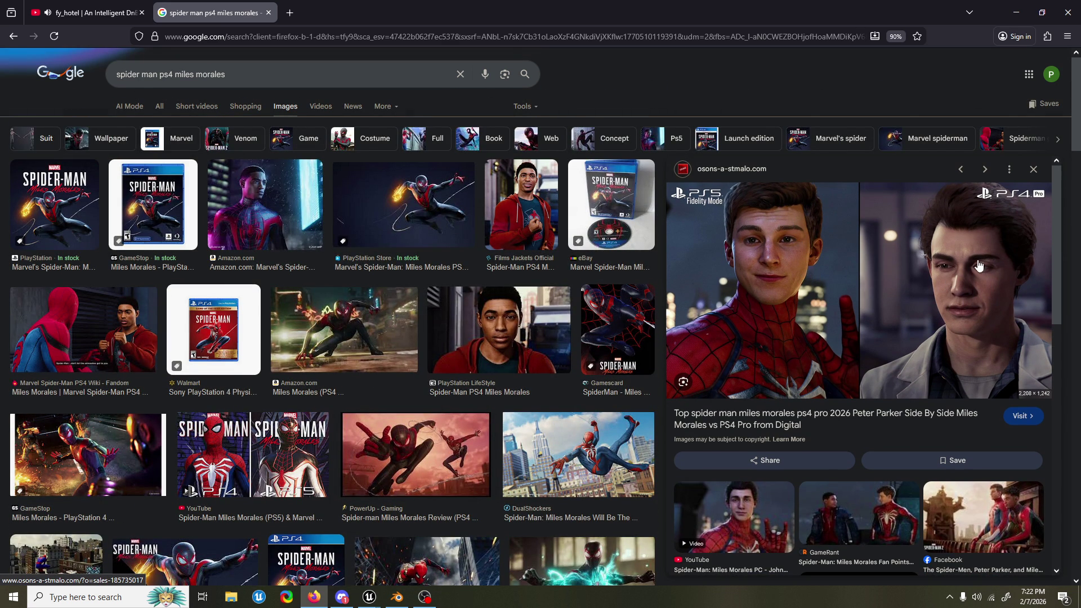
pyautogui.scroll(-2, 946, 272)
pyautogui.scroll(-6, 945, 273)
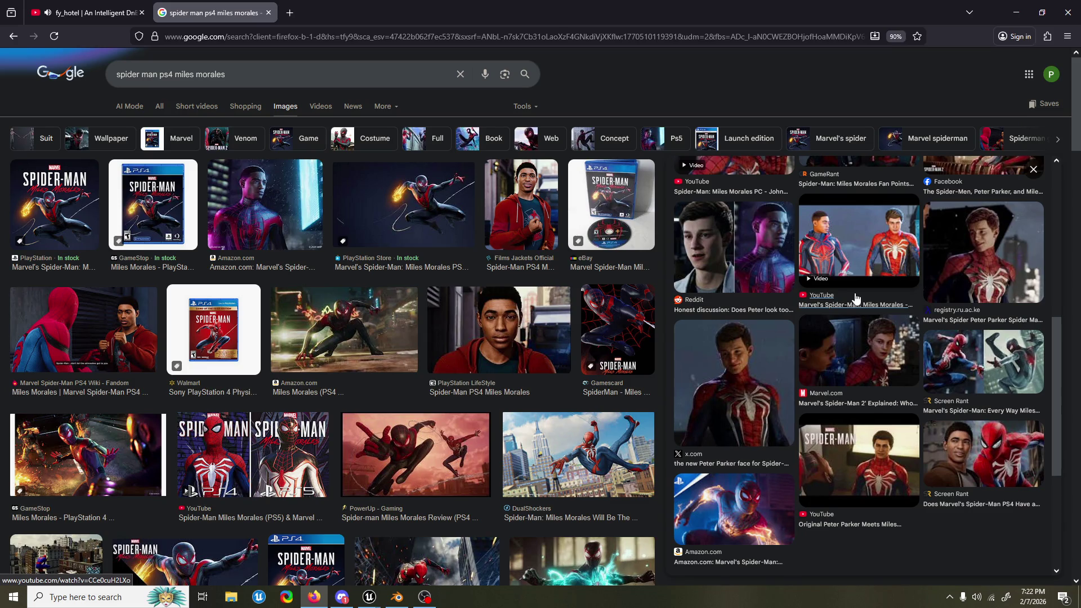
pyautogui.scroll(4, 804, 308)
pyautogui.scroll(3, 804, 307)
pyautogui.scroll(-8, 901, 316)
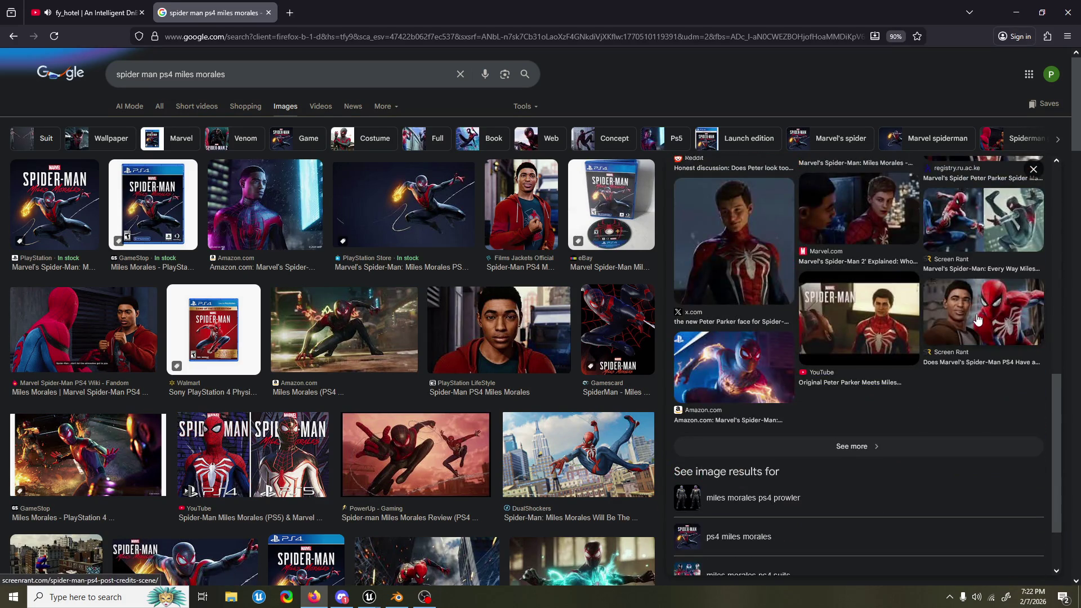
# Step: Preview the Screen Rant and Kotaku images, close the panel, and select 'miles morales' in the query
pyautogui.click(979, 319)
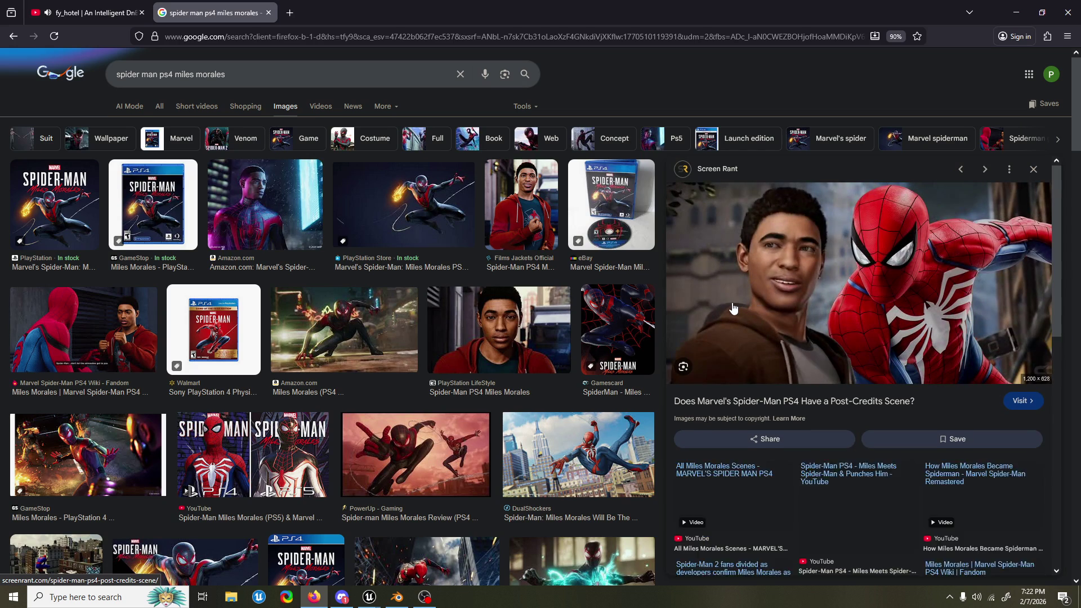
pyautogui.scroll(-5, 724, 313)
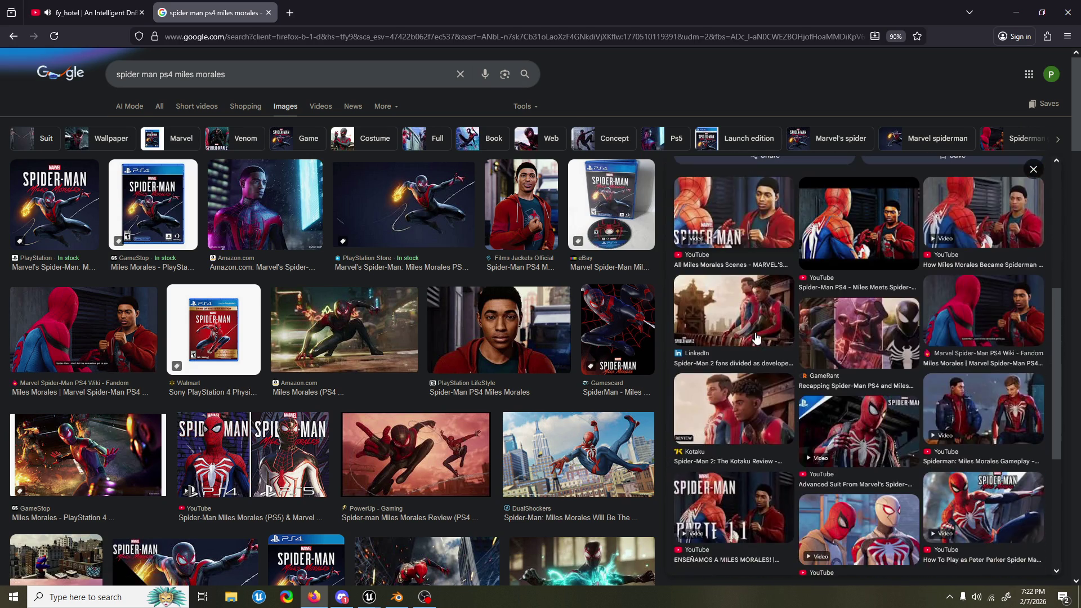
pyautogui.scroll(-1, 756, 338)
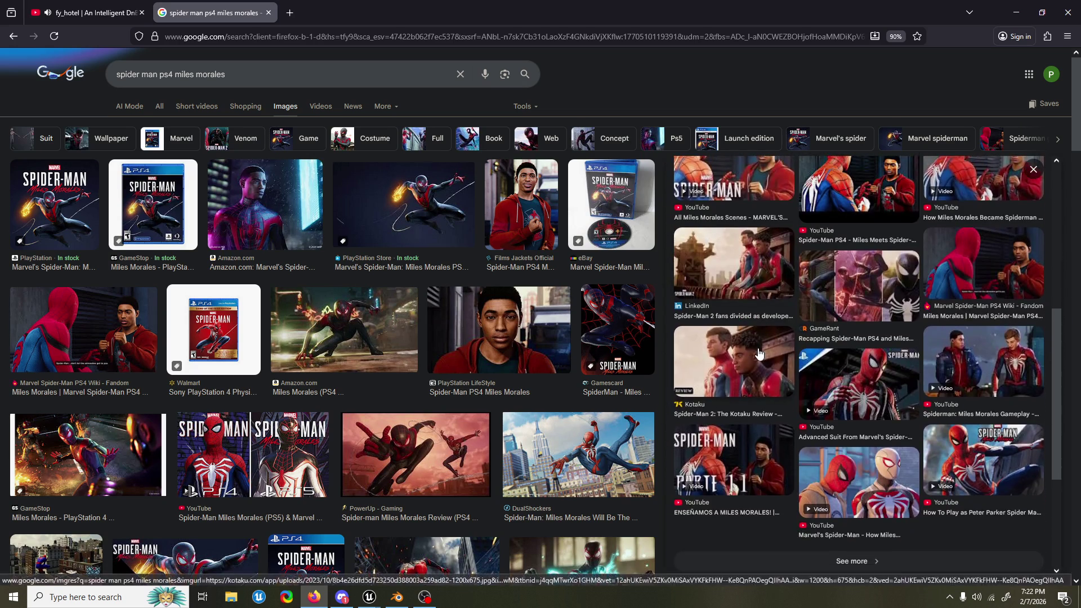
pyautogui.click(759, 354)
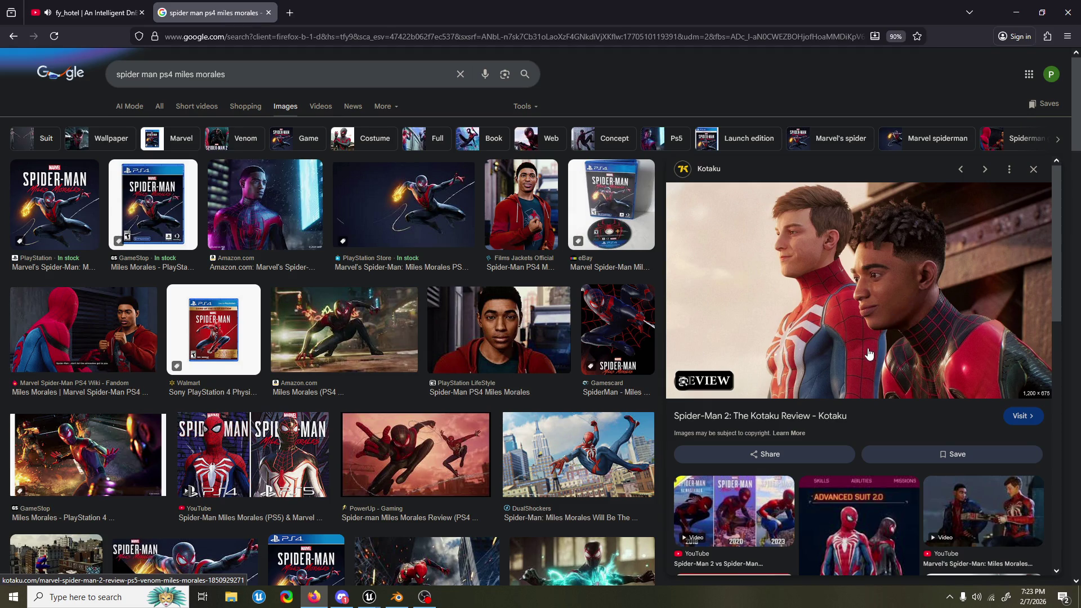
pyautogui.scroll(-5, 858, 381)
pyautogui.scroll(-2, 857, 372)
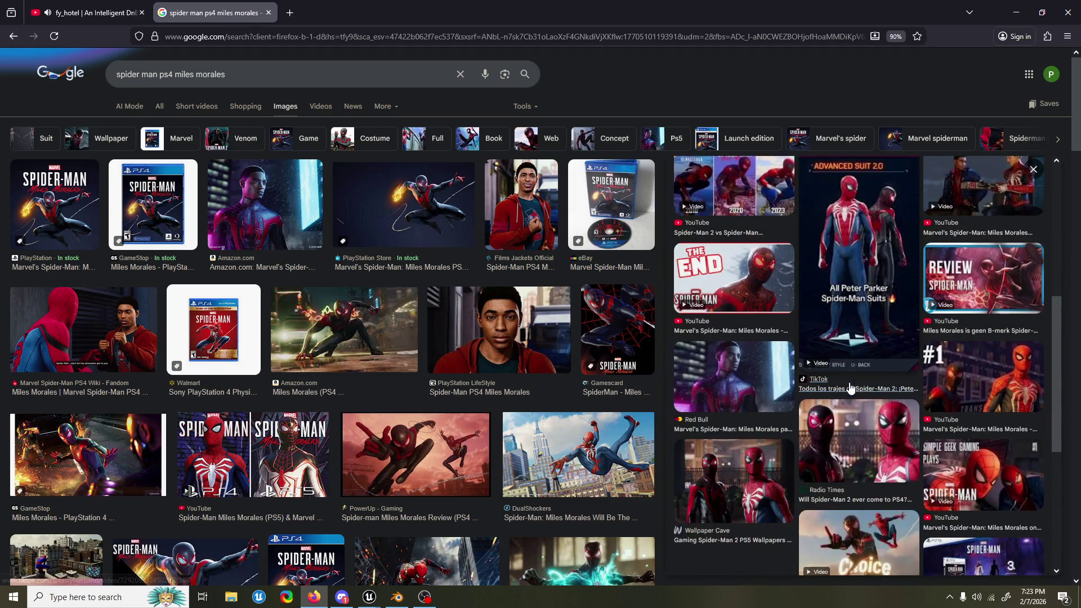
pyautogui.scroll(-5, 857, 362)
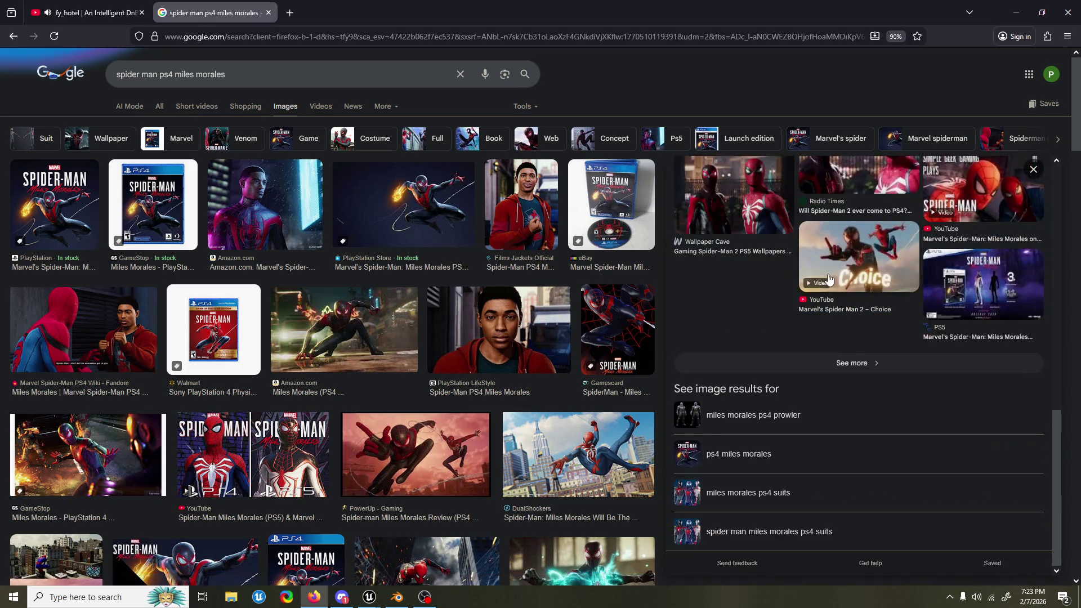
pyautogui.scroll(8, 828, 282)
pyautogui.scroll(5, 829, 281)
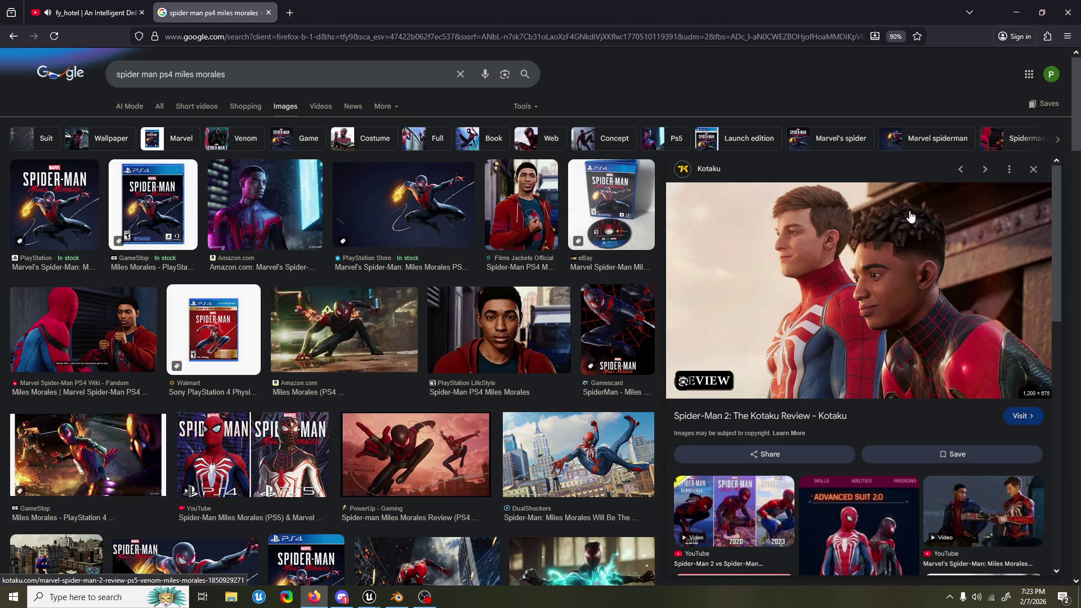
pyautogui.click(1034, 169)
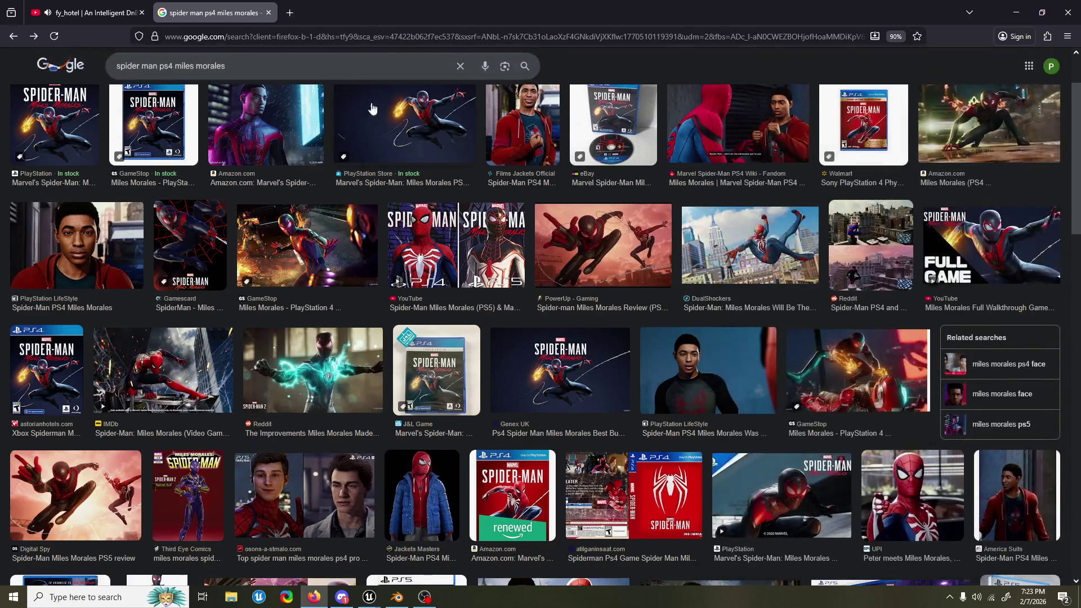
pyautogui.moveTo(226, 75); pyautogui.dragTo(174, 76)
# Step: Search for 'spider man ps4 mary jane' in place of 'miles morales'
pyautogui.press('BackSpace')
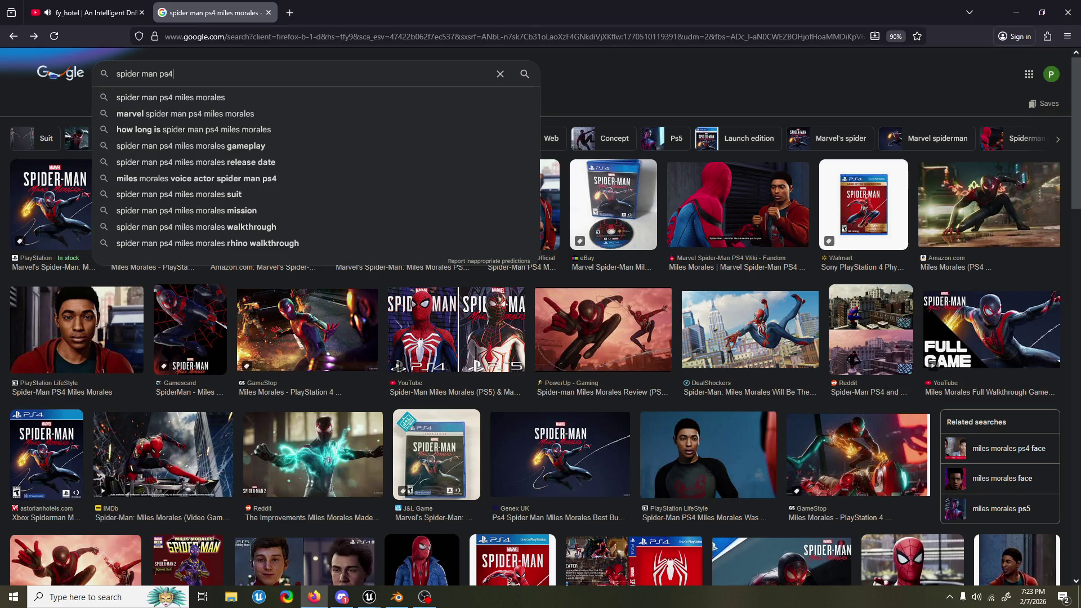
pyautogui.write(' mar')
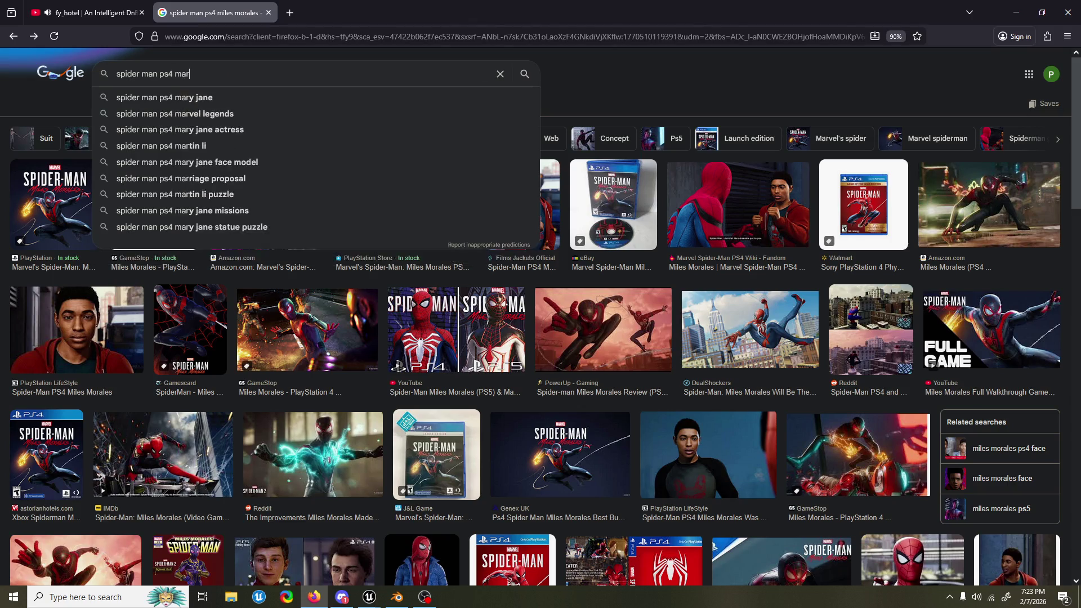
pyautogui.write('y jnne')
pyautogui.press('Return')
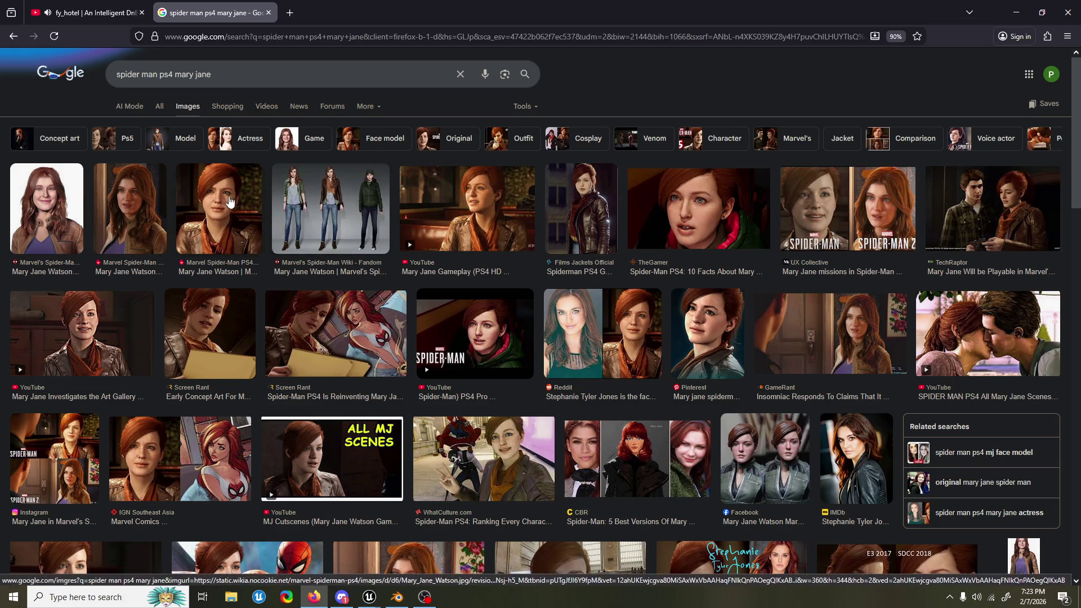
# Step: Preview the Mary Jane wiki and Instagram images, then minimize Firefox
pyautogui.click(208, 235)
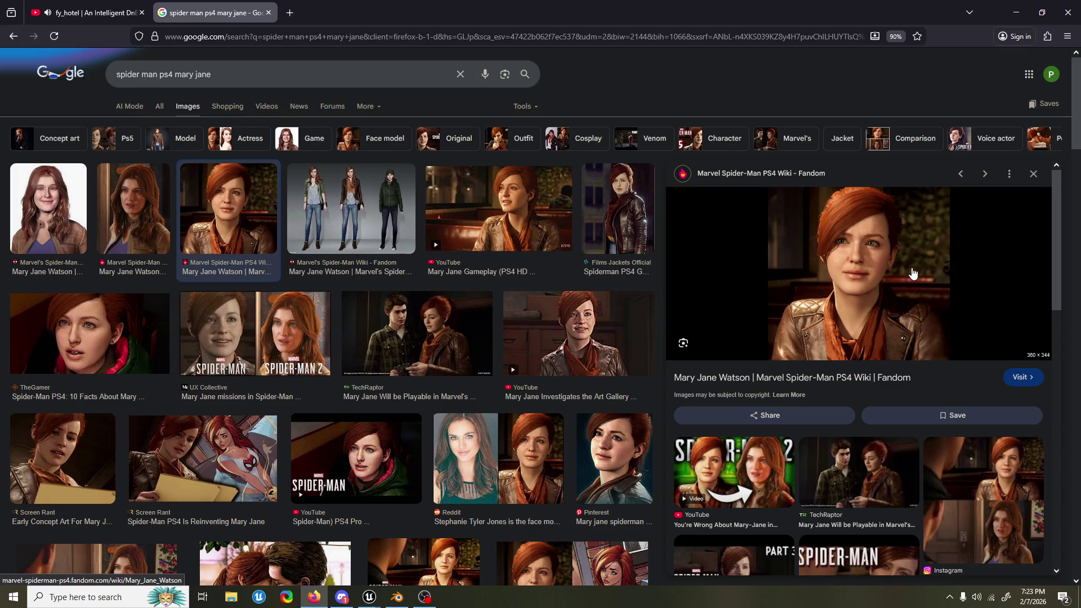
pyautogui.scroll(-5, 913, 273)
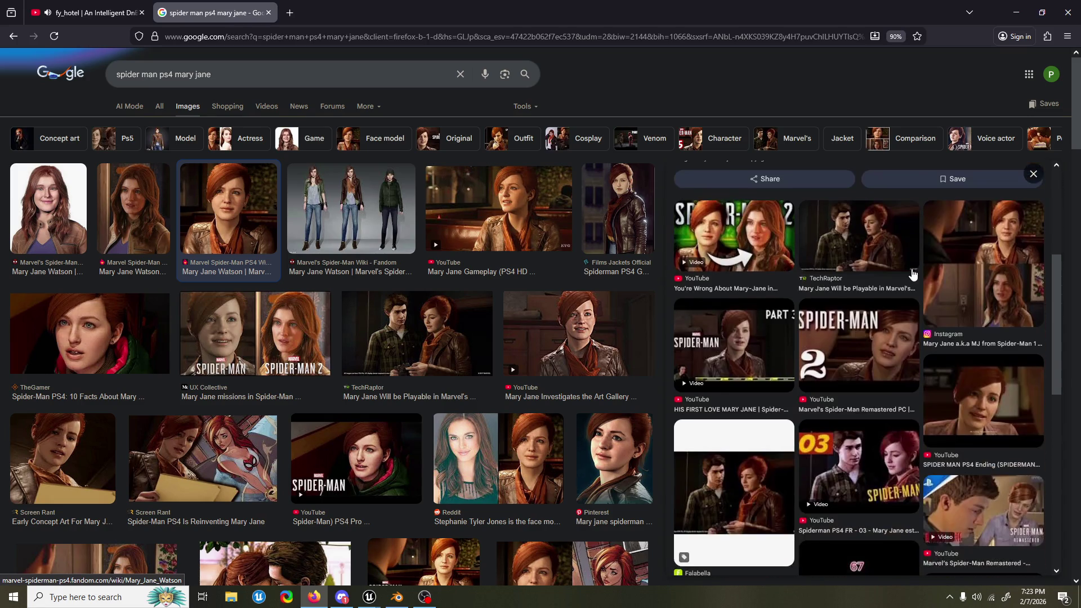
pyautogui.click(964, 271)
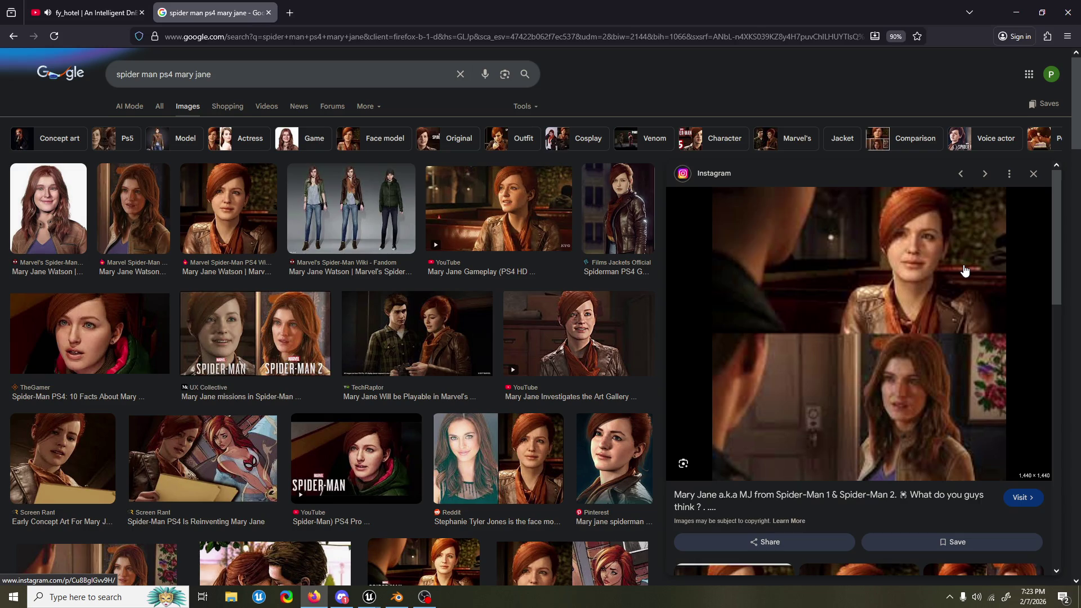
pyautogui.scroll(-2, 905, 292)
pyautogui.scroll(2, 905, 292)
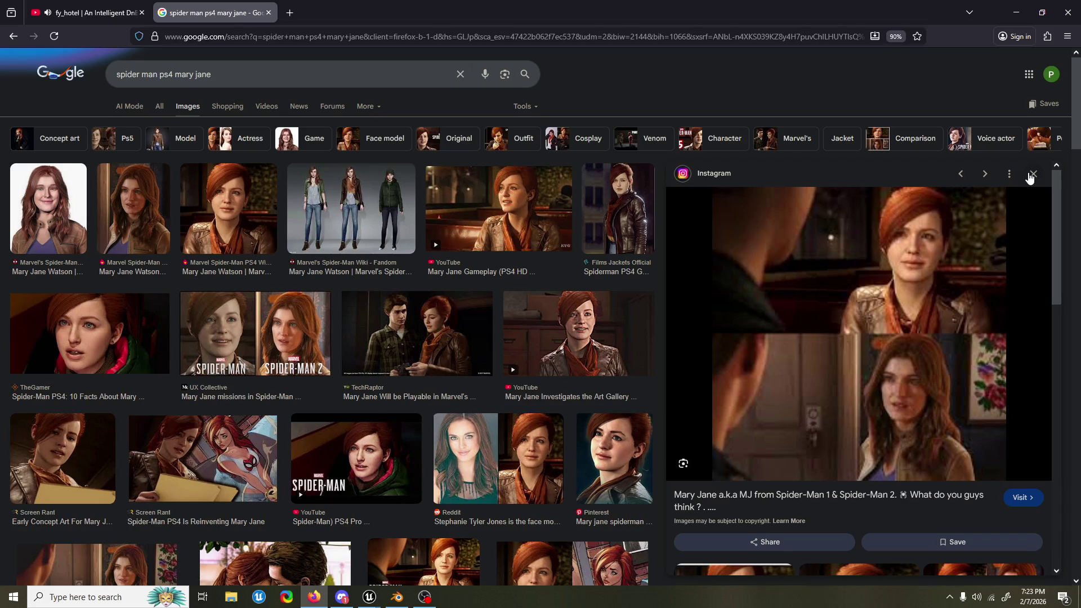
pyautogui.click(1031, 176)
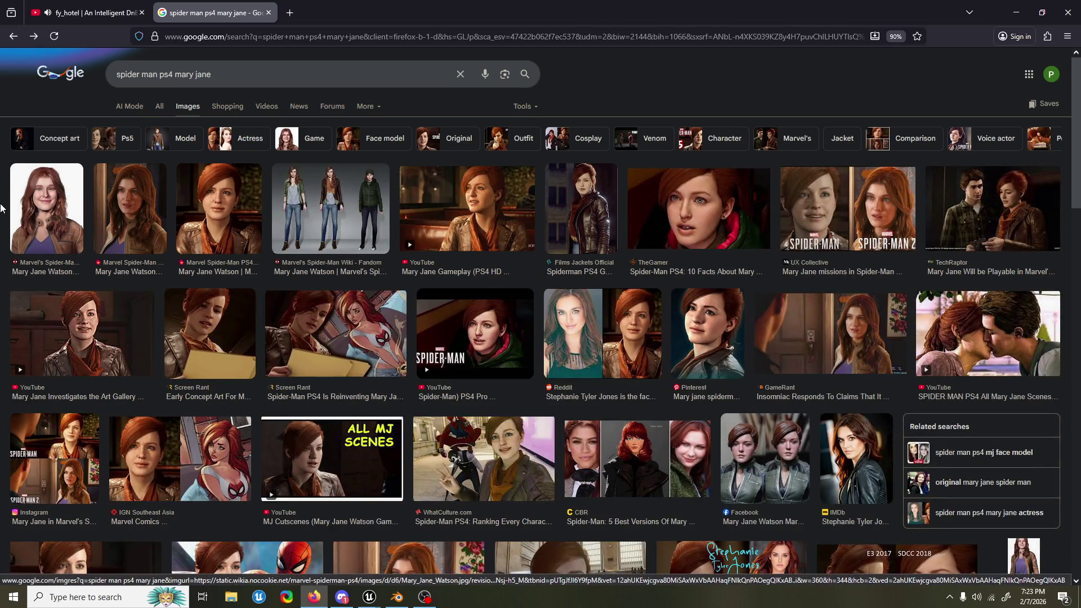
pyautogui.scroll(-5, 0, 207)
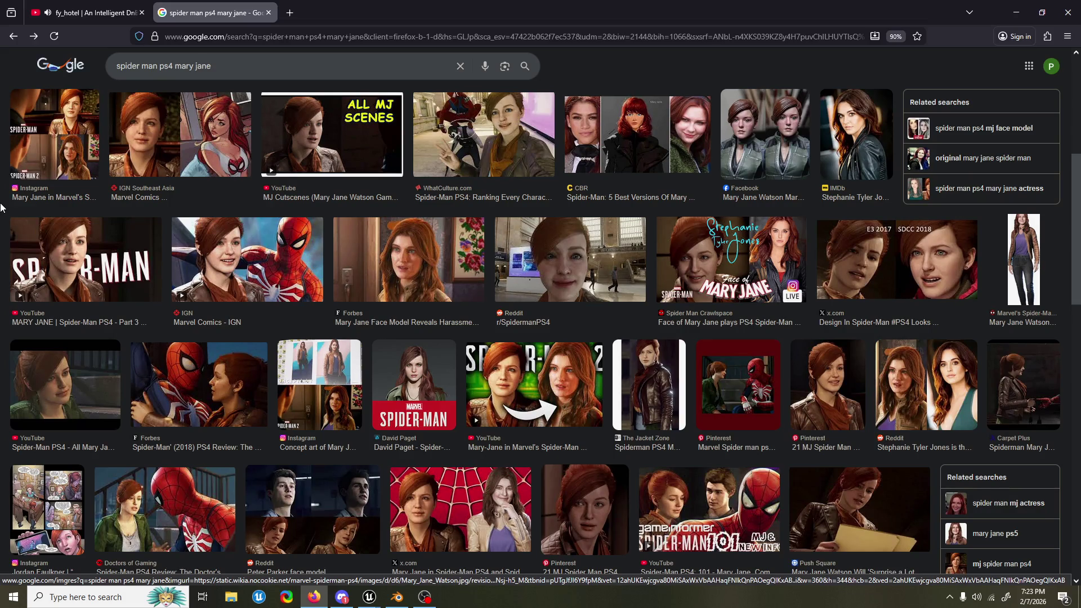
pyautogui.scroll(-3, 0, 207)
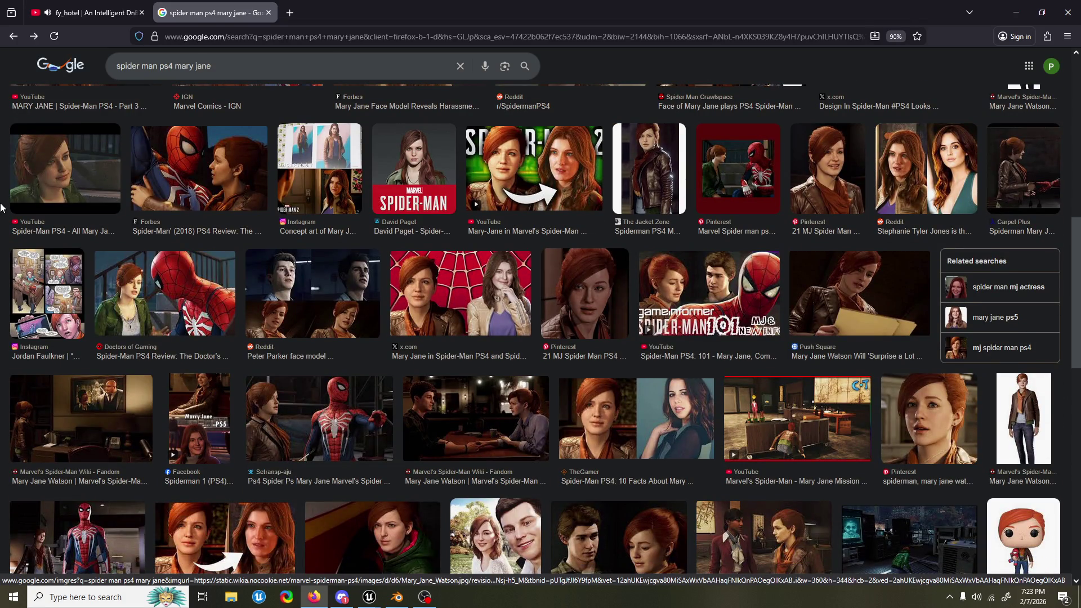
pyautogui.scroll(10, 0, 207)
pyautogui.press('super+Down')
pyautogui.press('super+Down')
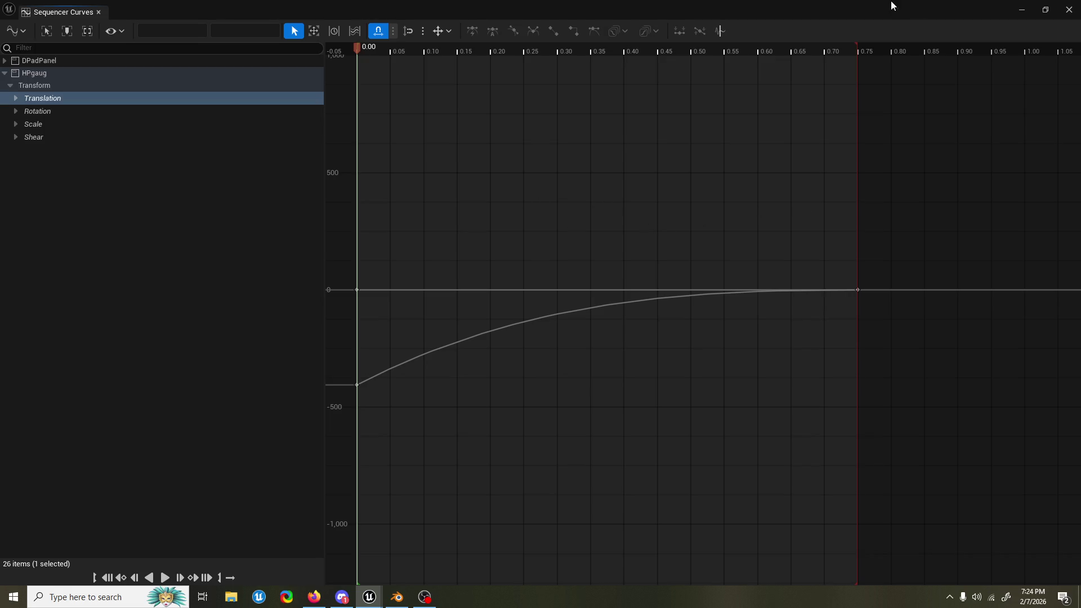
# Step: Minimize the Sequencer Curves window, pan the HUD canvas, and toggle the Animations drawer
pyautogui.click(1018, 11)
pyautogui.moveTo(521, 369)
pyautogui.mouseDown()
pyautogui.moveTo(485, 433)
pyautogui.moveTo(465, 443)
pyautogui.mouseUp()
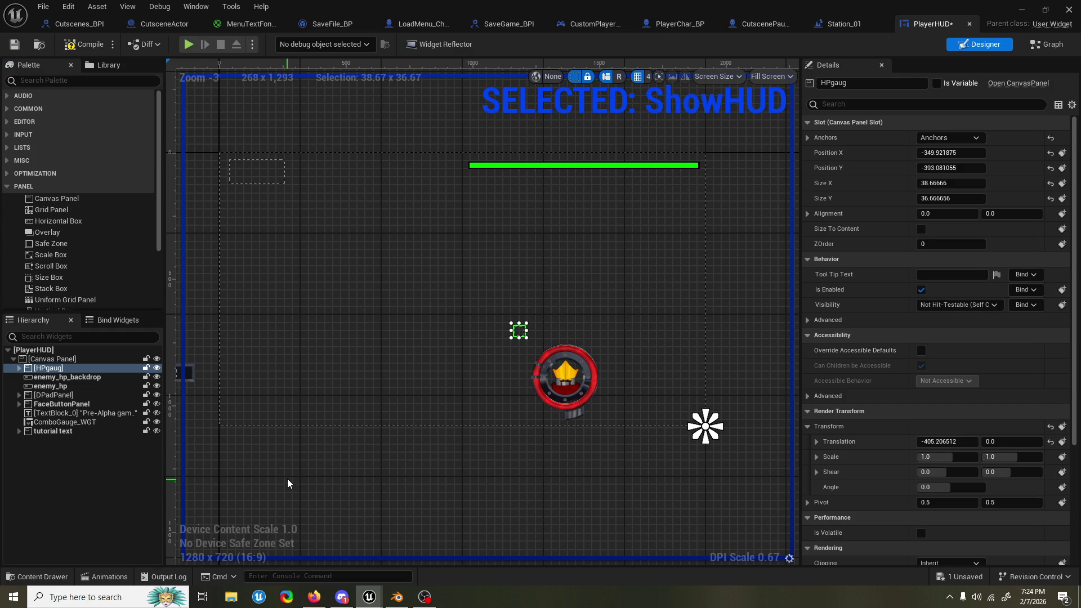
pyautogui.click(107, 577)
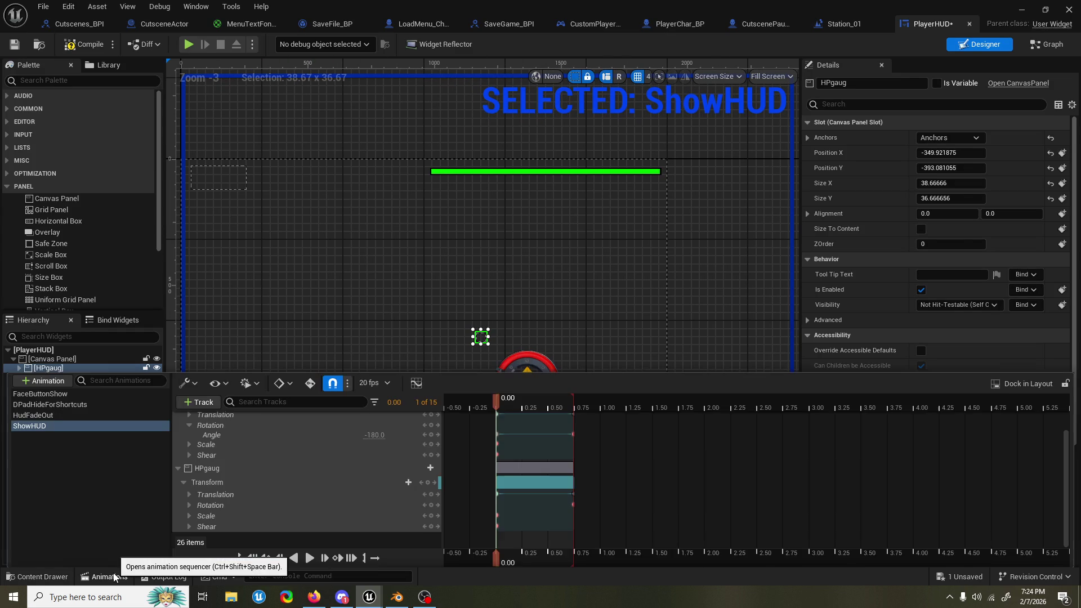
pyautogui.click(419, 343)
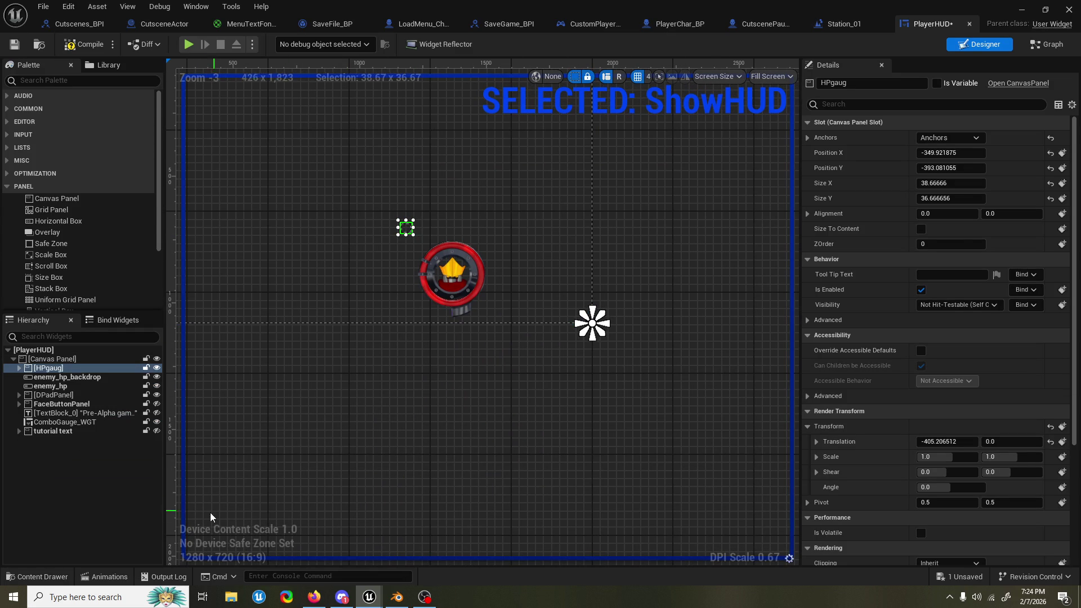
pyautogui.click(109, 576)
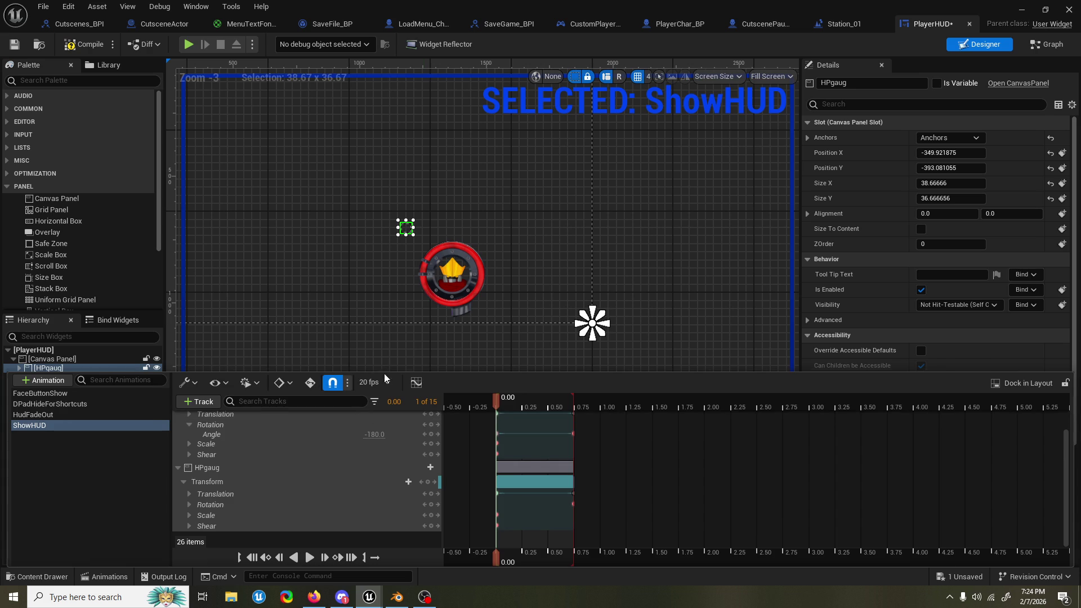
pyautogui.click(422, 363)
pyautogui.click(107, 576)
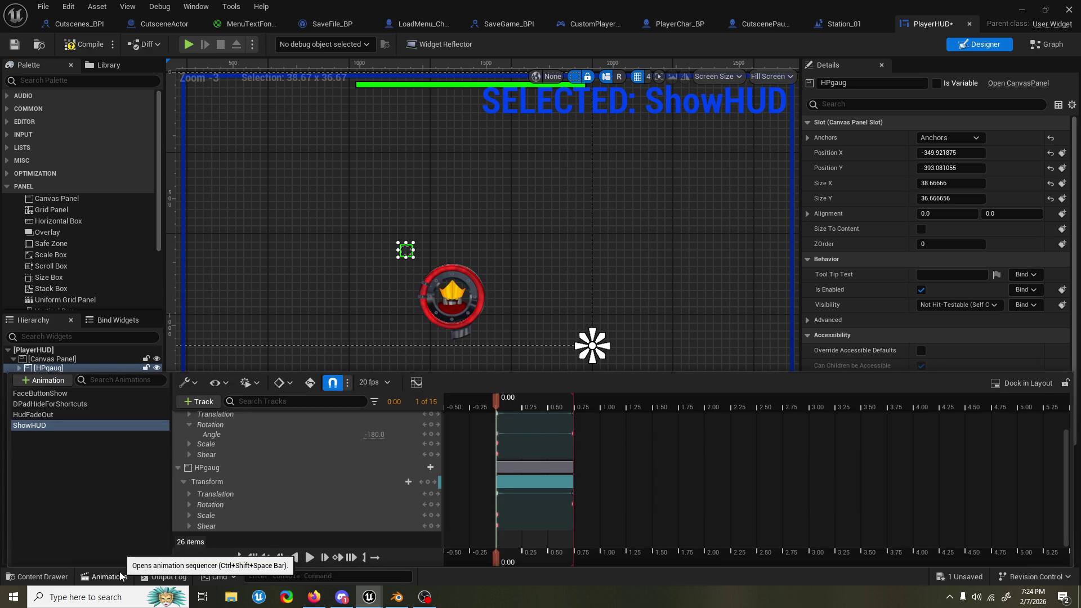
pyautogui.click(635, 298)
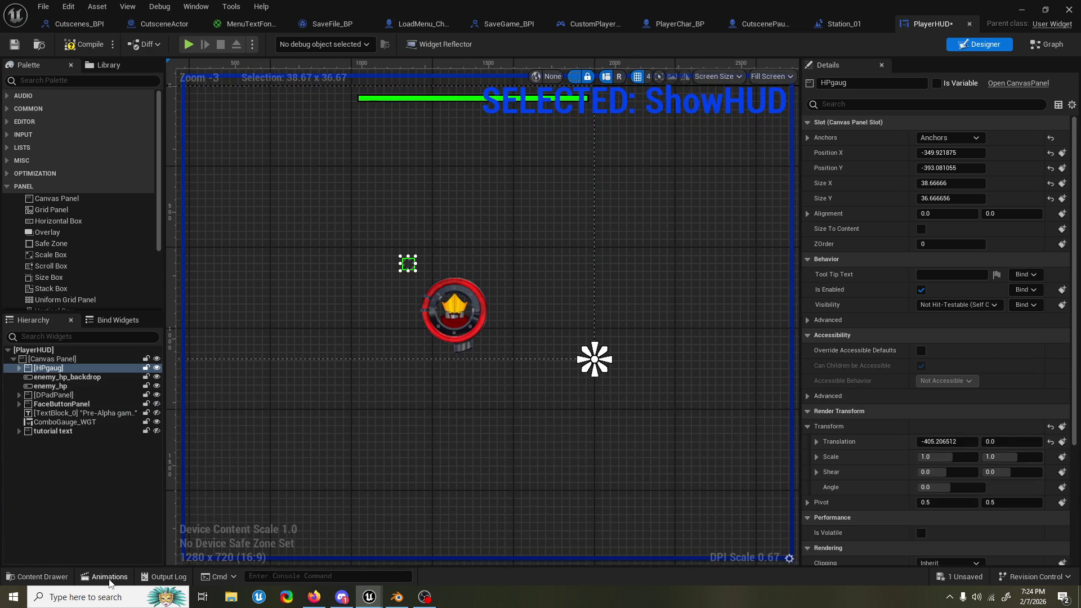
# Step: Open the ShowHUD timeline and select HPgaug's Translation track
pyautogui.click(107, 576)
pyautogui.click(709, 274)
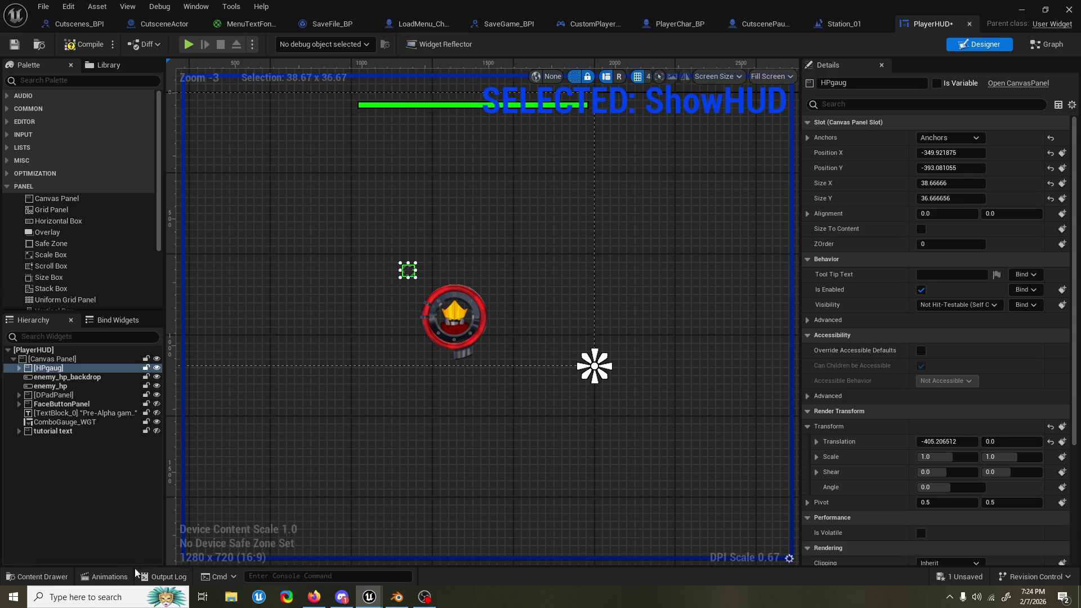
pyautogui.click(107, 577)
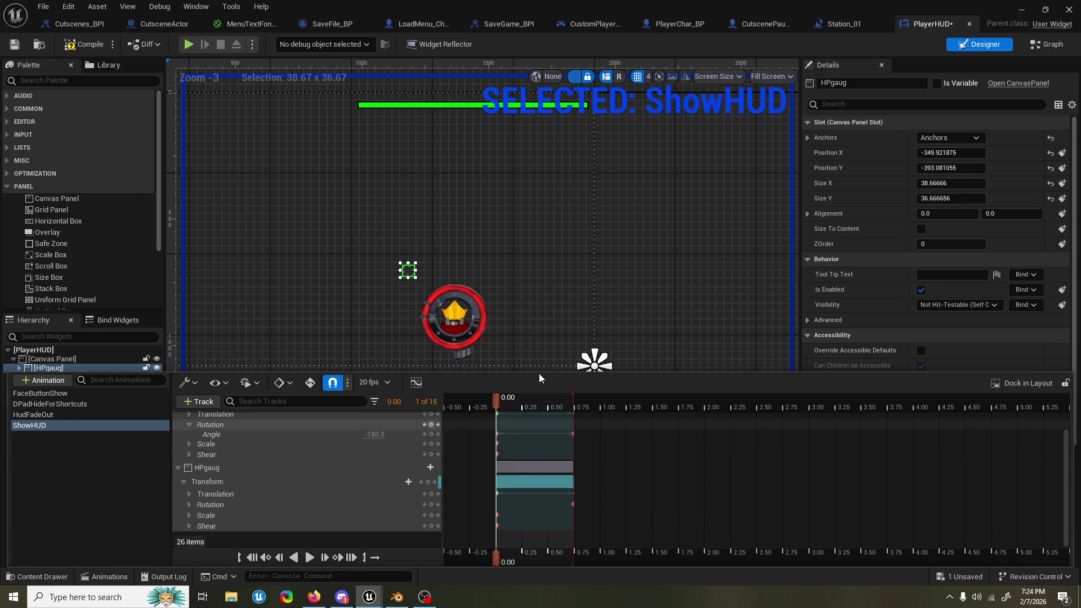
pyautogui.click(726, 276)
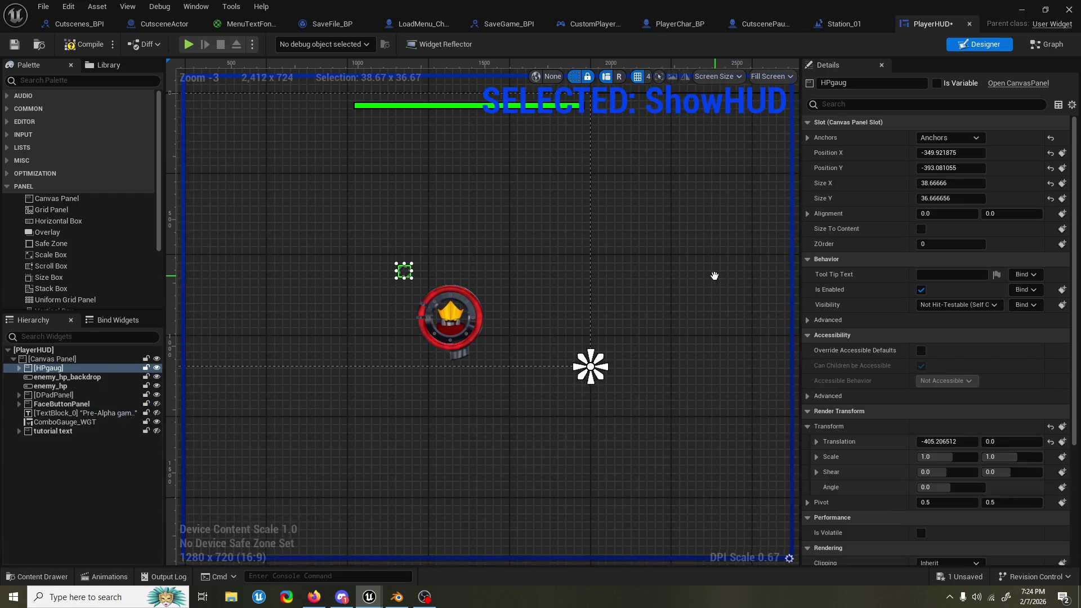
pyautogui.click(104, 576)
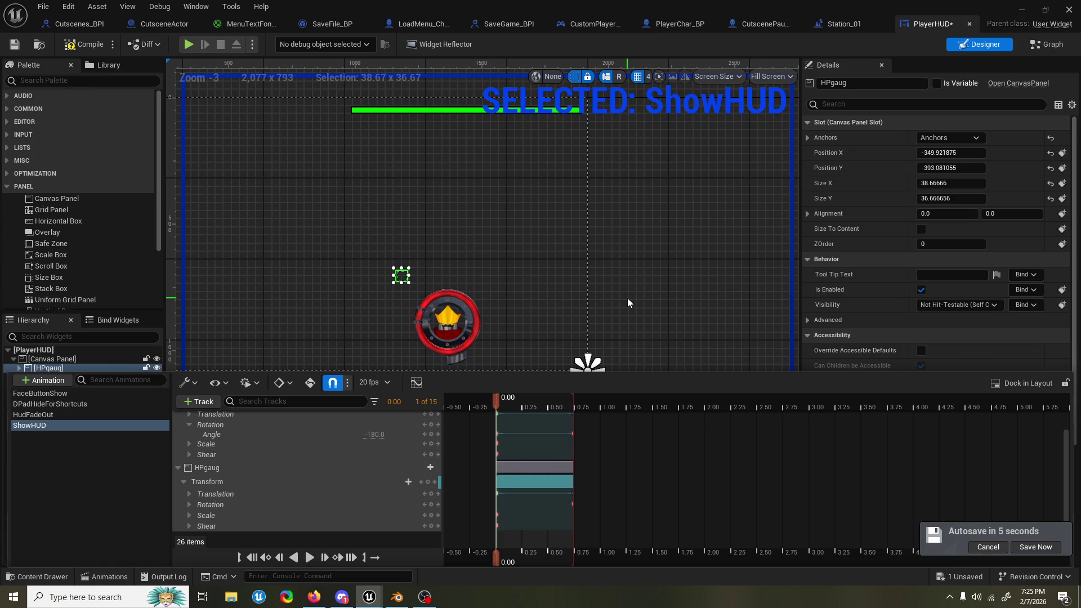
pyautogui.click(669, 247)
pyautogui.click(105, 577)
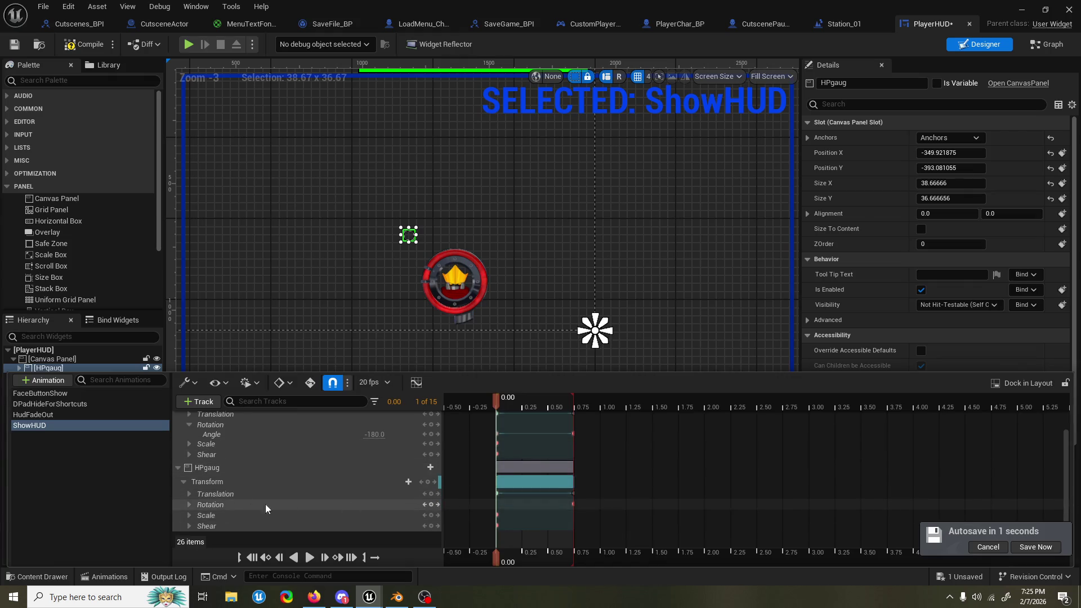
pyautogui.click(309, 491)
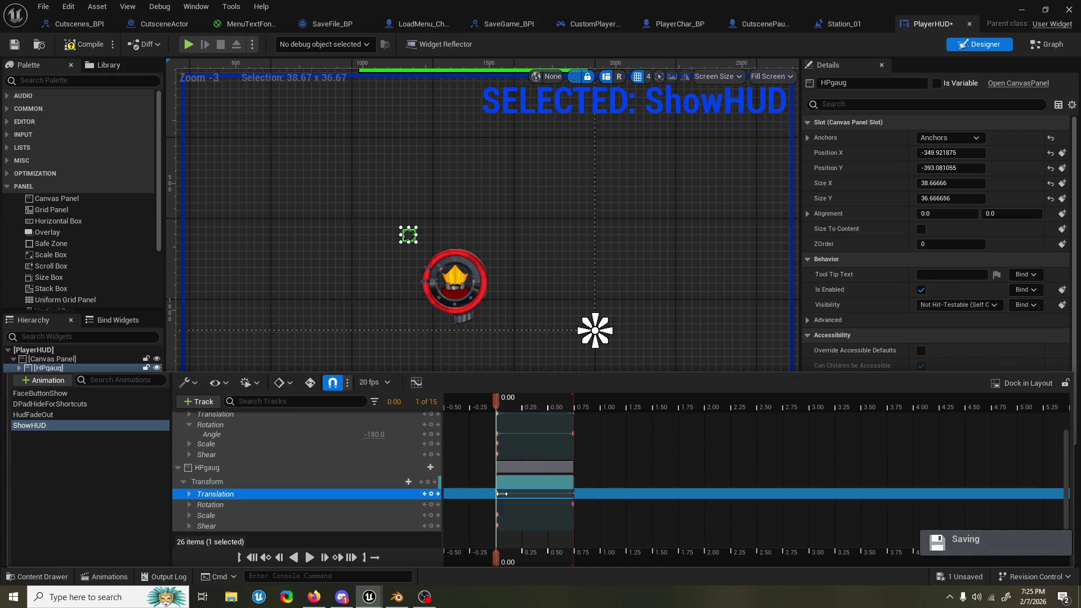
# Step: Set HPgaug's Translation X key value to 405
pyautogui.click(189, 494)
pyautogui.click(370, 505)
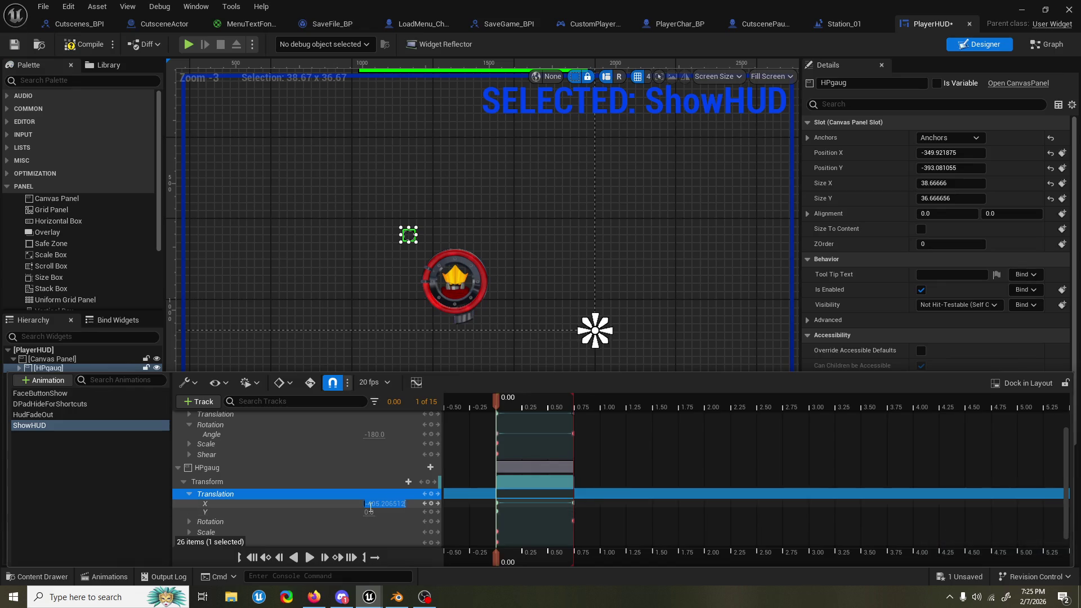
pyautogui.write('405')
pyautogui.press('Return')
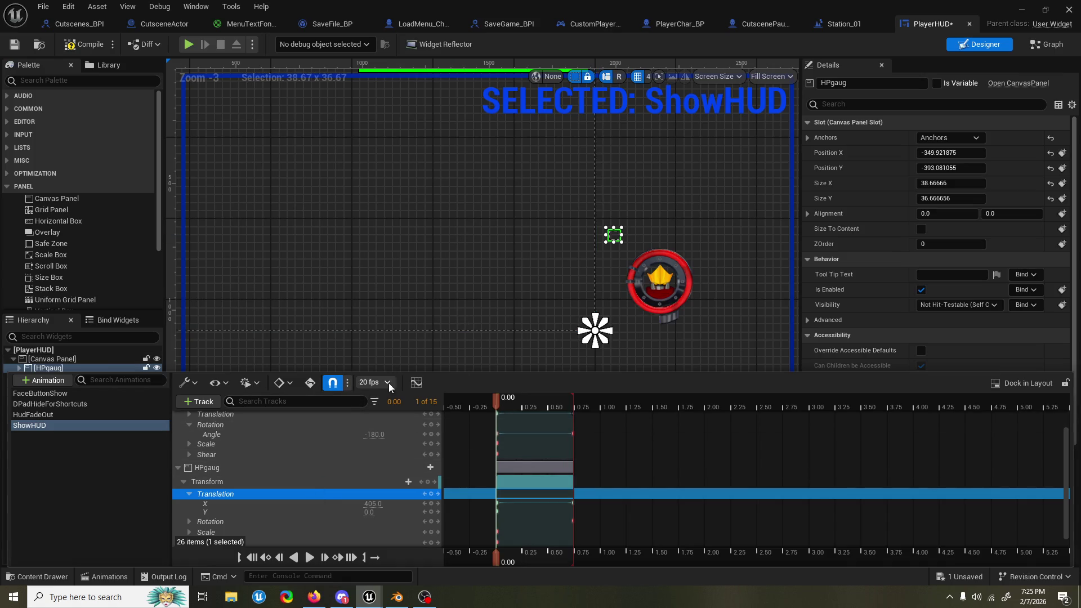
# Step: Bring up the Sequencer Curves window showing HPgaug's Translation curve
pyautogui.click(417, 382)
pyautogui.moveTo(369, 597)
pyautogui.click(536, 551)
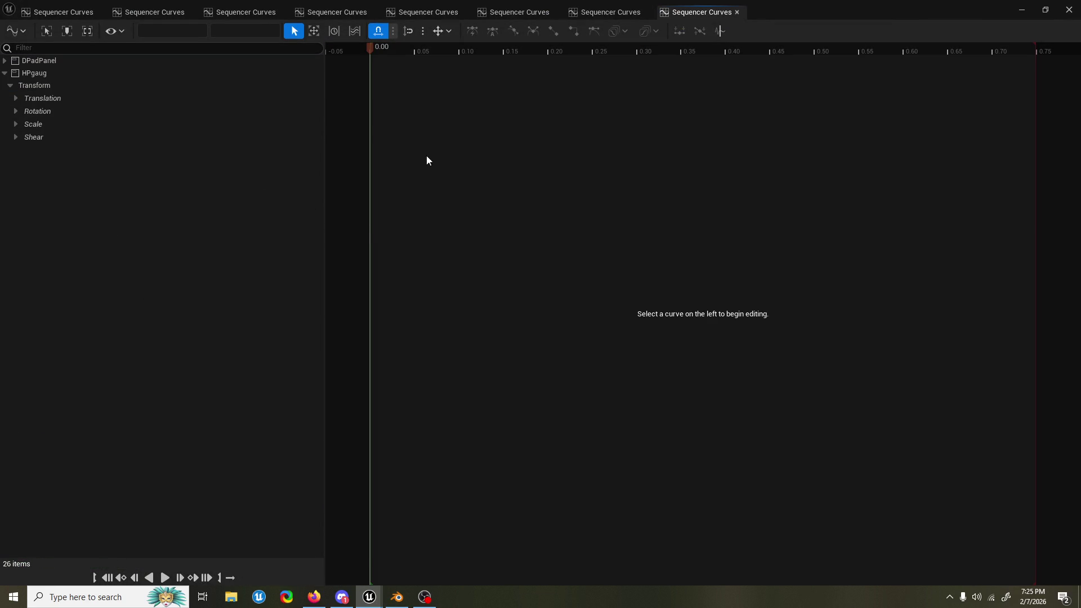
pyautogui.click(131, 12)
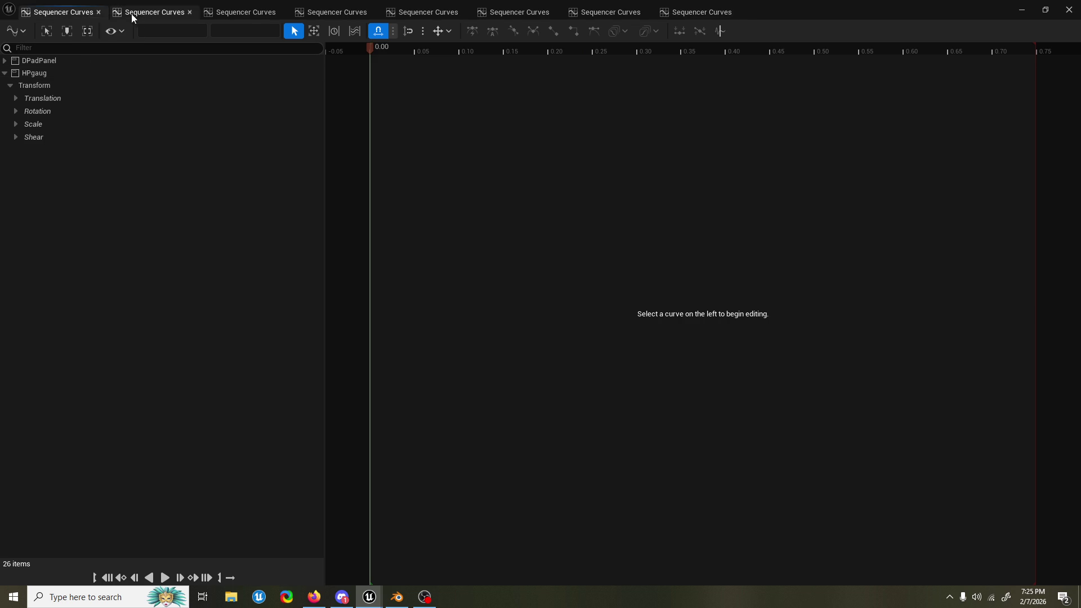
pyautogui.click(285, 12)
pyautogui.click(47, 99)
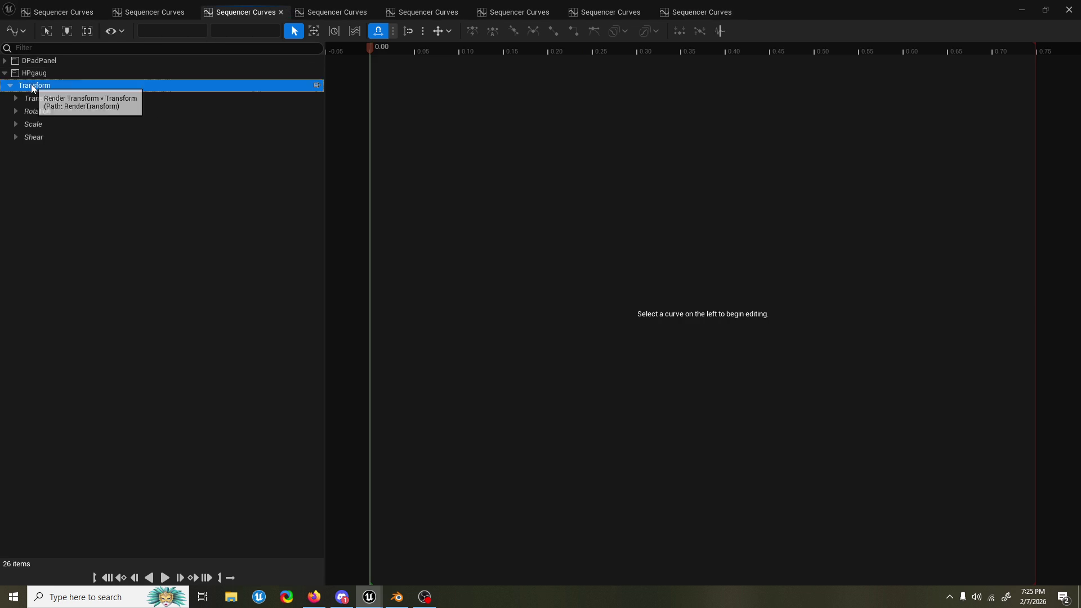
# Step: Drag the 0.00 key's tangent down so the curve eases from 405 to 0, and frame it
pyautogui.click(371, 226)
pyautogui.moveTo(400, 212); pyautogui.dragTo(407, 241)
pyautogui.hotkey('ctrl', 'a')
pyautogui.press('f')
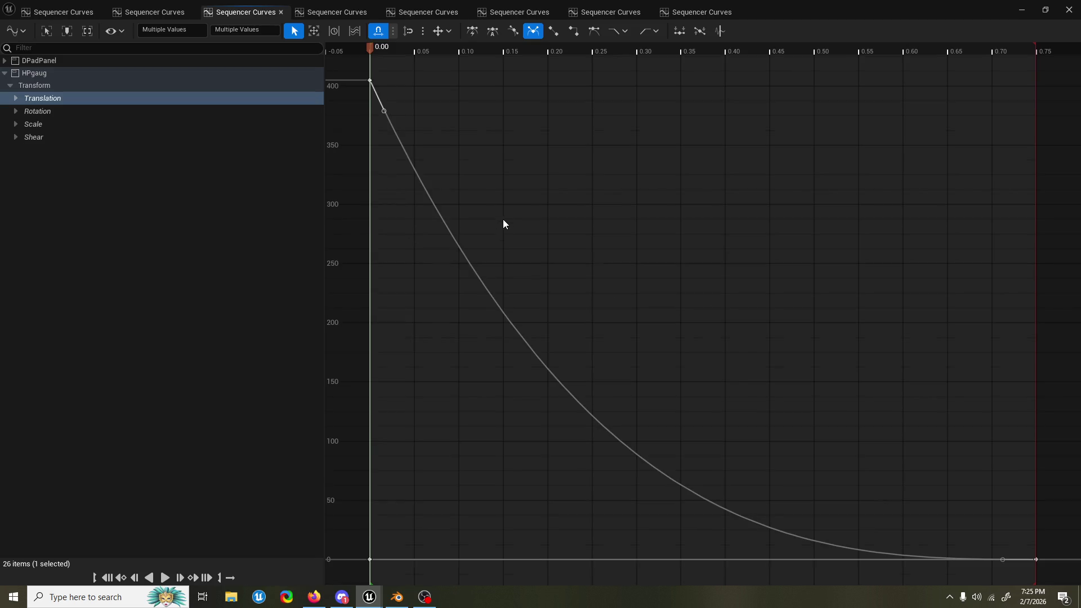
pyautogui.click(1020, 11)
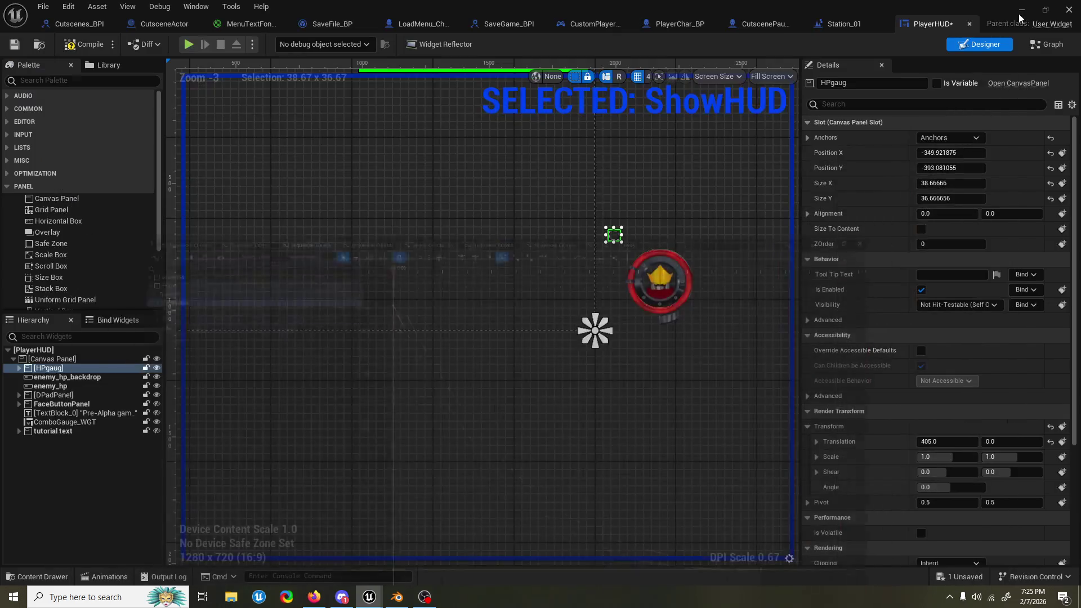
# Step: Compile PlayerHUD and play the ShowHUD animation preview twice
pyautogui.moveTo(408, 232)
pyautogui.mouseDown()
pyautogui.moveTo(597, 327)
pyautogui.moveTo(535, 336)
pyautogui.mouseUp()
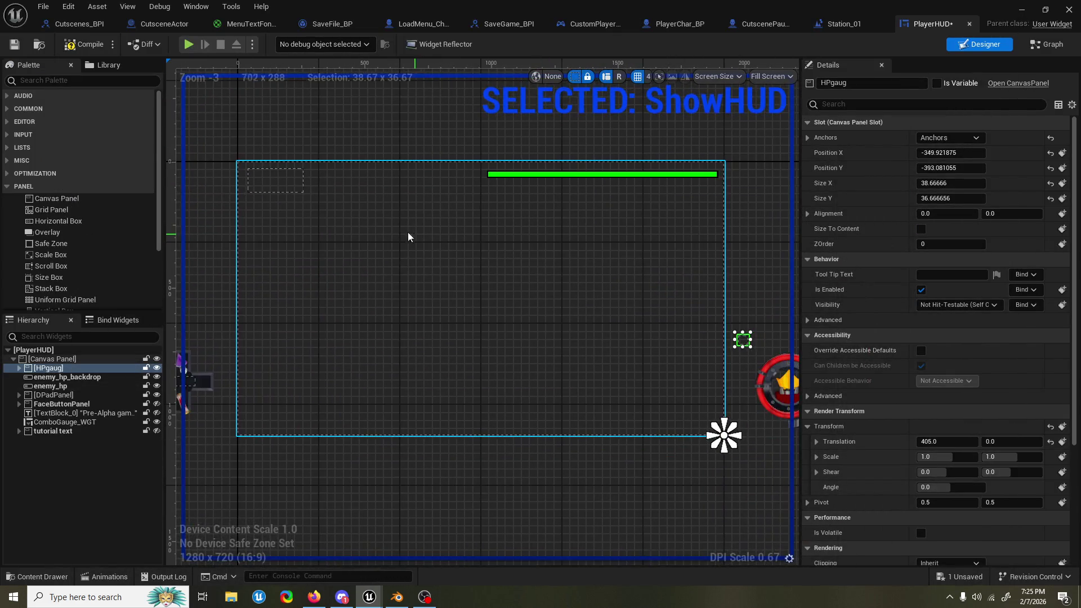
pyautogui.click(90, 49)
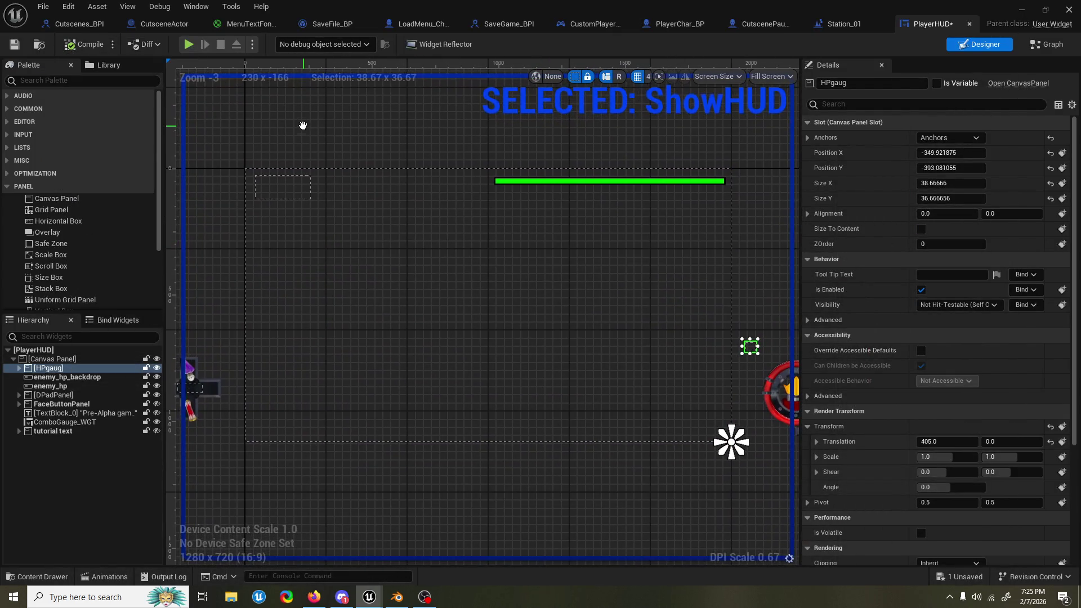
pyautogui.click(107, 577)
pyautogui.moveTo(473, 323); pyautogui.dragTo(468, 241)
pyautogui.click(107, 576)
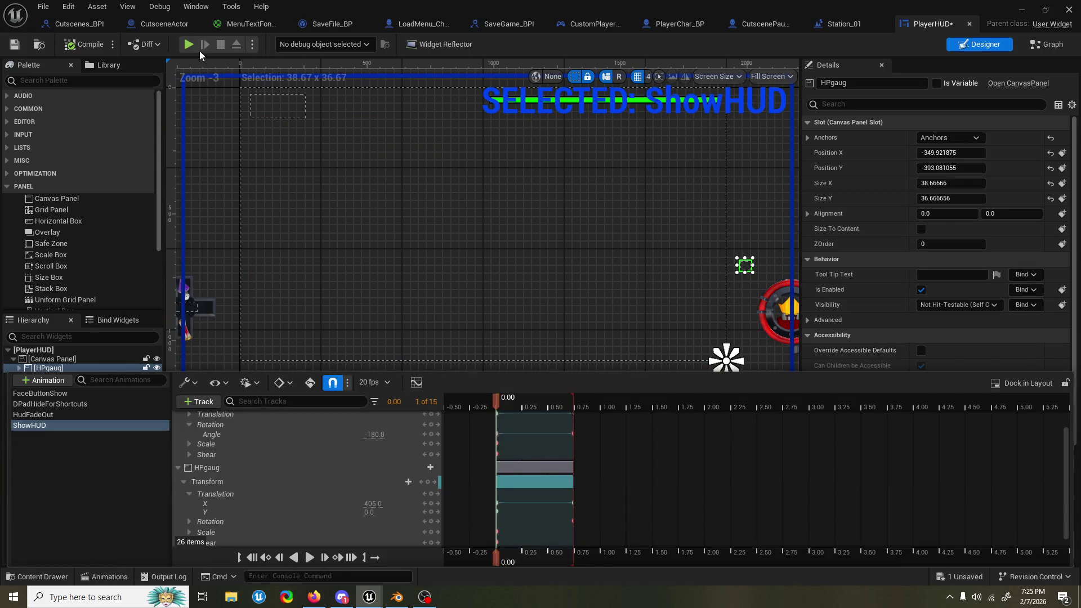
pyautogui.press('space')
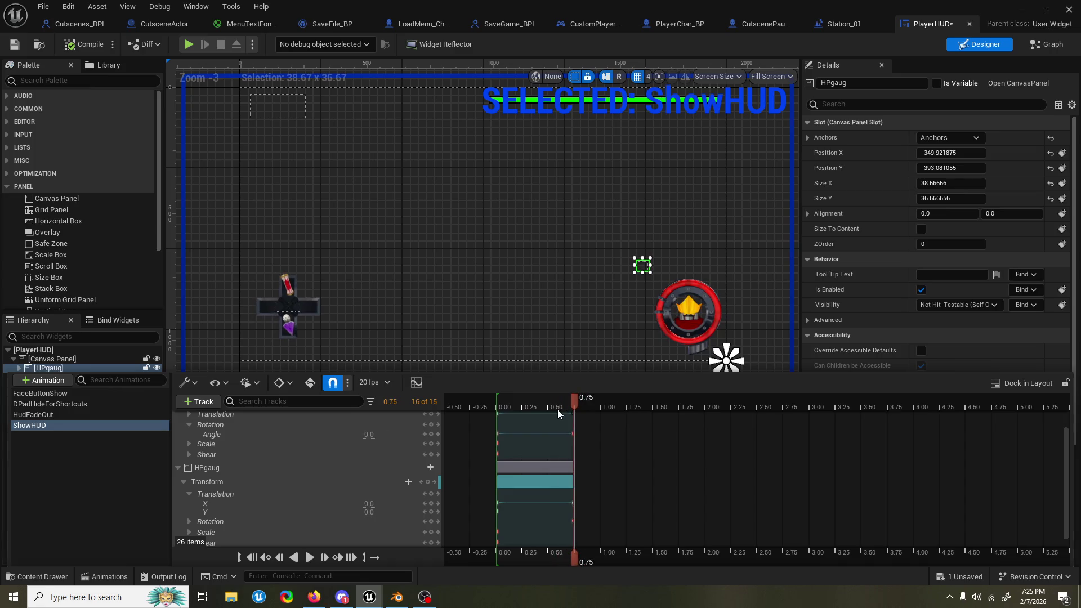
pyautogui.press('space')
# Step: Save PlayerHUD and switch to the PlayerChar_BP blueprint
pyautogui.moveTo(629, 216)
pyautogui.mouseDown()
pyautogui.moveTo(616, 198)
pyautogui.moveTo(629, 262)
pyautogui.mouseUp()
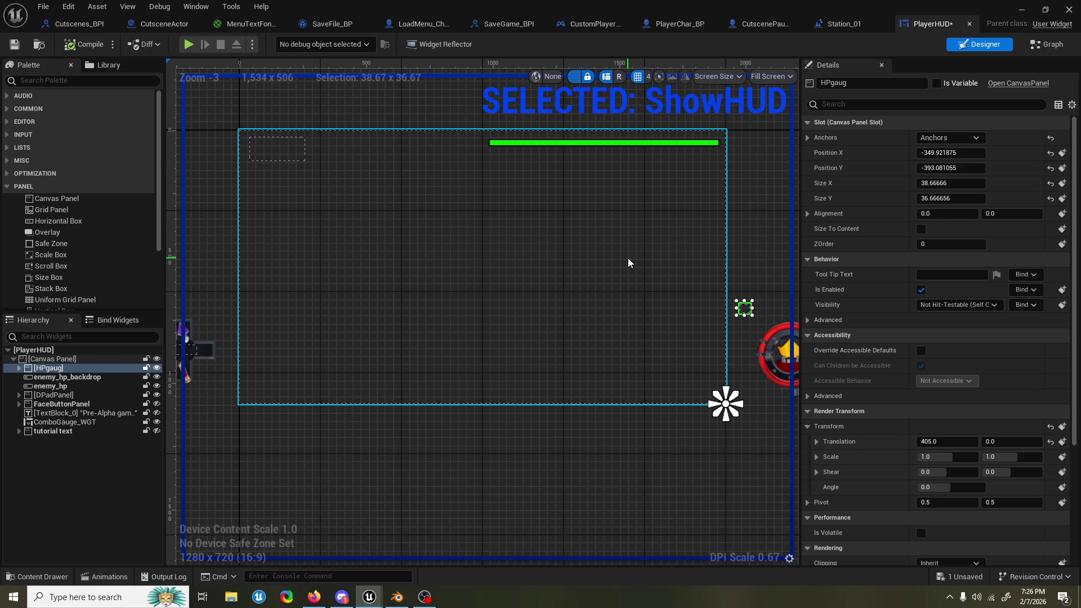
pyautogui.moveTo(627, 258); pyautogui.dragTo(618, 300)
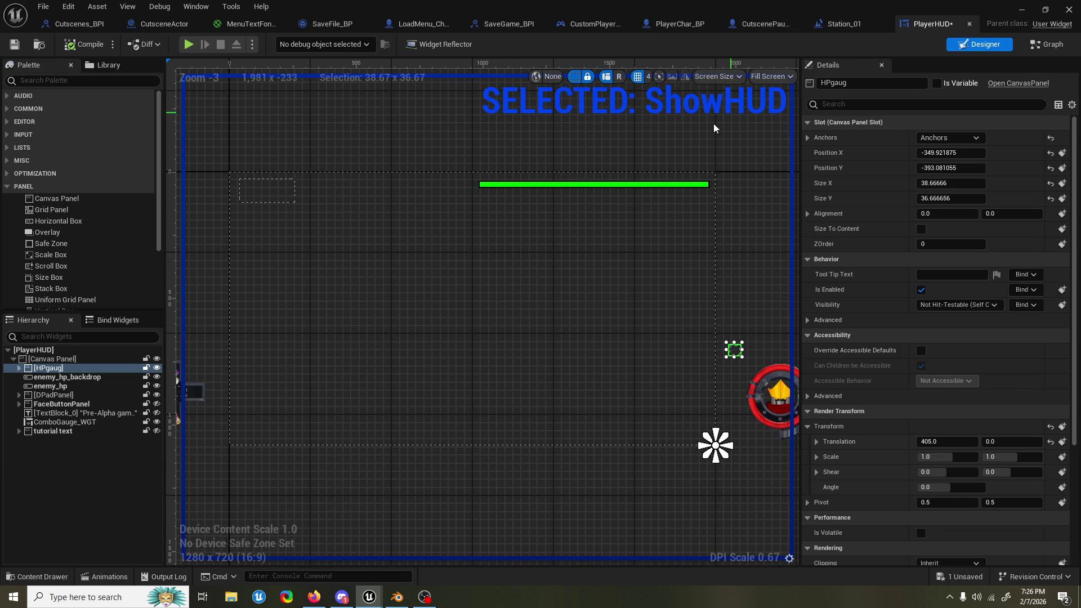
pyautogui.hotkey('ctrl', 's')
pyautogui.moveTo(625, 146); pyautogui.dragTo(655, 150)
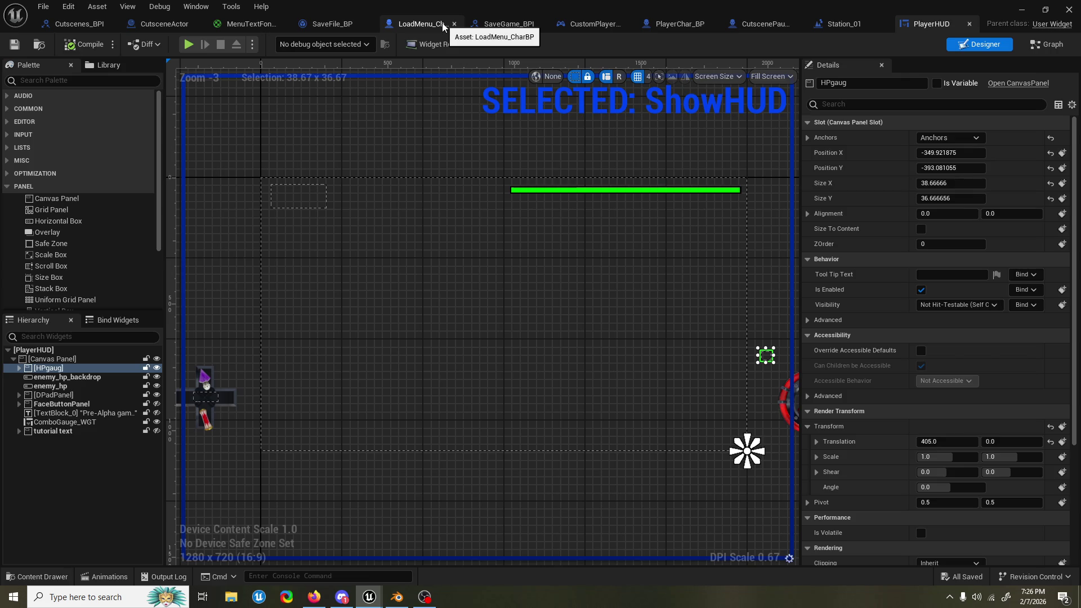
pyautogui.click(691, 28)
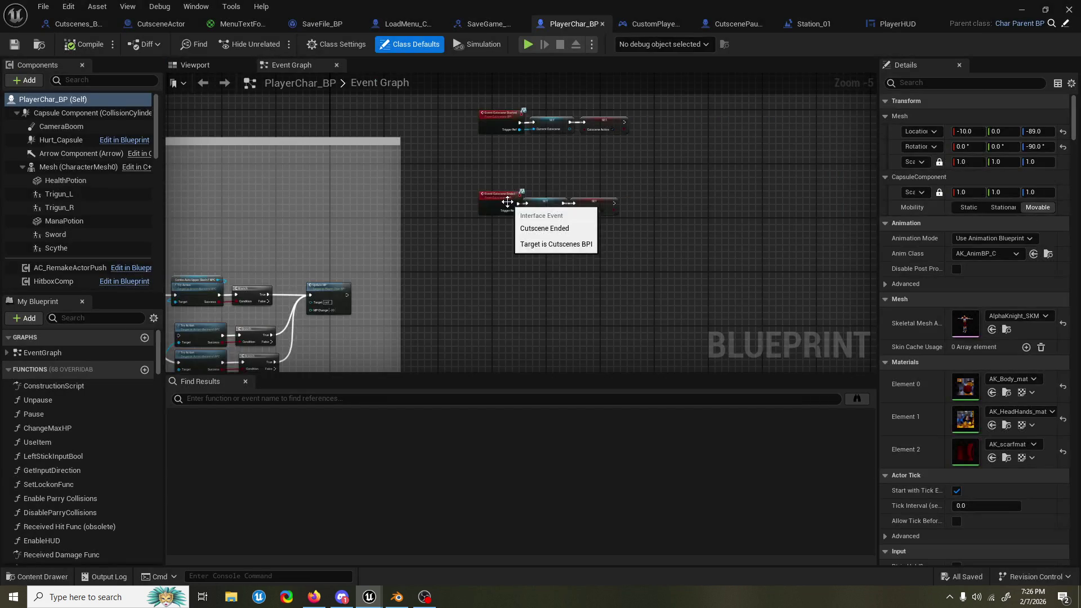
# Step: Add a new function named SetupCharacter to PlayerChar_BP, then compile and save
pyautogui.moveTo(504, 238); pyautogui.dragTo(615, 330)
pyautogui.moveTo(424, 174)
pyautogui.mouseDown()
pyautogui.moveTo(449, 149)
pyautogui.moveTo(475, 154)
pyautogui.moveTo(225, 134)
pyautogui.mouseUp()
pyautogui.scroll(2, 446, 205)
pyautogui.scroll(-5, 567, 171)
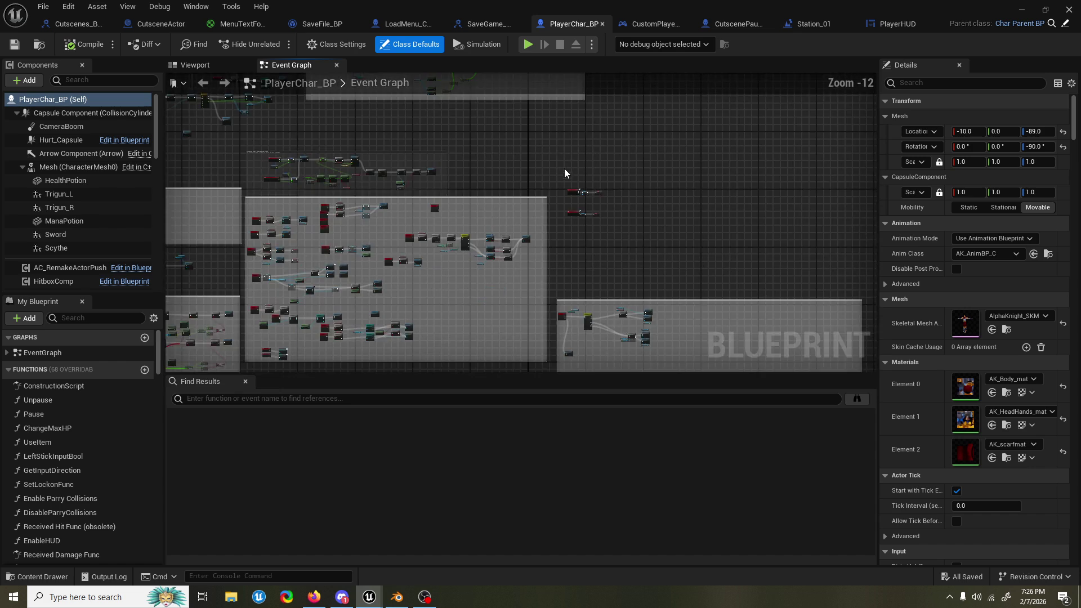
pyautogui.moveTo(567, 171); pyautogui.dragTo(478, 160)
pyautogui.click(145, 370)
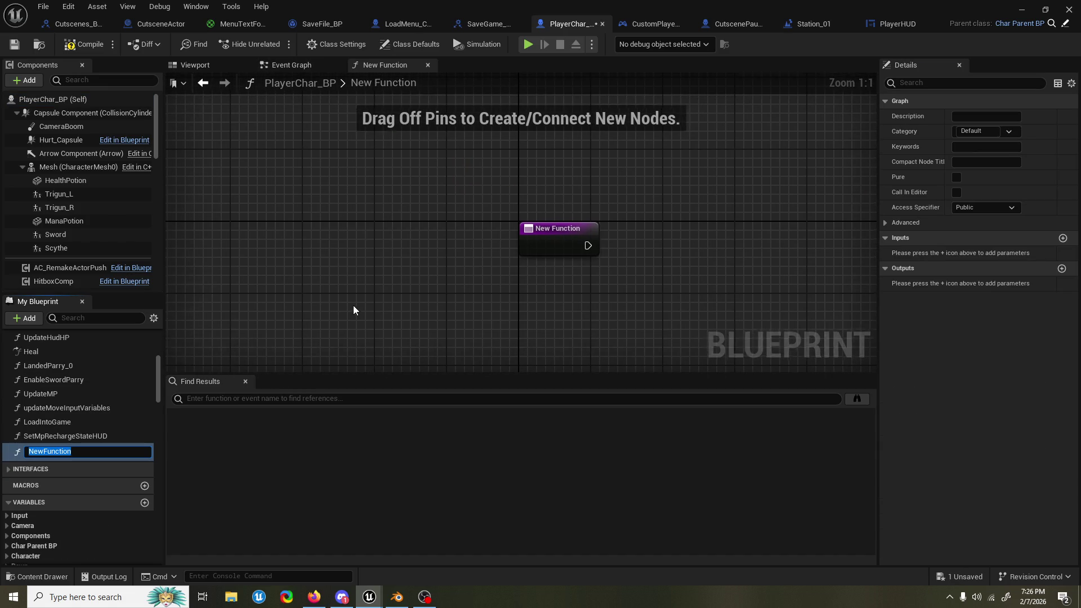
pyautogui.write('Setup')
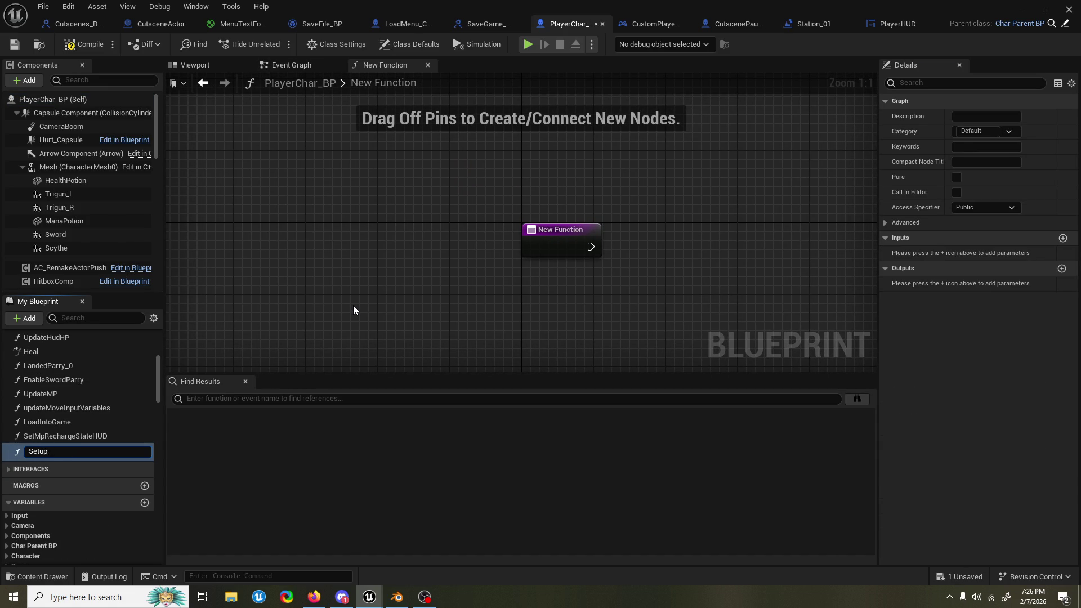
pyautogui.write('Character')
pyautogui.press('Return')
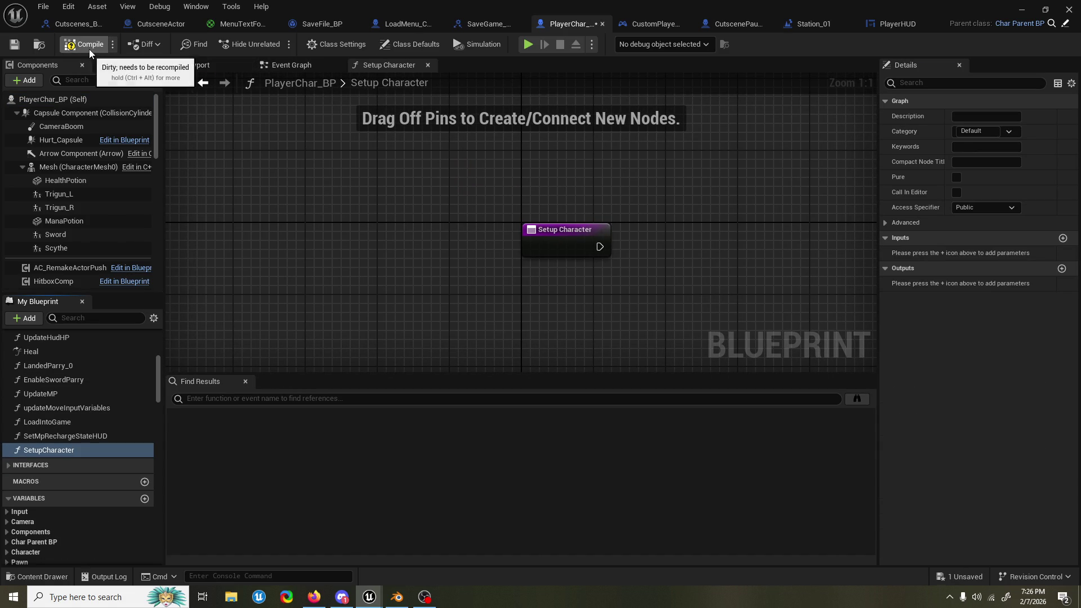
pyautogui.press('F7')
pyautogui.hotkey('ctrl', 's')
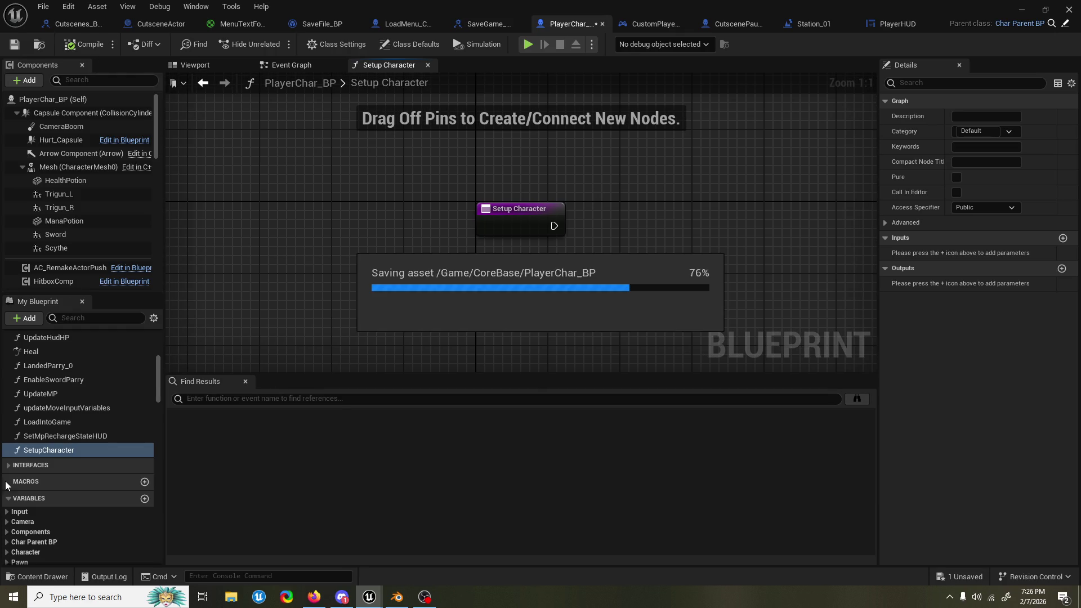
# Step: Search My Blueprint for 'hud' and drop a Player HUD getter into the SetupCharacter graph
pyautogui.scroll(-3, 38, 474)
pyautogui.scroll(-10, 51, 464)
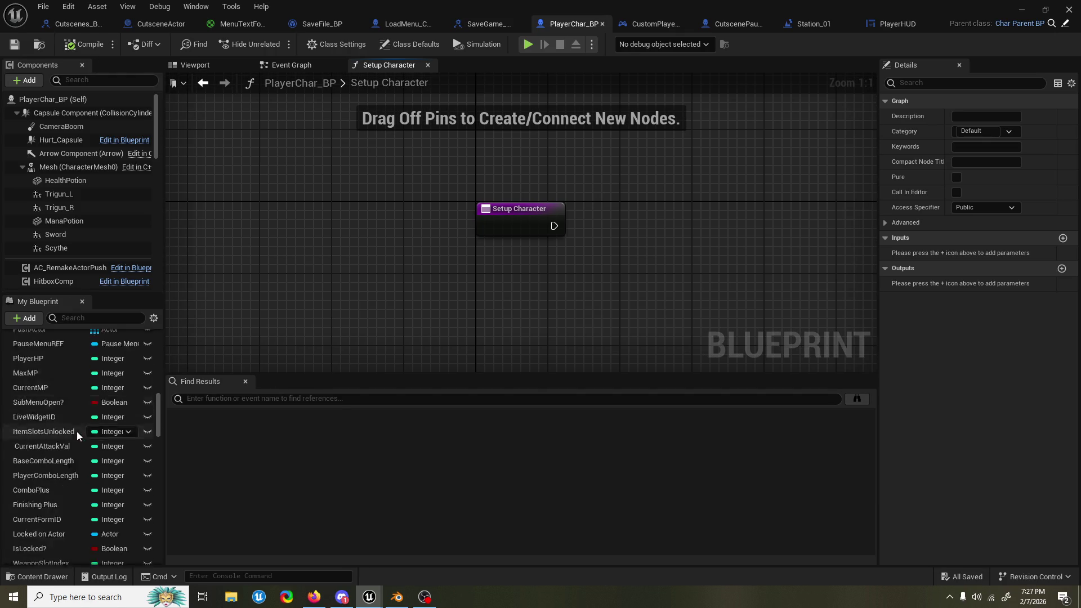
pyautogui.scroll(-10, 73, 434)
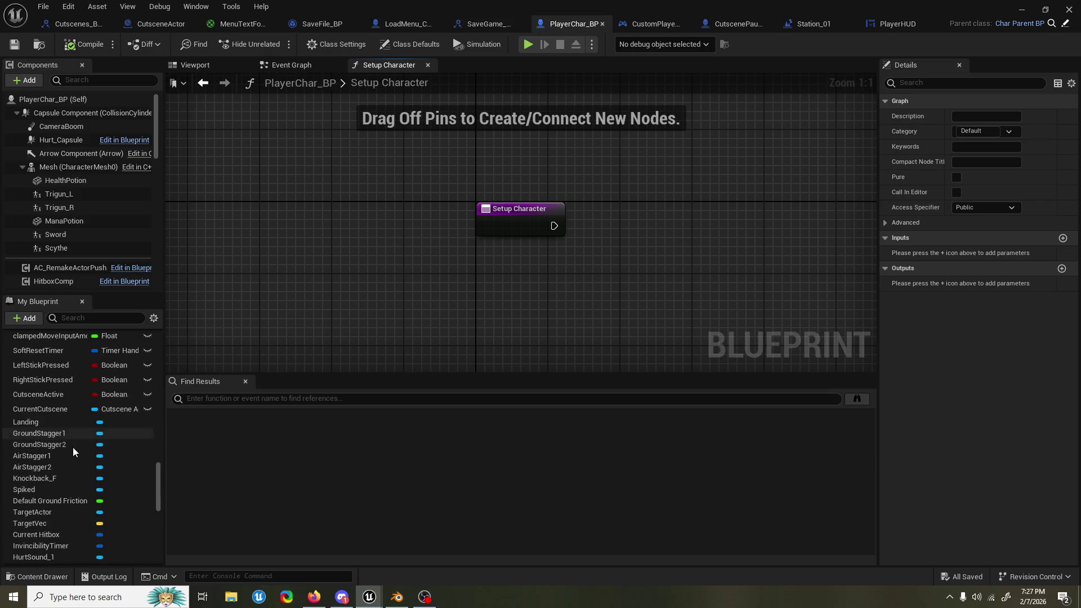
pyautogui.scroll(-3, 73, 447)
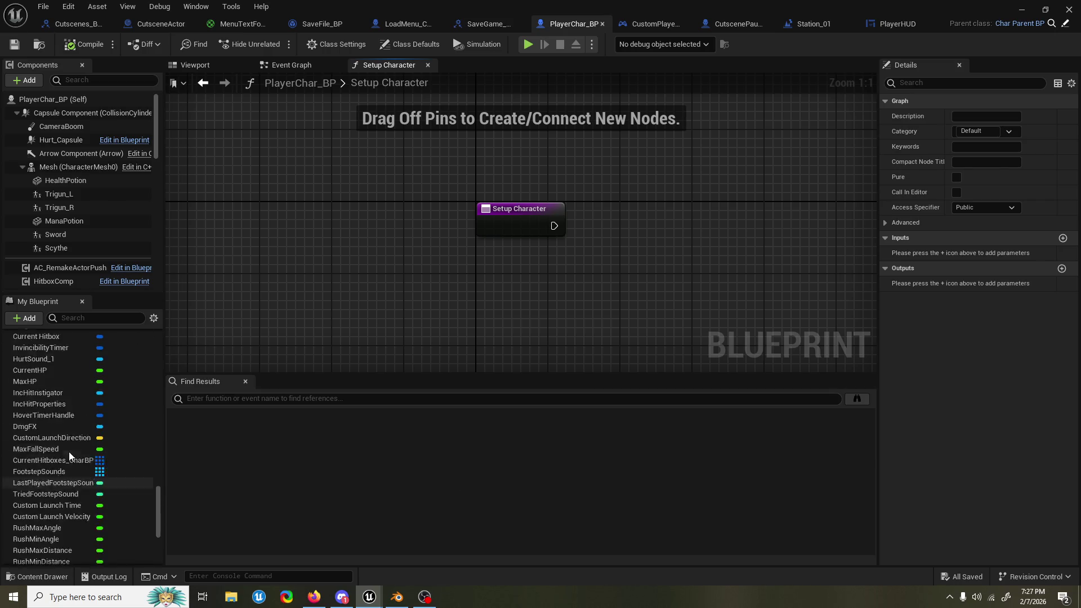
pyautogui.click(81, 321)
pyautogui.write('hud')
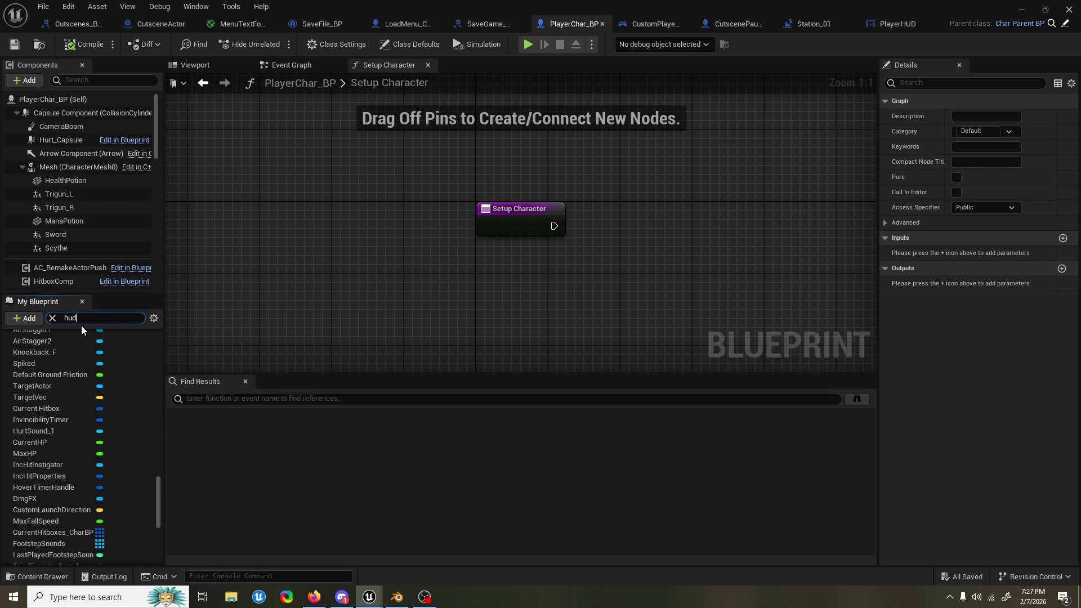
pyautogui.moveTo(78, 448); pyautogui.dragTo(666, 245)
# Step: Add a Play Animation node targeting Player HUD and wire it after the Setup Character entry
pyautogui.click(632, 300)
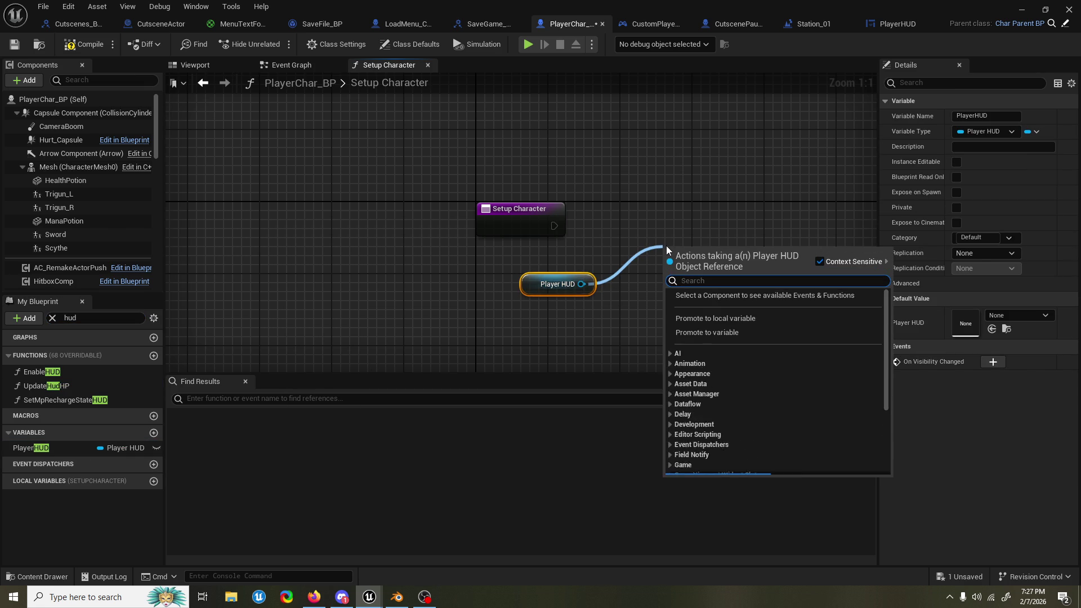
pyautogui.write('animation')
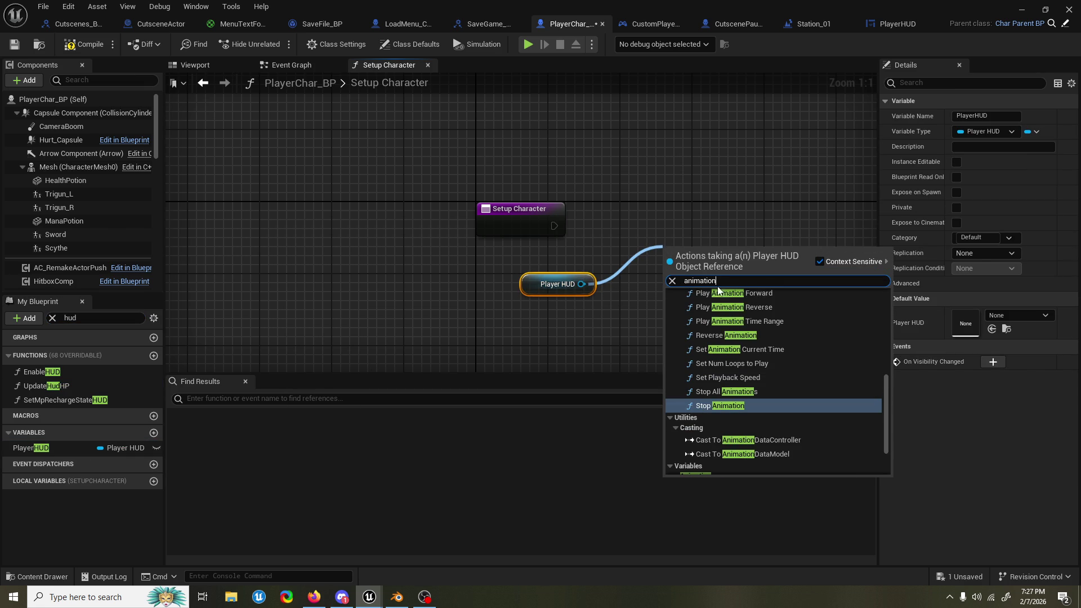
pyautogui.scroll(2, 768, 317)
pyautogui.scroll(5, 776, 323)
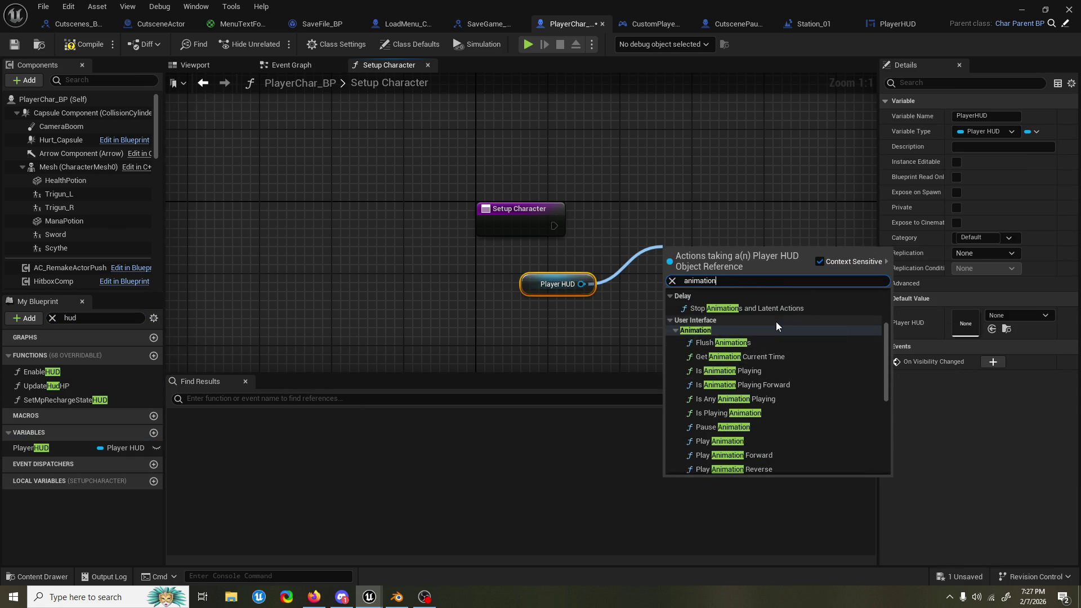
pyautogui.hotkey('ctrl', 'a')
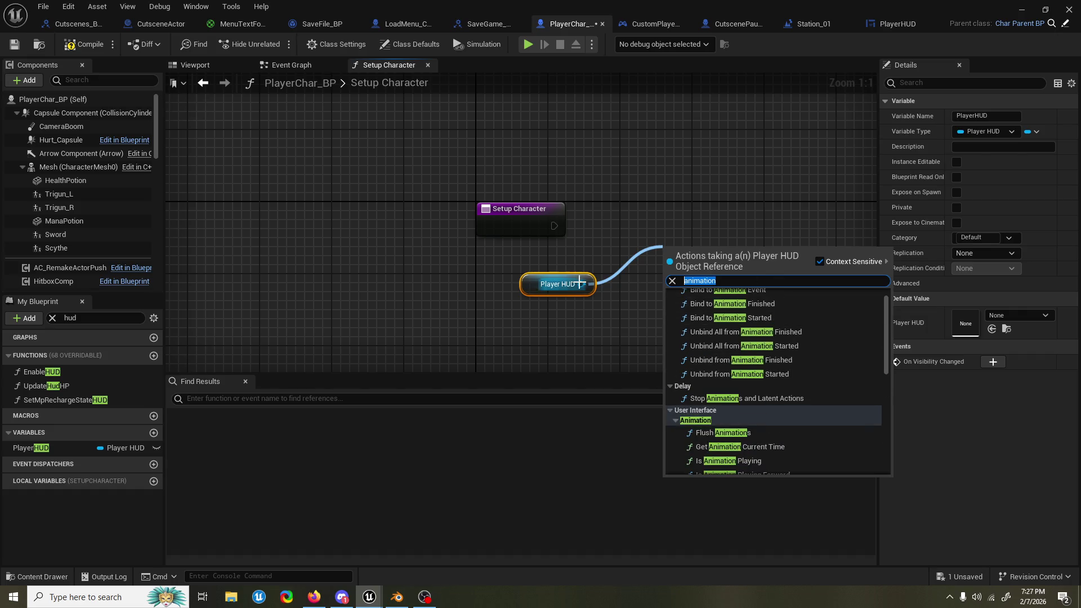
pyautogui.write('play anim')
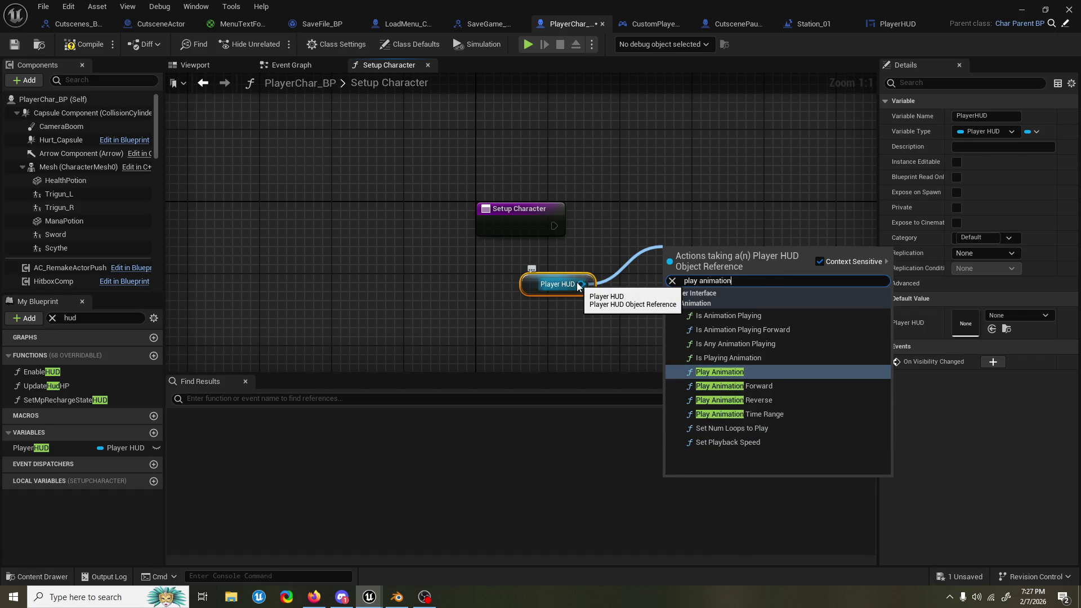
pyautogui.press('Return')
pyautogui.moveTo(752, 198); pyautogui.dragTo(752, 180)
pyautogui.moveTo(554, 226)
pyautogui.mouseDown()
pyautogui.moveTo(628, 234)
pyautogui.moveTo(665, 214)
pyautogui.mouseUp()
pyautogui.press('Escape')
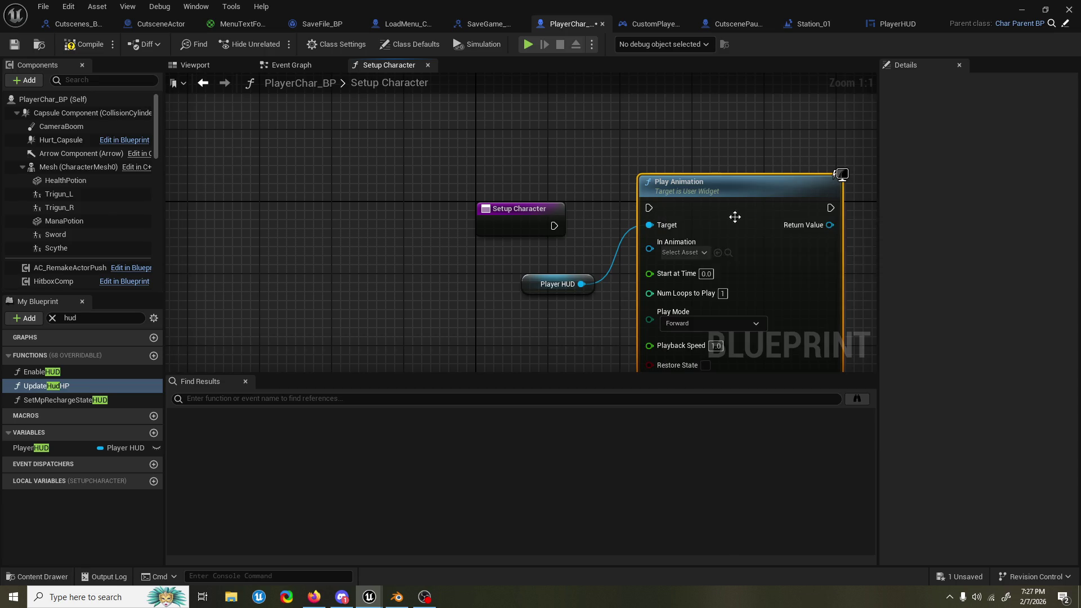
pyautogui.click(560, 225)
pyautogui.moveTo(772, 203); pyautogui.dragTo(763, 221)
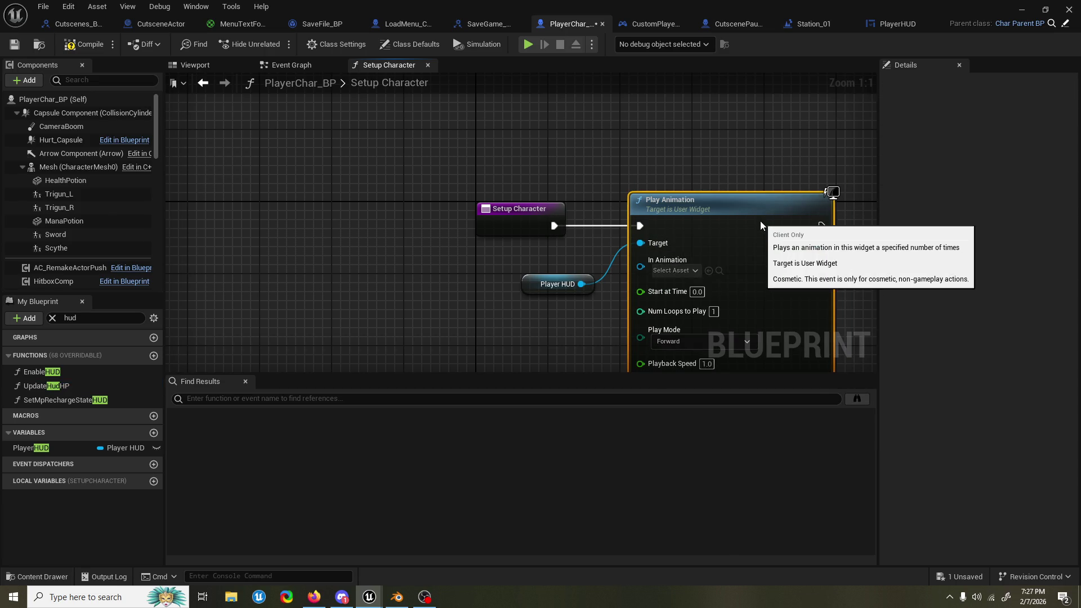
# Step: Feed Player HUD's Show HUD animation into Play Animation's In Animation and compile
pyautogui.click(675, 271)
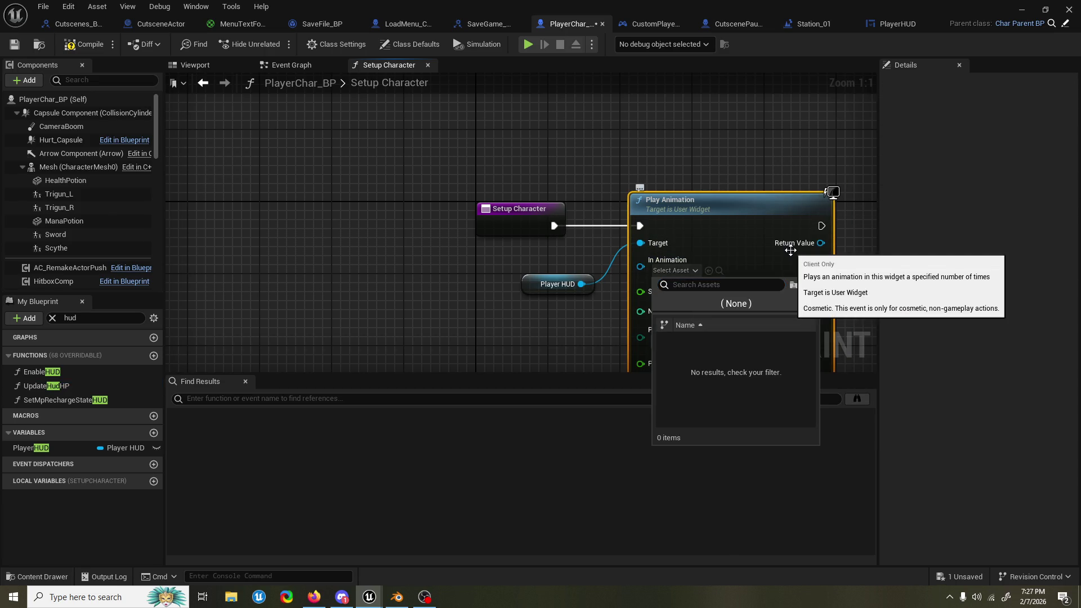
pyautogui.click(611, 265)
pyautogui.moveTo(582, 284); pyautogui.dragTo(549, 246)
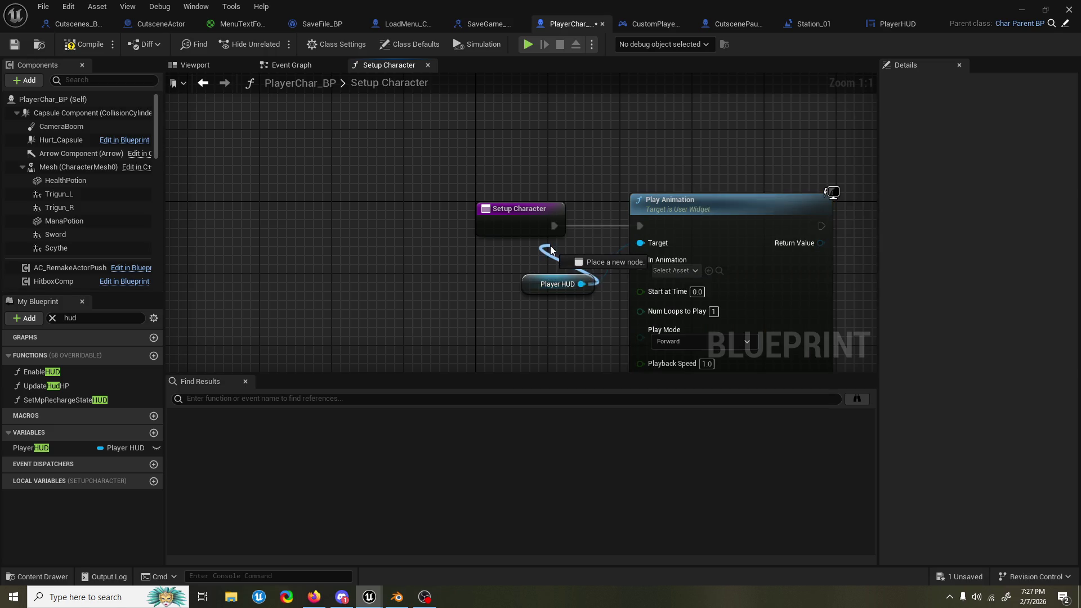
pyautogui.click(557, 284)
pyautogui.moveTo(558, 284); pyautogui.dragTo(546, 247)
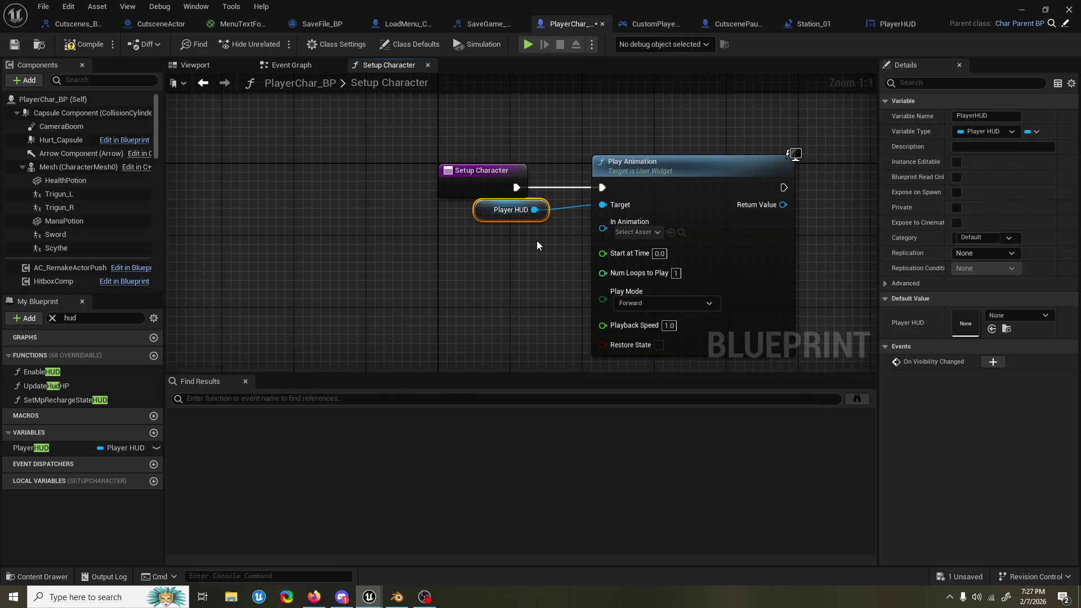
pyautogui.click(603, 228)
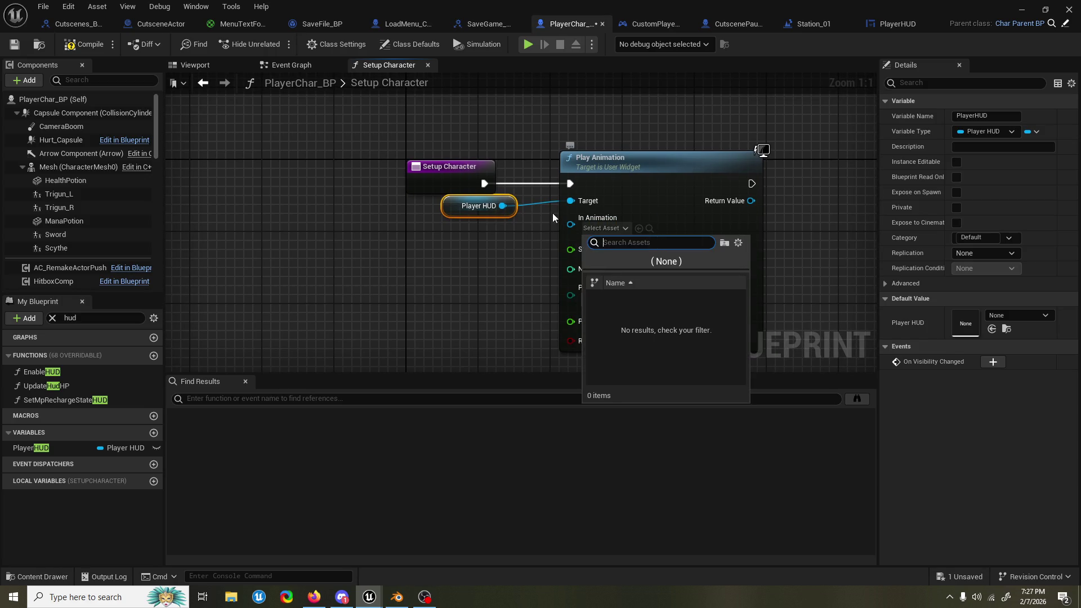
pyautogui.moveTo(502, 206); pyautogui.dragTo(382, 287)
pyautogui.write('h')
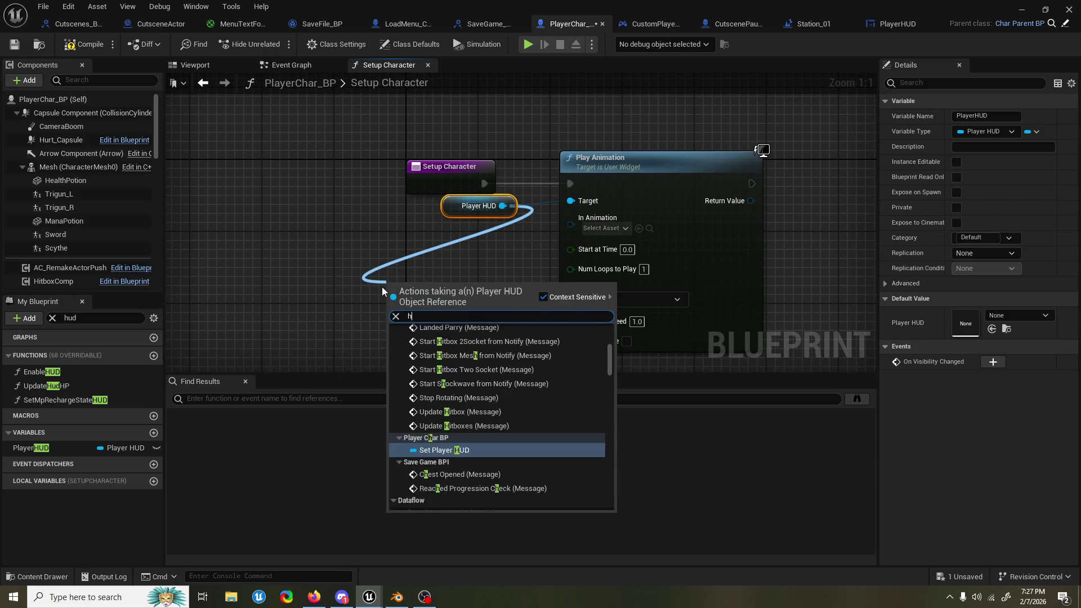
pyautogui.write('ud')
pyautogui.scroll(-5, 486, 400)
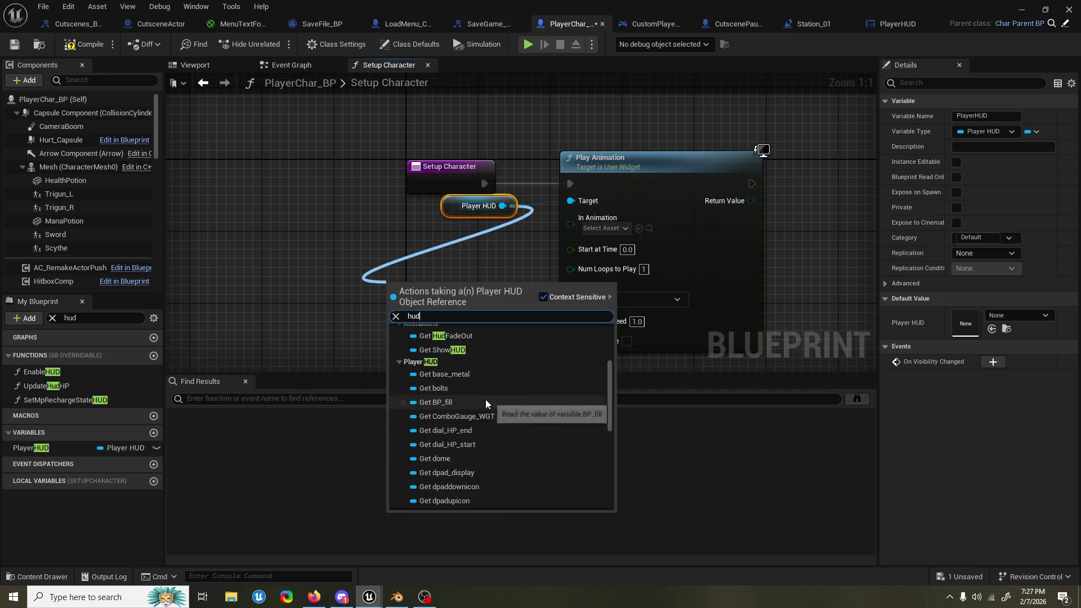
pyautogui.click(479, 364)
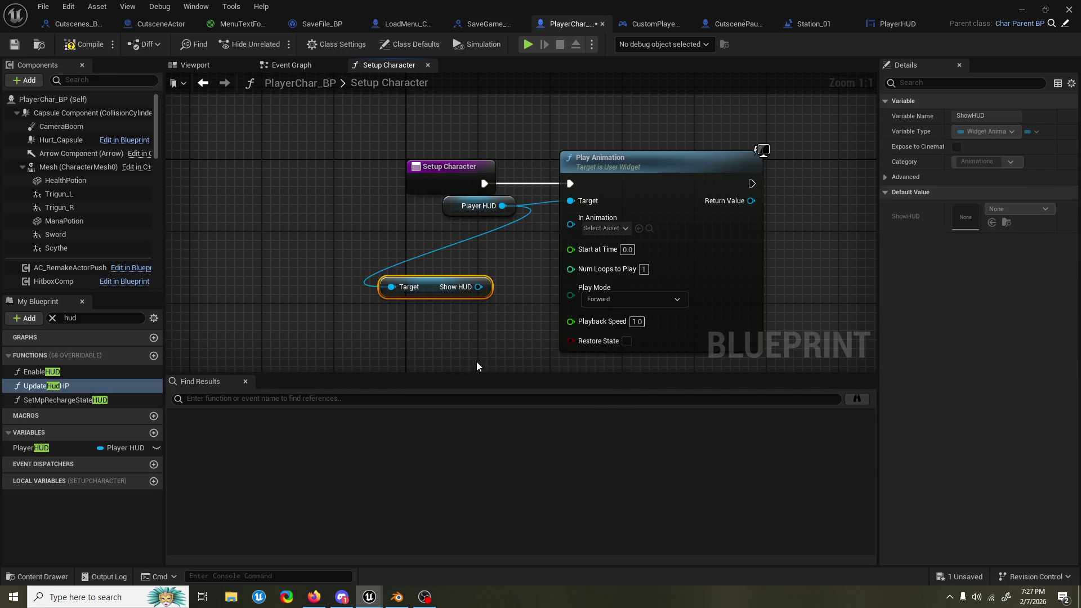
pyautogui.moveTo(478, 287); pyautogui.dragTo(585, 219)
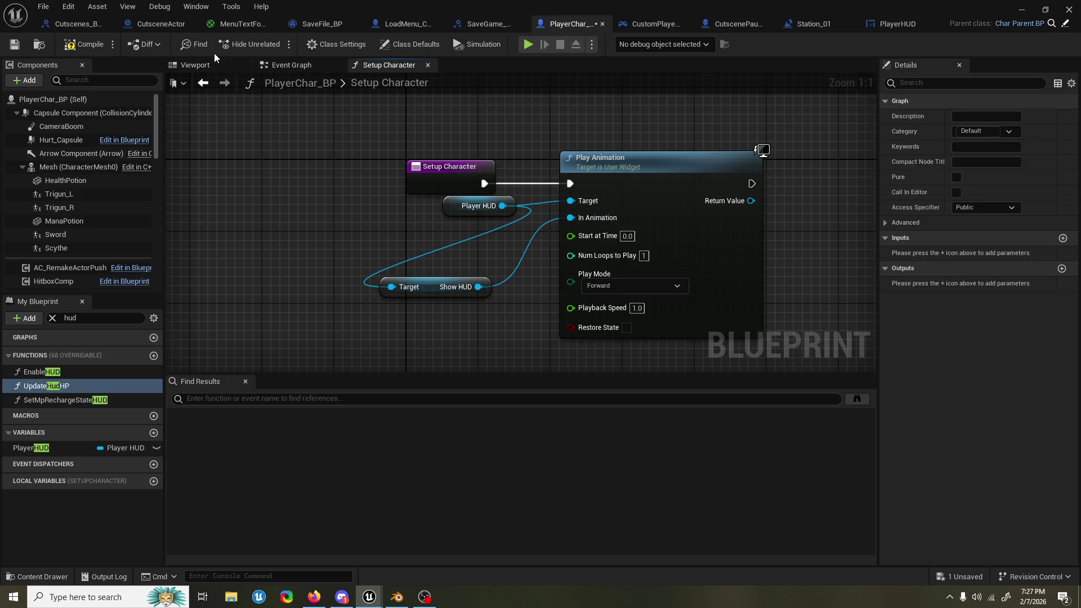
pyautogui.click(104, 47)
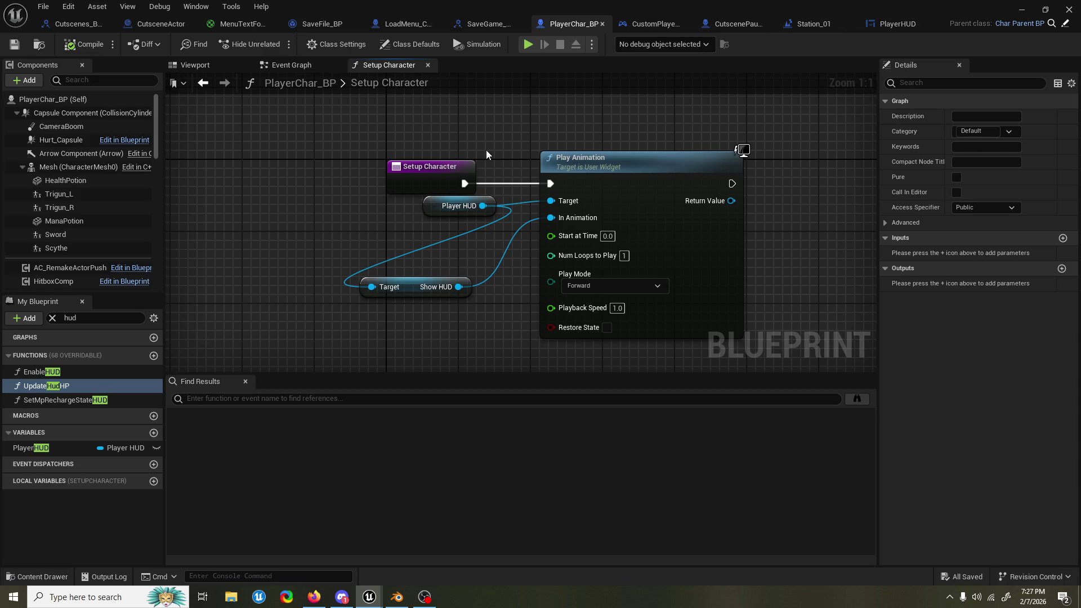
# Step: Tidy the Player HUD and Show HUD nodes into place and save PlayerChar_BP
pyautogui.moveTo(450, 206); pyautogui.dragTo(325, 250)
pyautogui.moveTo(374, 291); pyautogui.dragTo(432, 259)
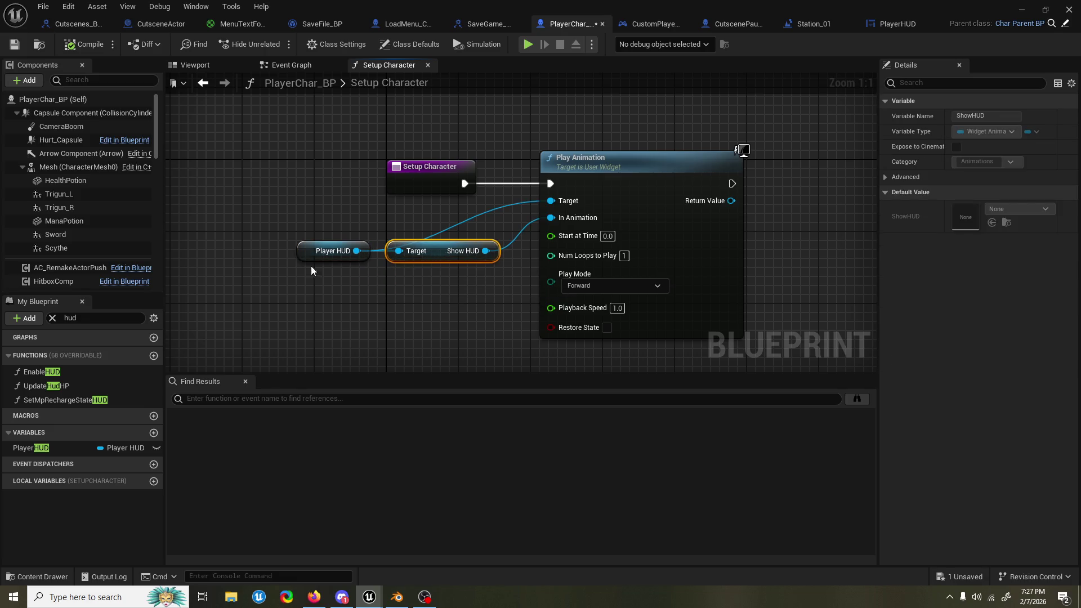
pyautogui.moveTo(311, 260); pyautogui.dragTo(328, 259)
pyautogui.keyDown('ctrl'); pyautogui.click(445, 242); pyautogui.keyUp('ctrl')
pyautogui.moveTo(445, 242); pyautogui.dragTo(445, 287)
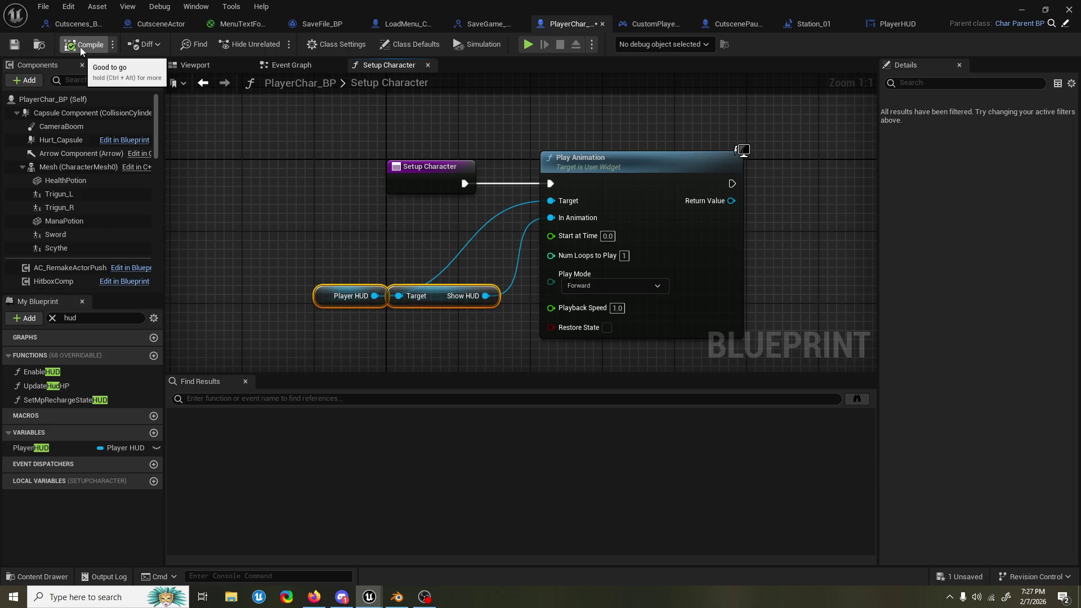
pyautogui.click(437, 115)
pyautogui.rightClick(484, 128)
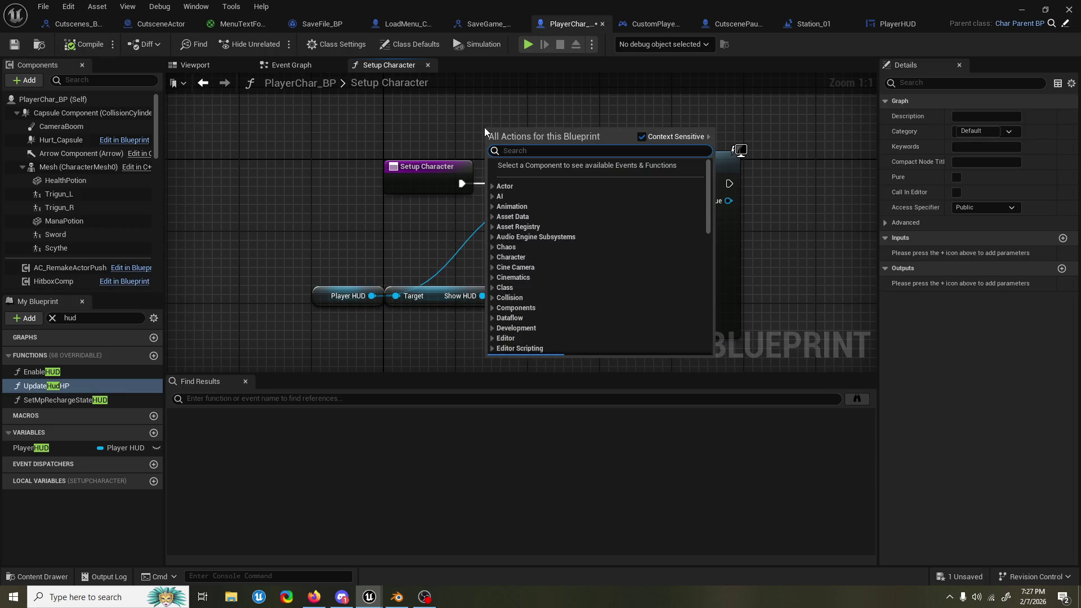
pyautogui.press('Escape')
pyautogui.hotkey('ctrl', 's')
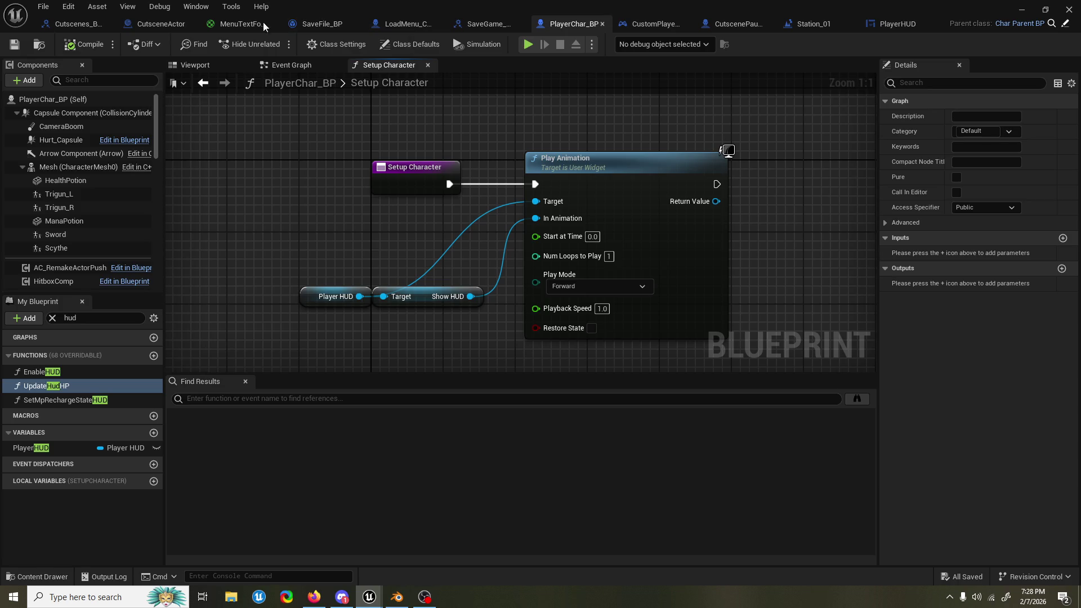
# Step: In CutsceneActor, nudge the Setup Cutscene node right, save the blueprint, and close MenuTextFont
pyautogui.click(154, 24)
pyautogui.moveTo(292, 271); pyautogui.dragTo(345, 273)
pyautogui.click(593, 233)
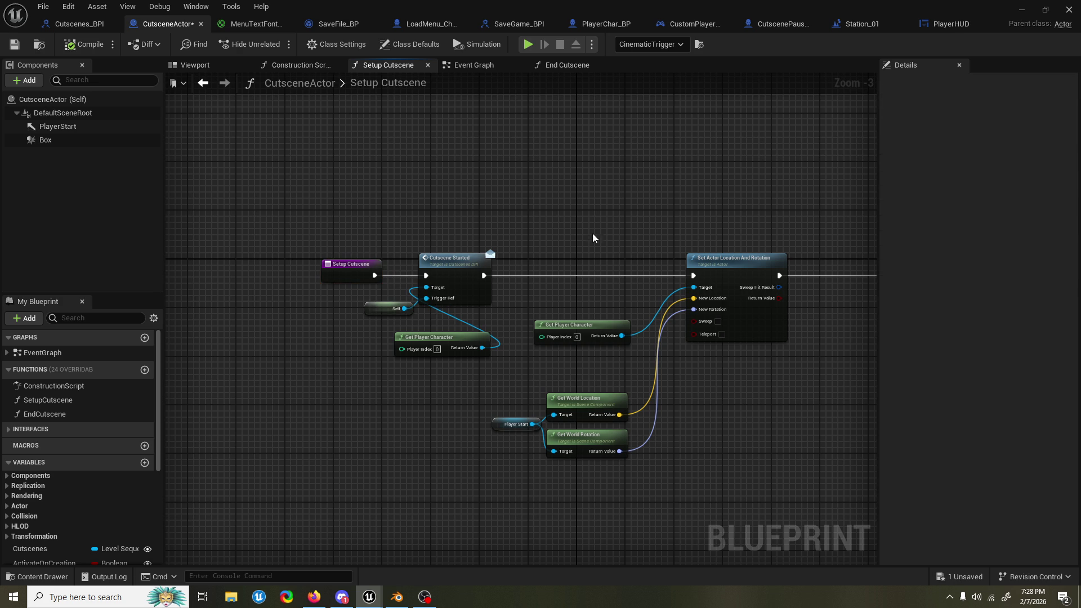
pyautogui.scroll(-2, 593, 233)
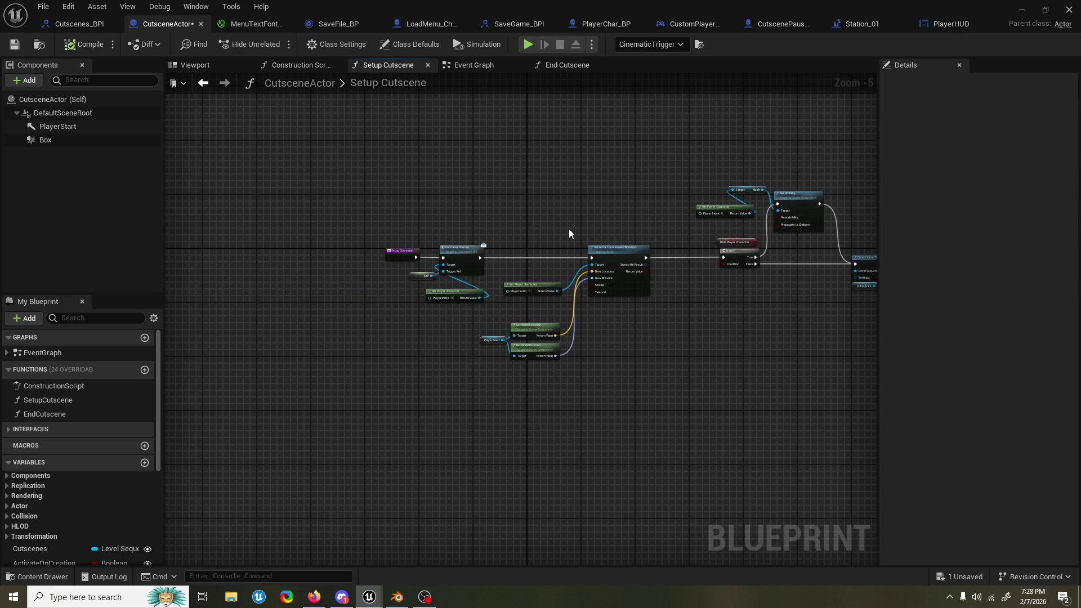
pyautogui.scroll(1, 572, 228)
pyautogui.moveTo(576, 228)
pyautogui.mouseDown()
pyautogui.moveTo(506, 252)
pyautogui.moveTo(552, 237)
pyautogui.moveTo(379, 241)
pyautogui.moveTo(623, 246)
pyautogui.mouseUp()
pyautogui.scroll(-1, 505, 252)
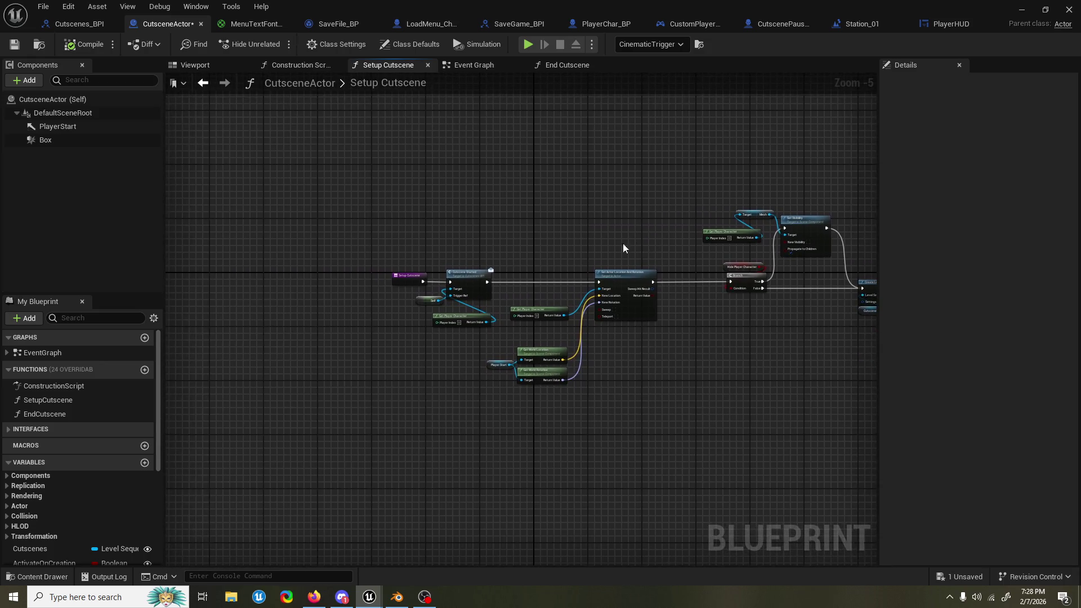
pyautogui.scroll(2, 589, 248)
pyautogui.click(21, 50)
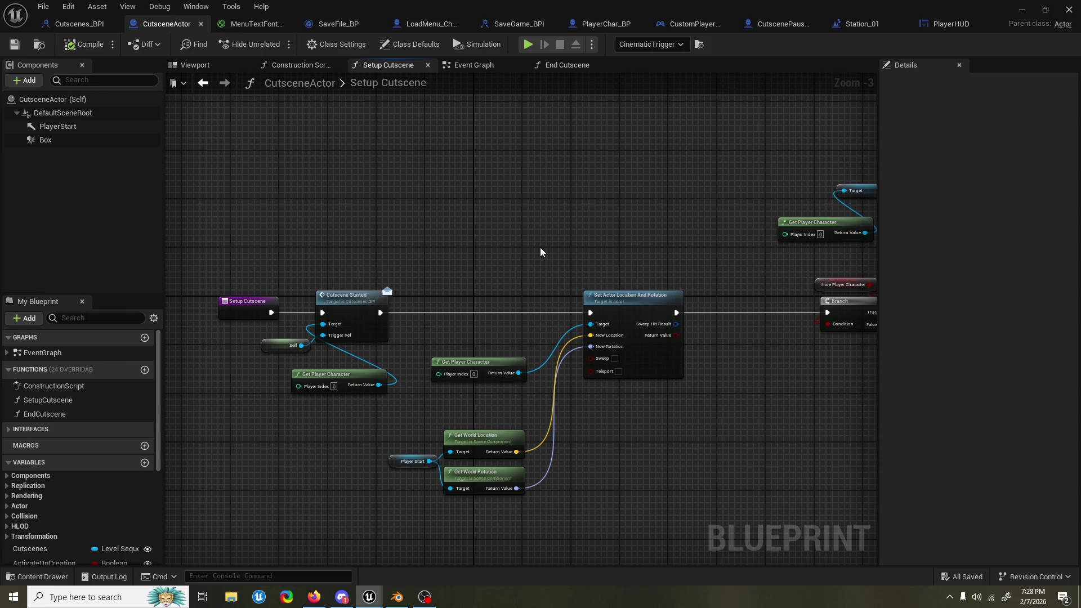
pyautogui.click(289, 26)
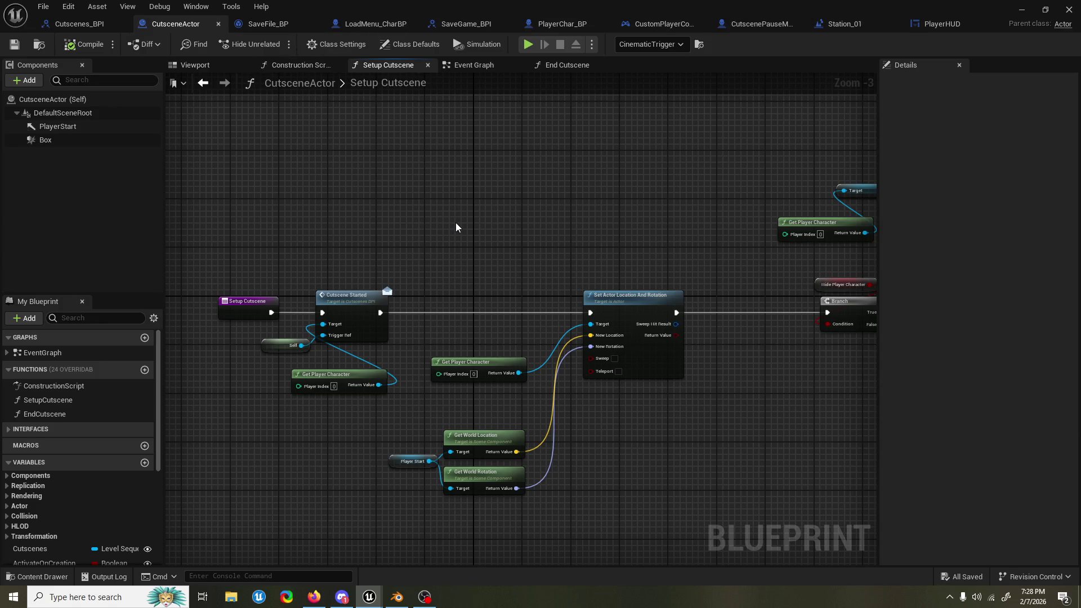
# Step: Play in editor, resume the cutscene from its pause menu, then skip it and stop
pyautogui.hotkey('alt', 'p')
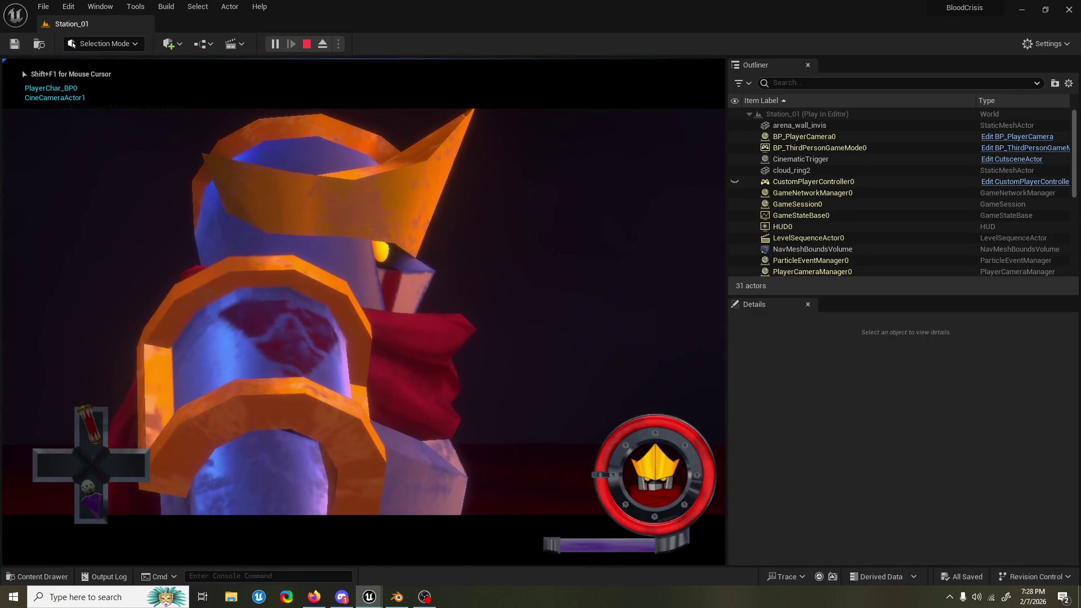
pyautogui.press('Up')
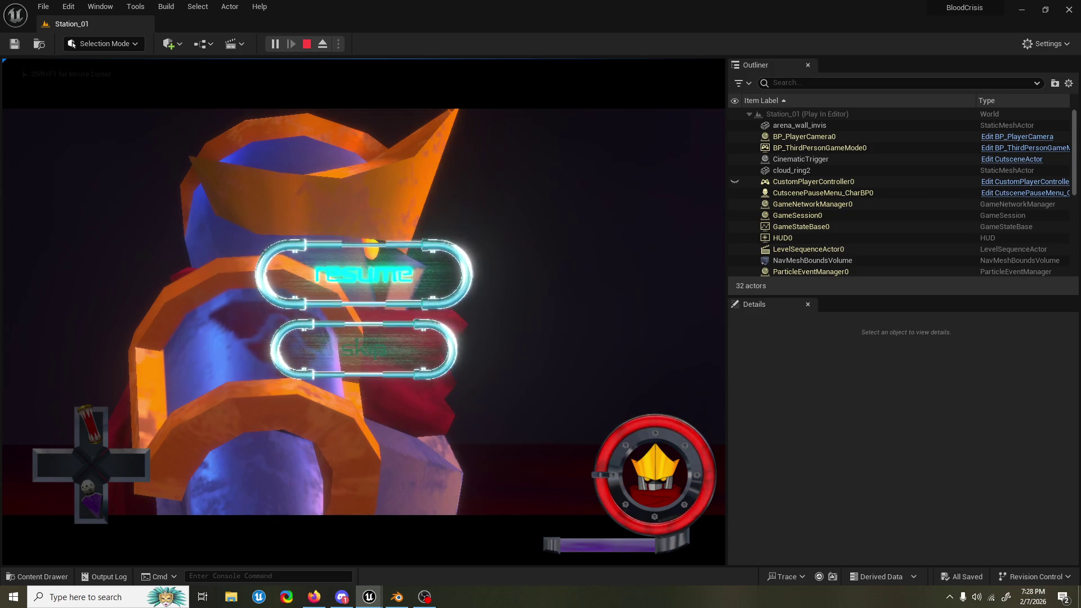
pyautogui.press('Down')
pyautogui.press('Return')
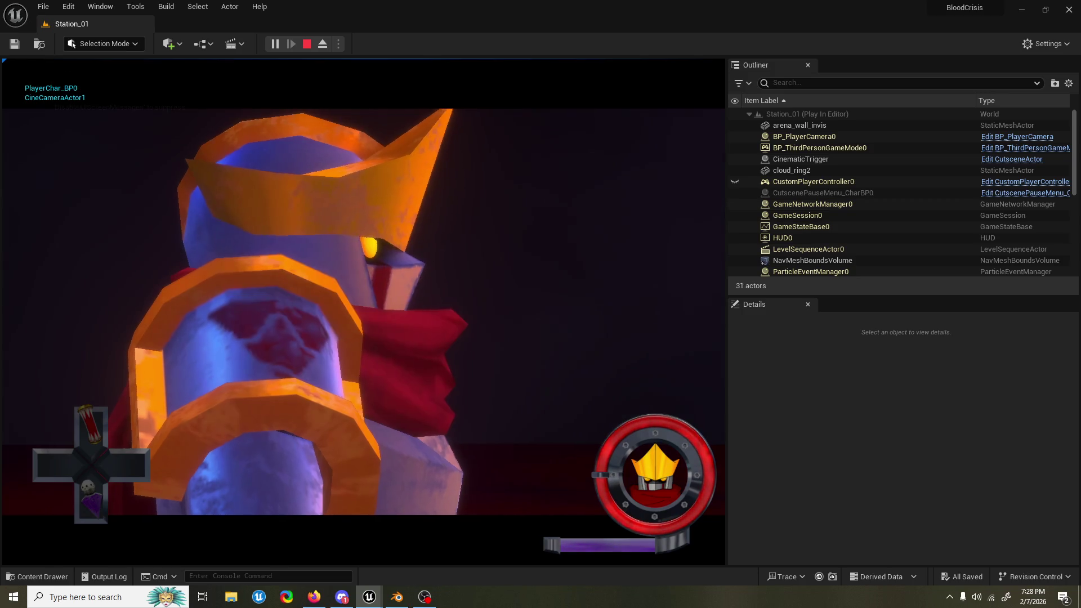
pyautogui.press('Down')
pyautogui.press('Return')
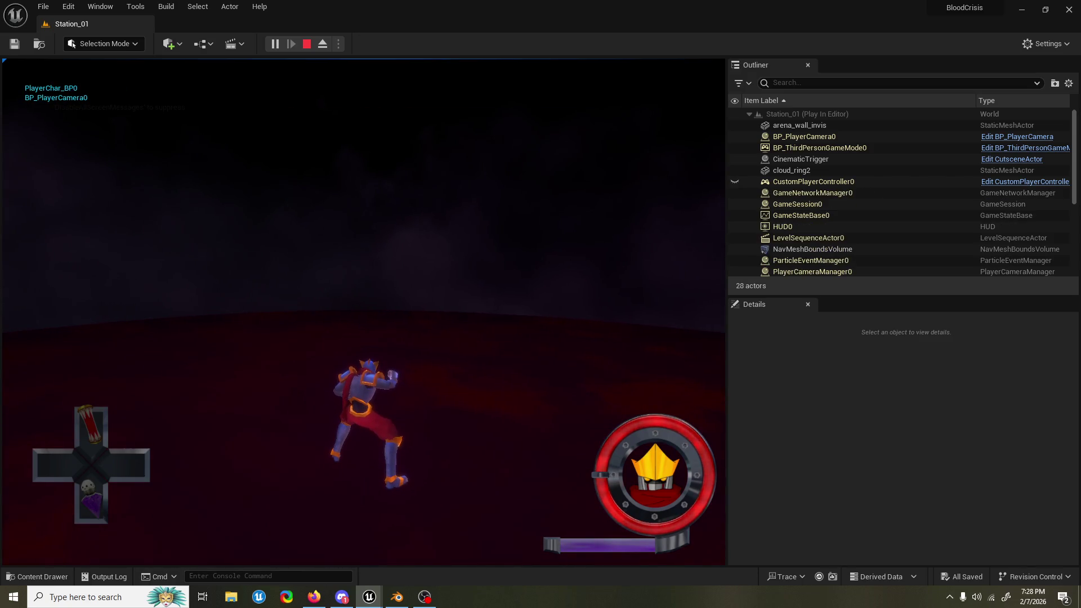
pyautogui.press('Escape')
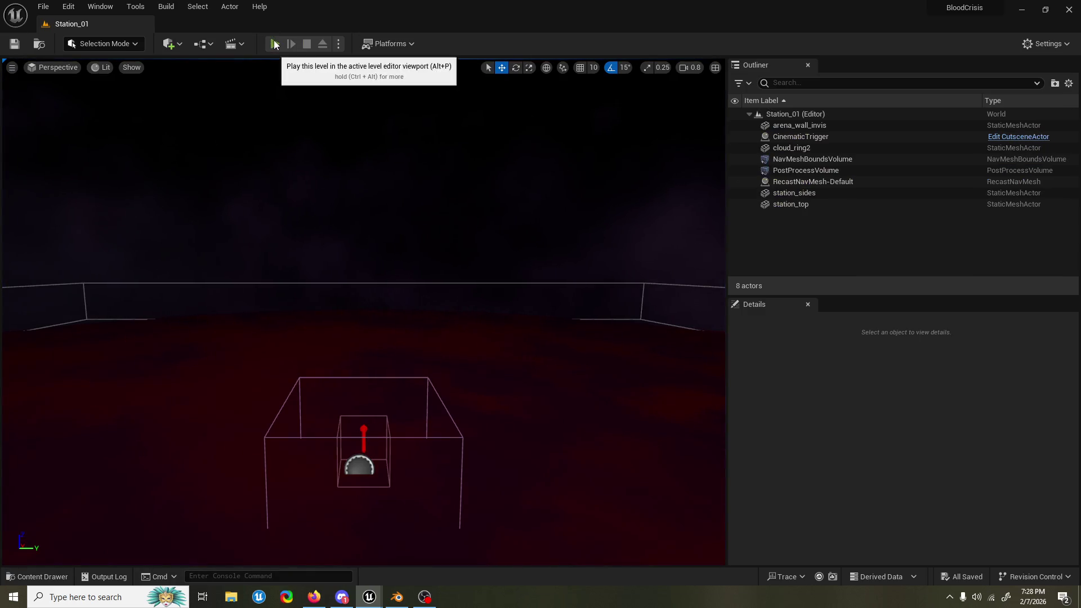
# Step: Play the level again, resume the cutscene, and reopen the pause menu
pyautogui.click(274, 44)
pyautogui.press('p')
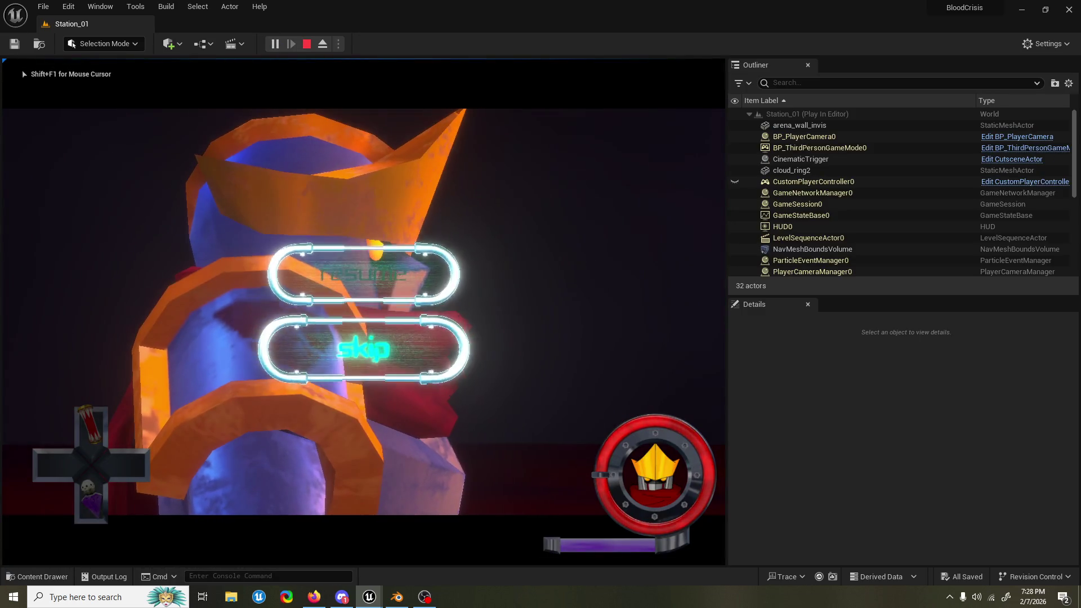
pyautogui.press('Up')
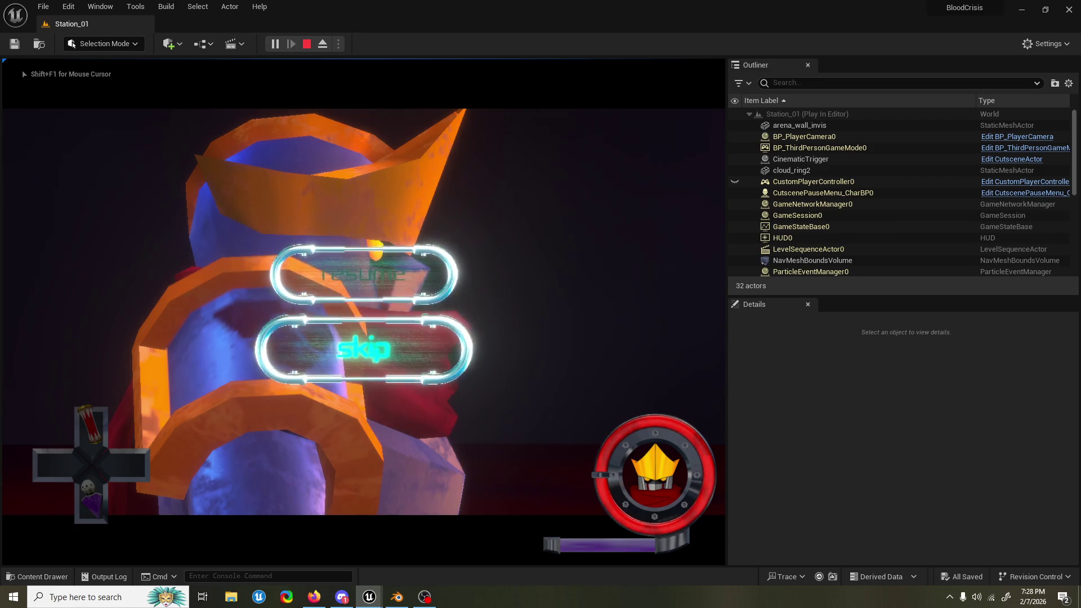
pyautogui.press('Return')
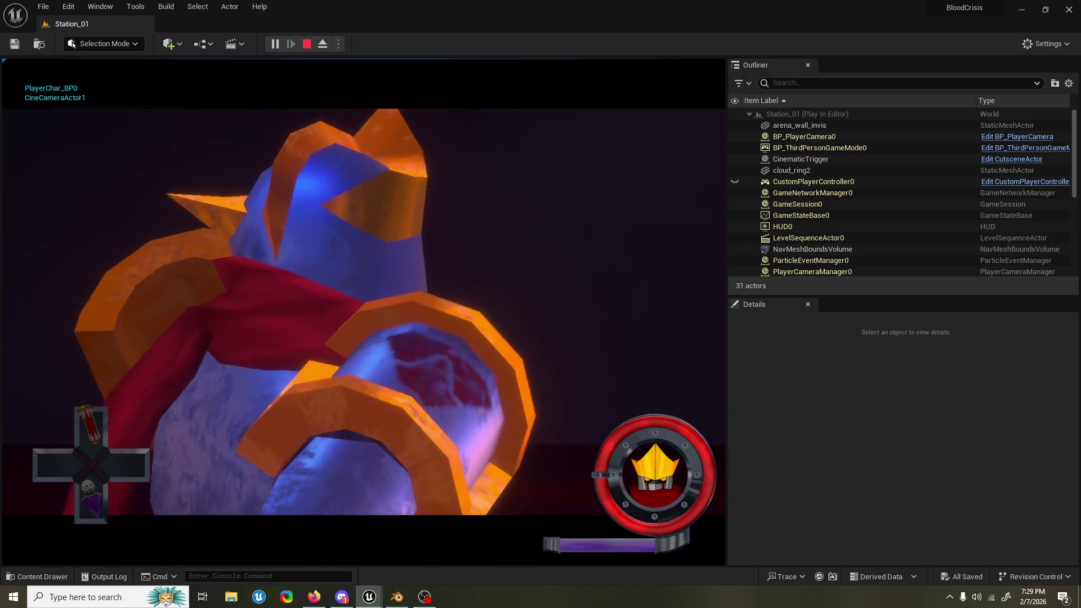
pyautogui.press('Escape')
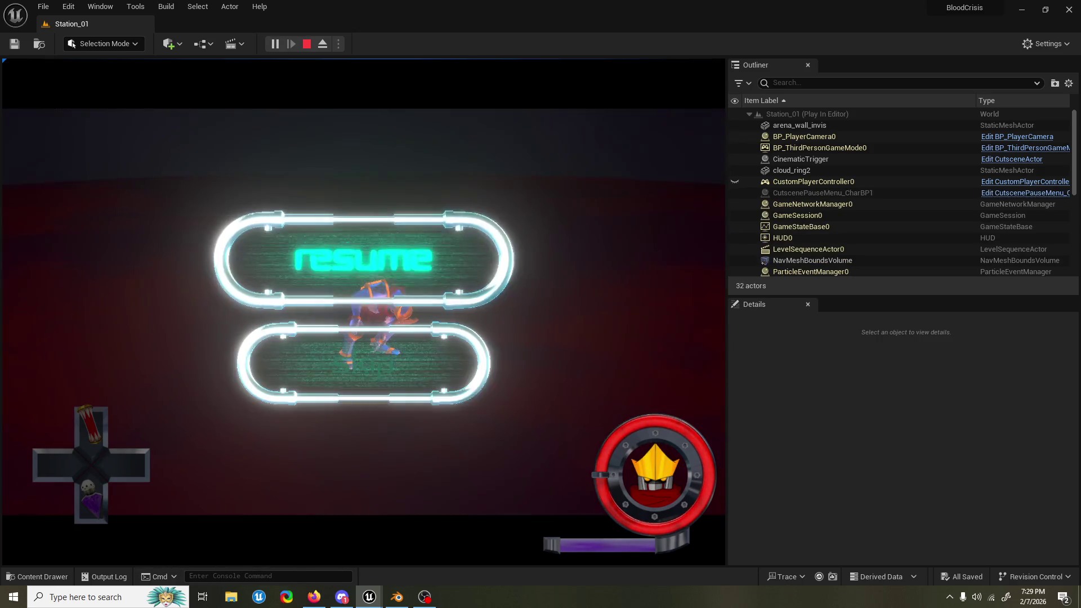
pyautogui.press('Return')
pyautogui.press('Escape')
pyautogui.press('Escape')
pyautogui.press('Escape')
pyautogui.press('Escape')
pyautogui.press('Escape')
pyautogui.press('Escape')
pyautogui.press('Escape')
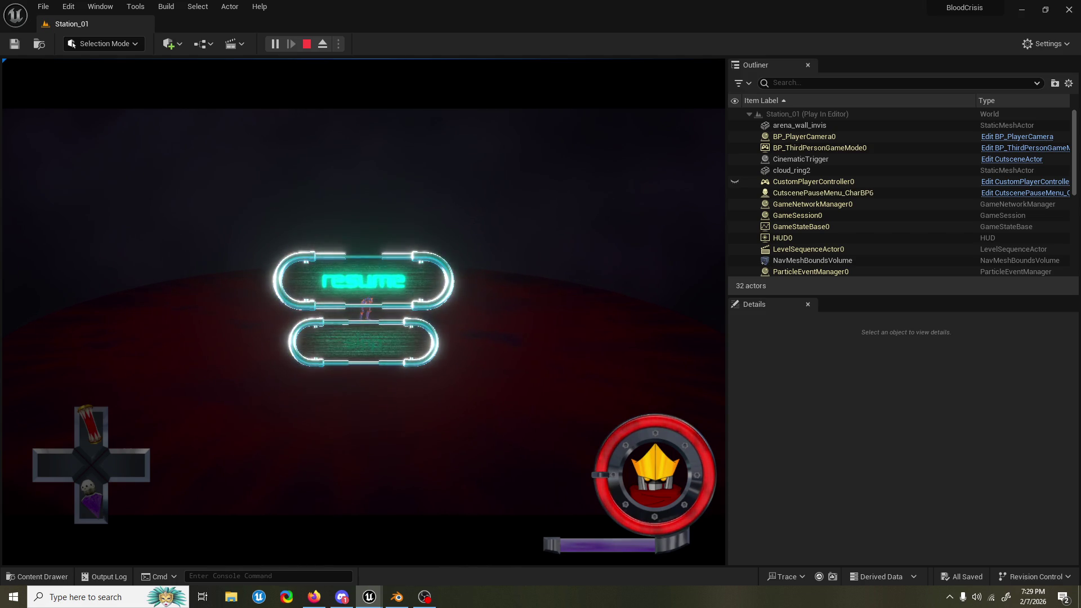
# Step: Fly the debug camera around the scene to frame the floating Resume pause menu
pyautogui.press(';')
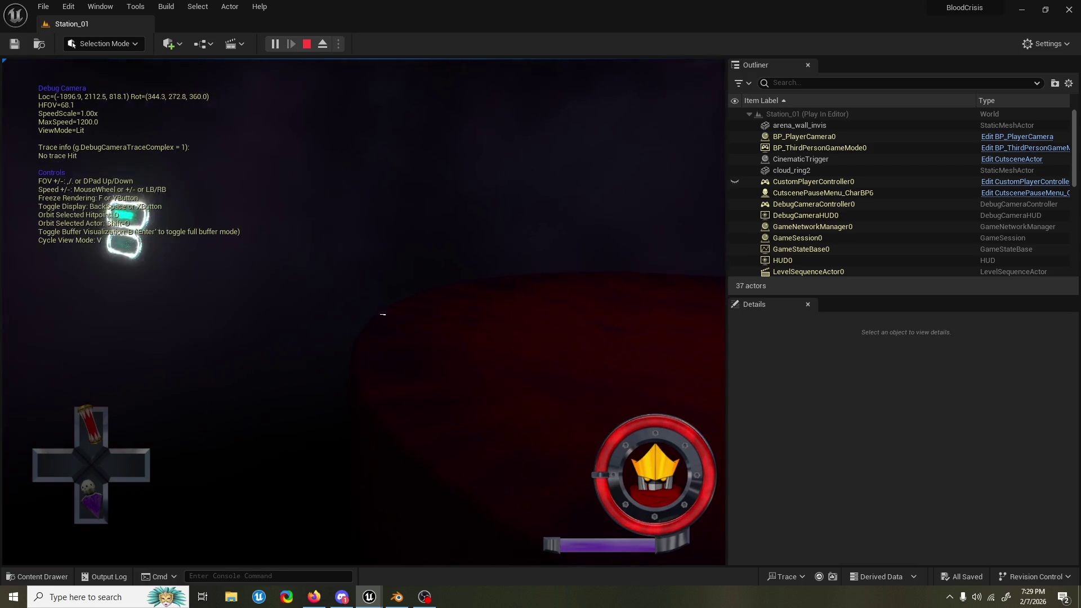
pyautogui.press('a')
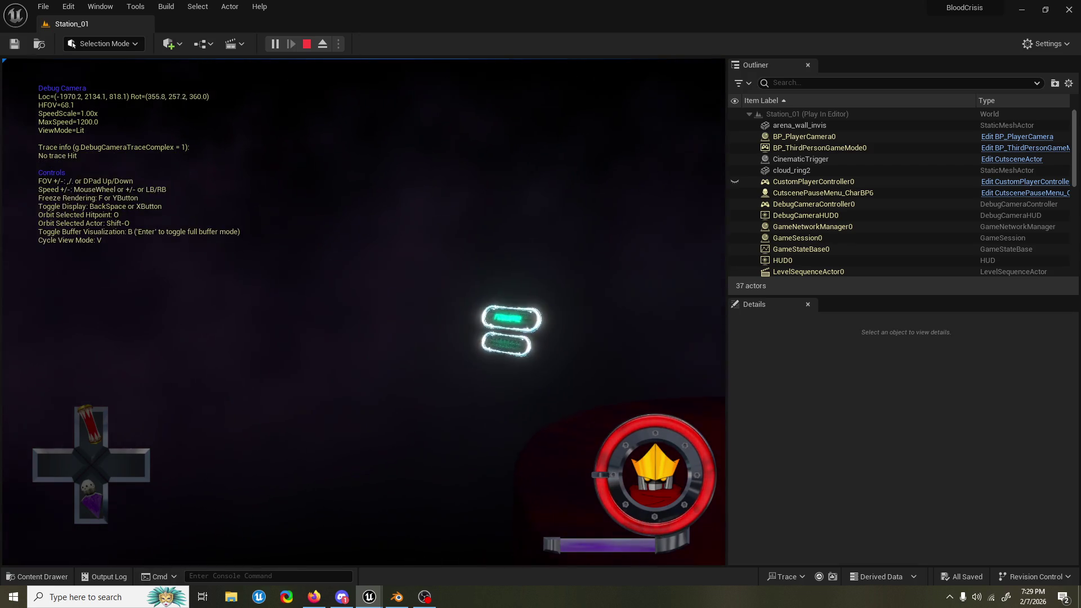
pyautogui.press('s')
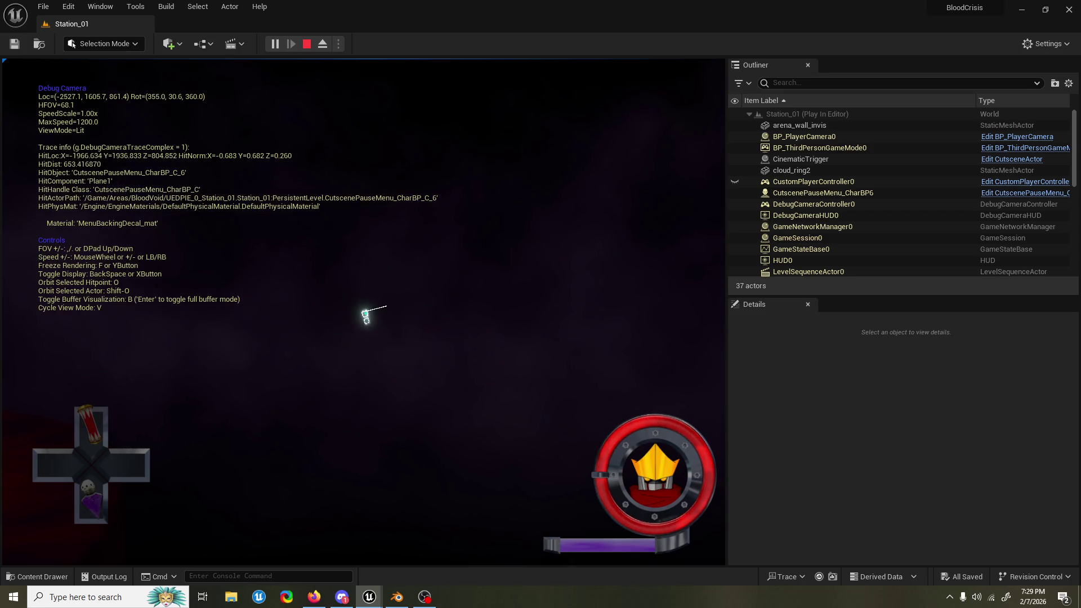
pyautogui.press('d')
pyautogui.press('w')
pyautogui.press('s')
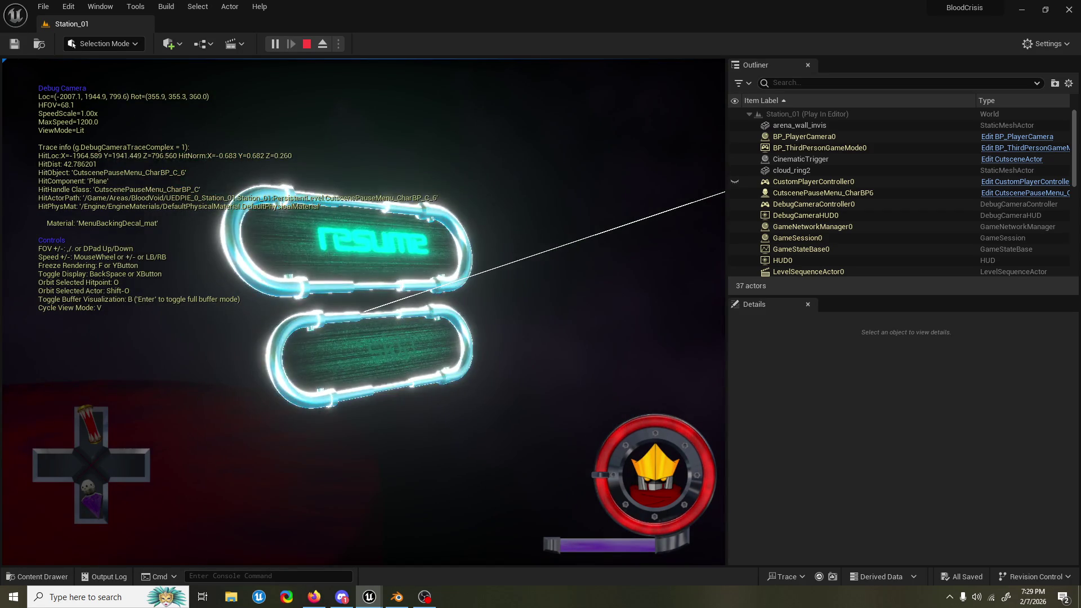
pyautogui.press(';')
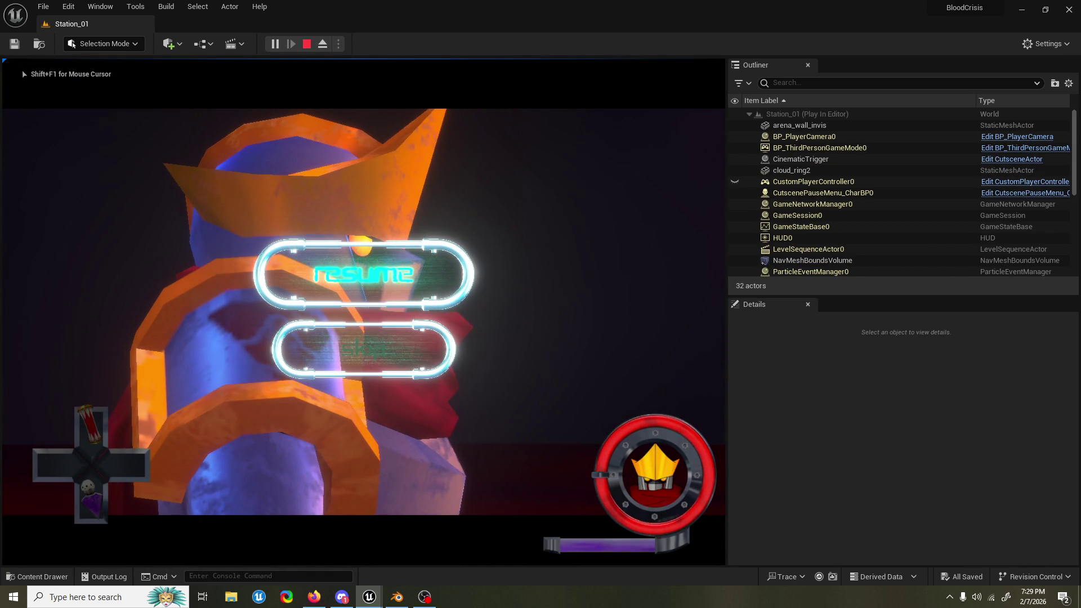
# Step: Inspect the menu in wireframe, back the debug camera away, and stop the session
pyautogui.press('F1')
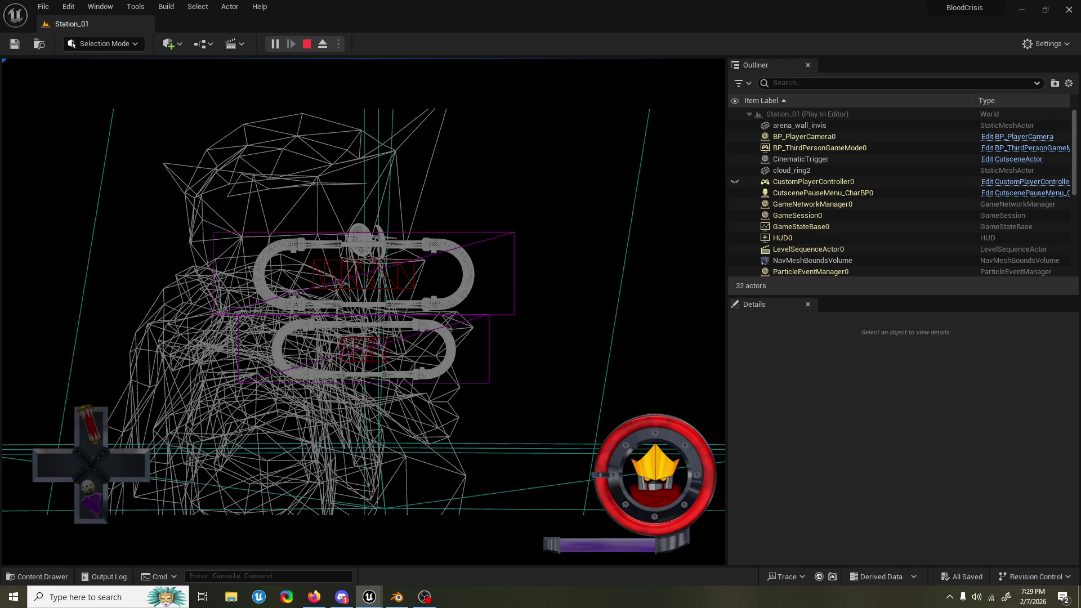
pyautogui.press(';')
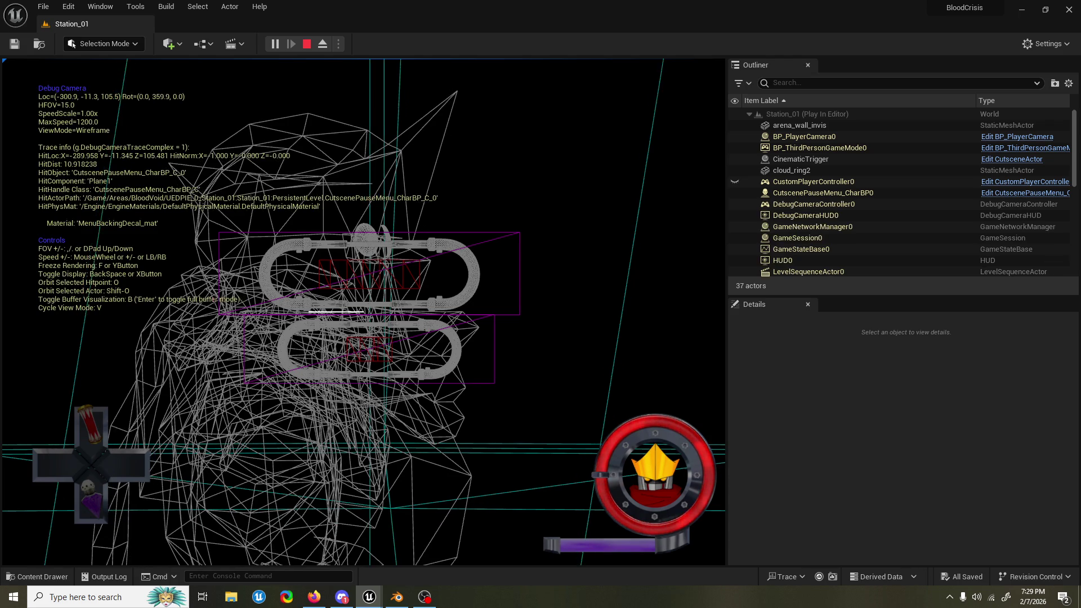
pyautogui.scroll(-1, 363, 311)
pyautogui.press('s')
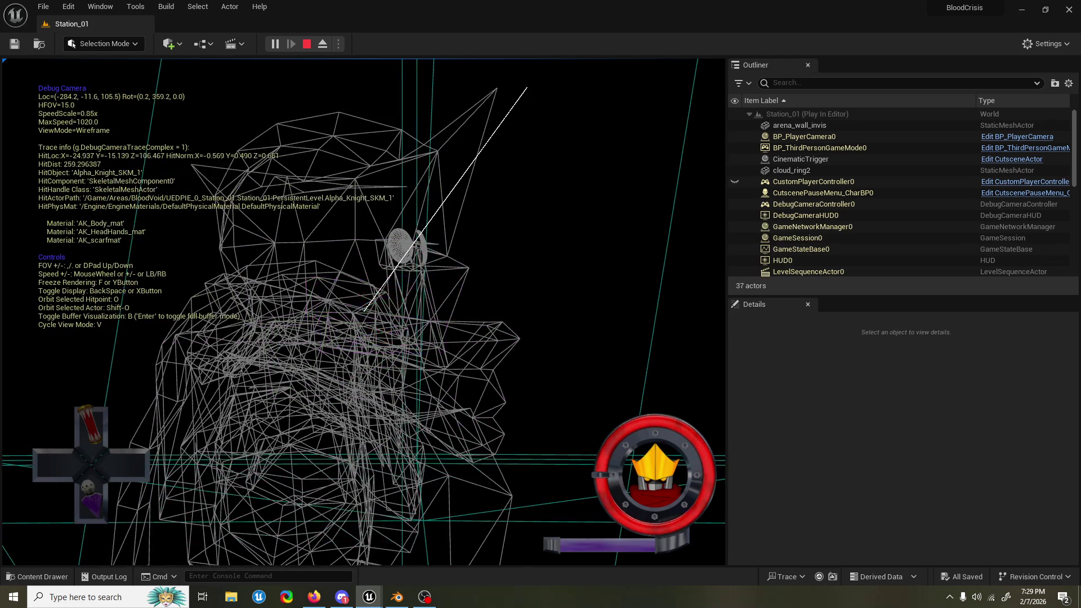
pyautogui.press('s')
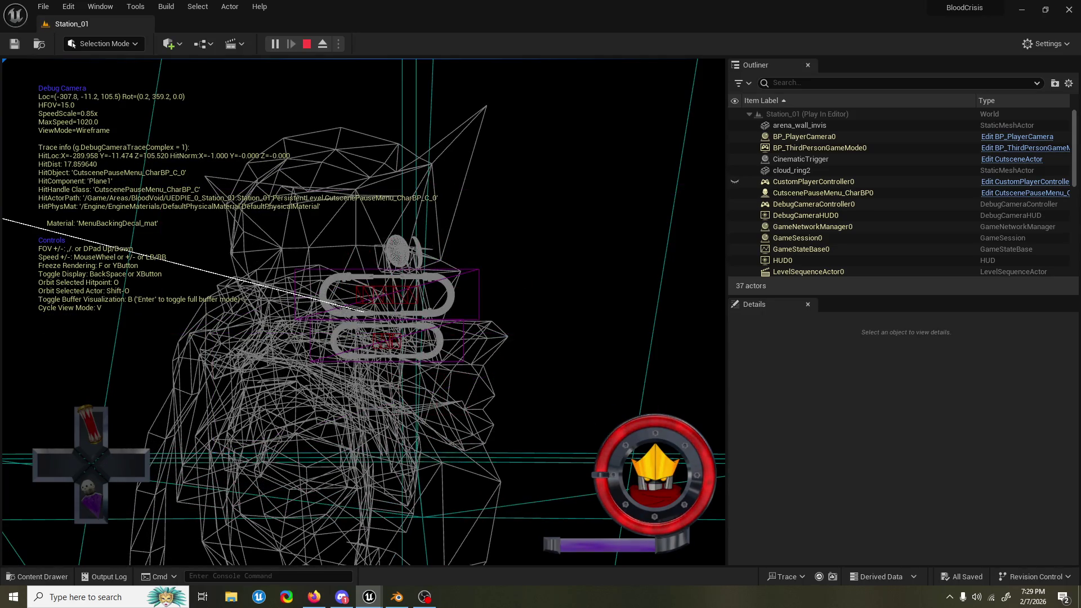
pyautogui.press('Escape')
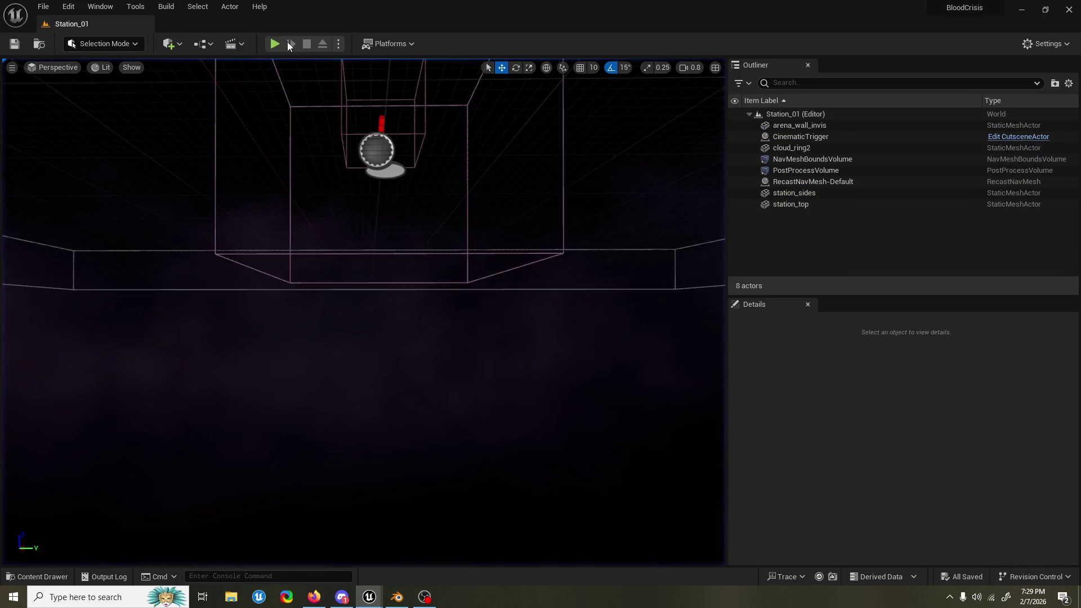
# Step: Run a cutscene play test, stop it, and close the Message Log listing the Accessed None errors
pyautogui.click(276, 42)
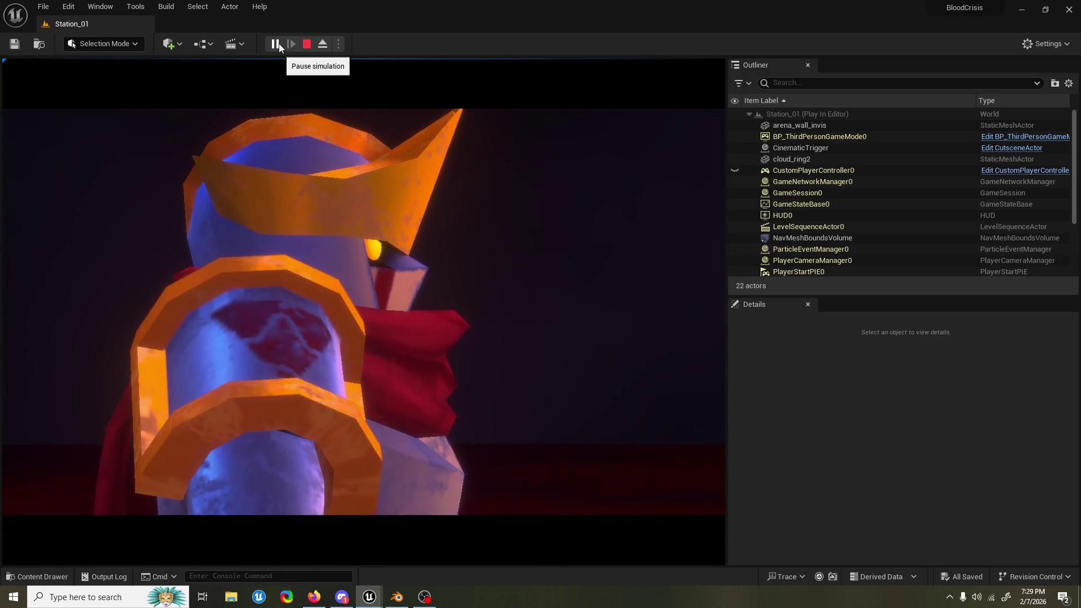
pyautogui.click(297, 67)
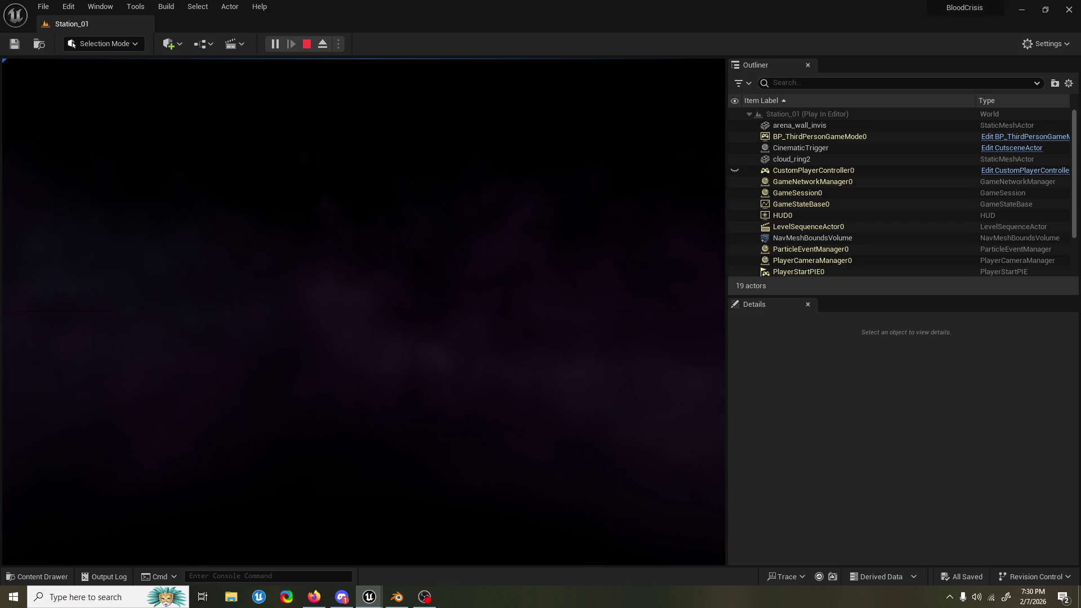
pyautogui.press('Escape')
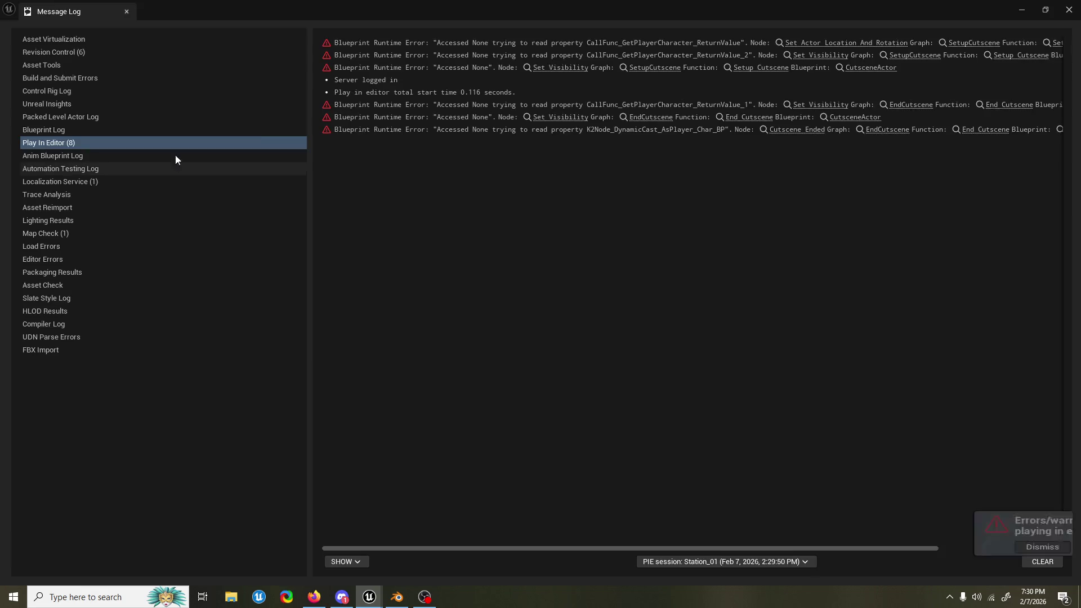
pyautogui.click(1069, 10)
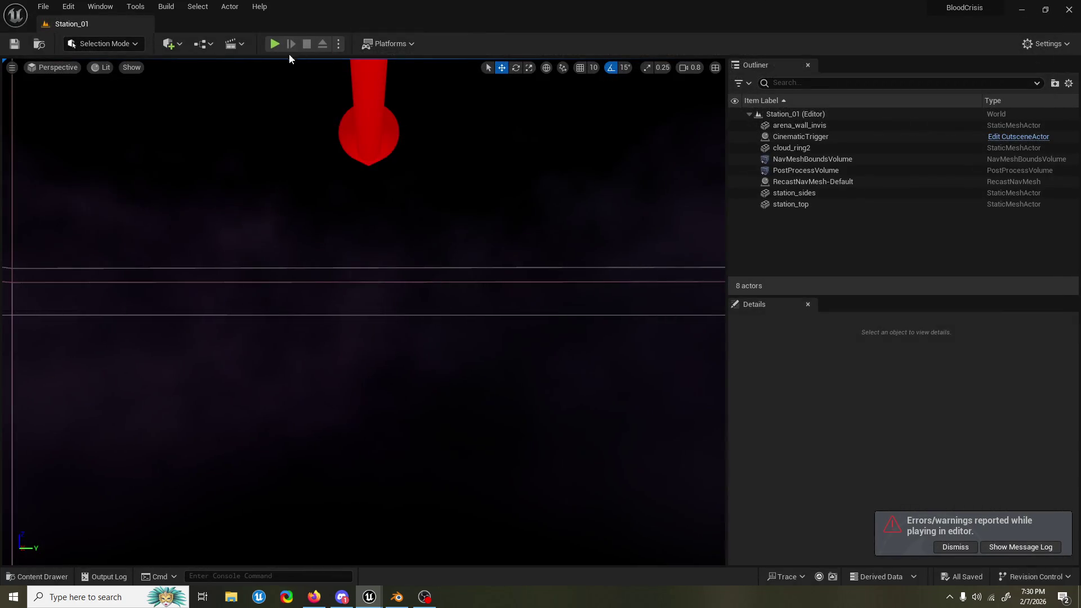
# Step: Play the level, jump and roll the character while watching the HUD, then stop
pyautogui.click(275, 44)
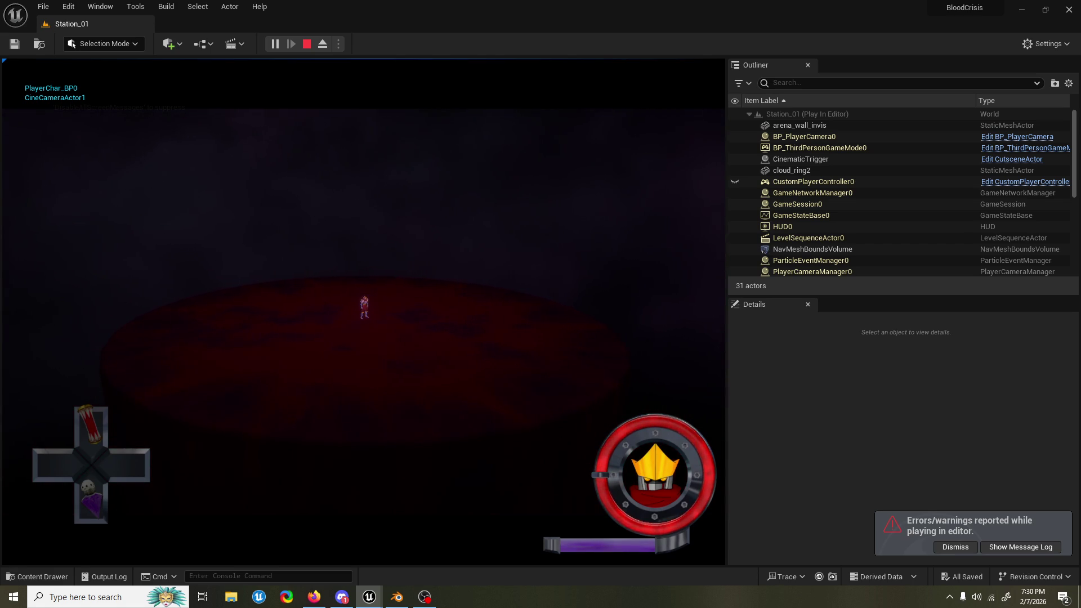
pyautogui.press('space')
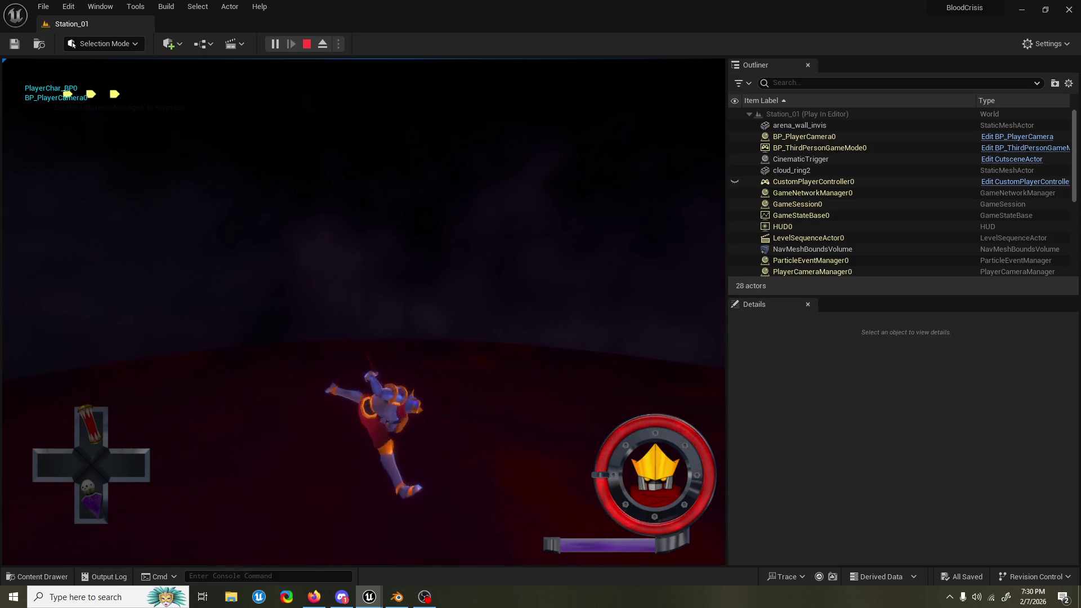
pyautogui.press('shift')
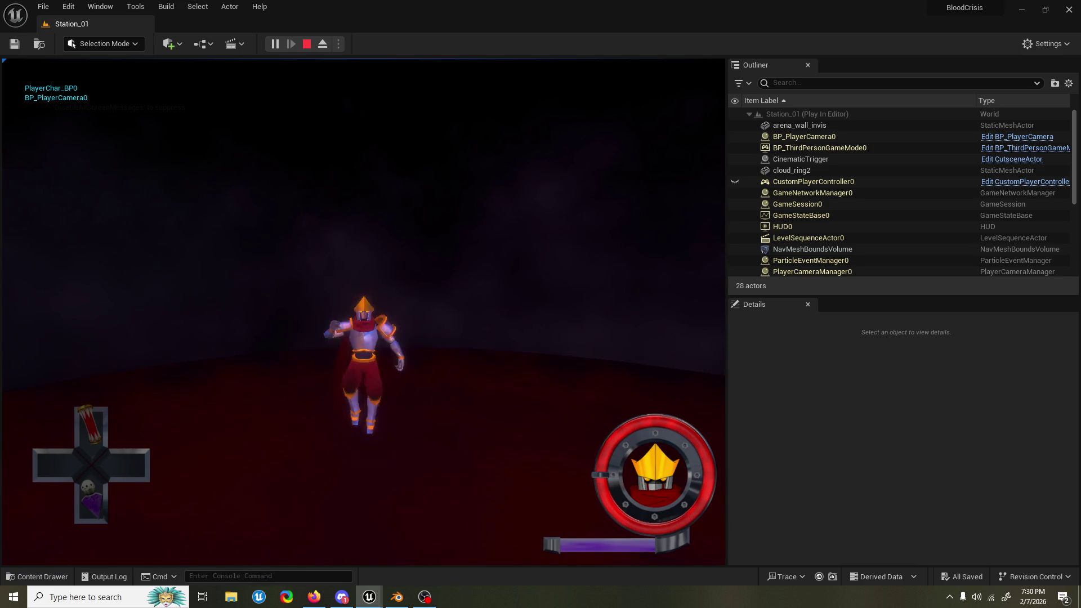
pyautogui.press('space')
pyautogui.press('space')
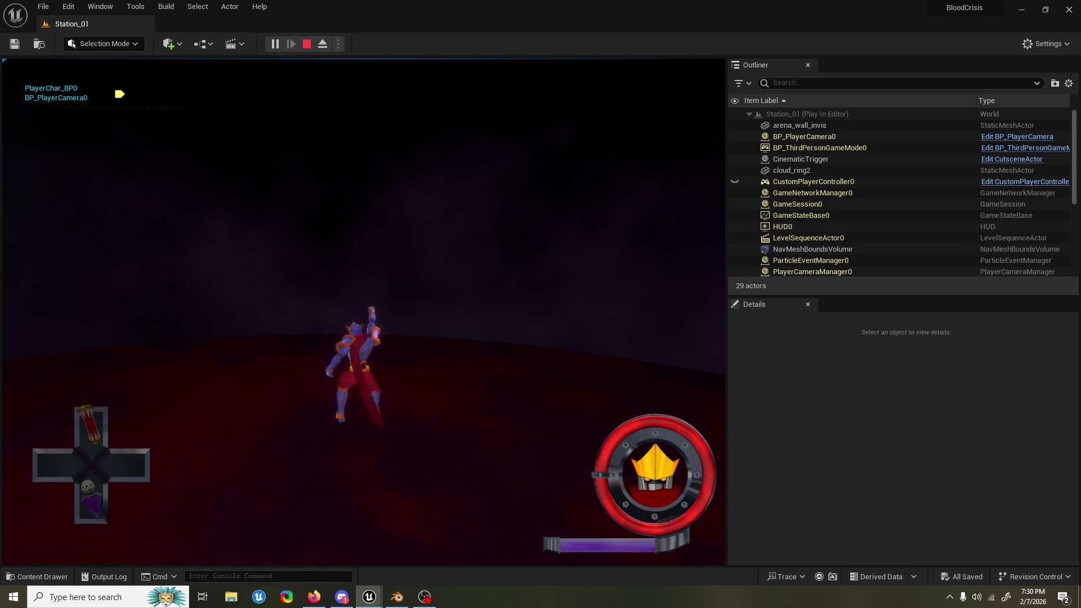
pyautogui.press('space')
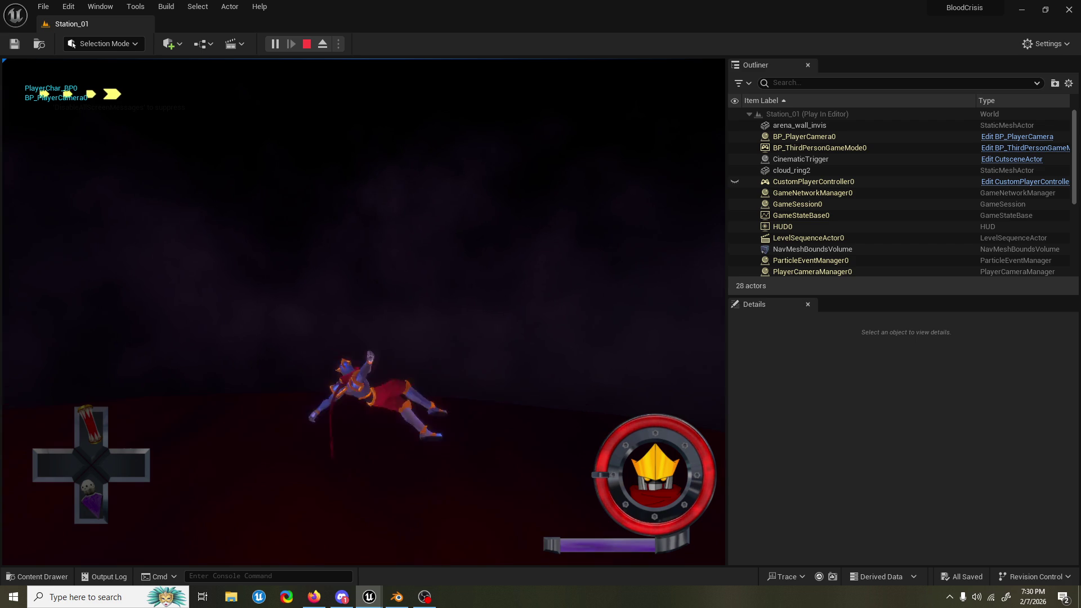
pyautogui.press('space')
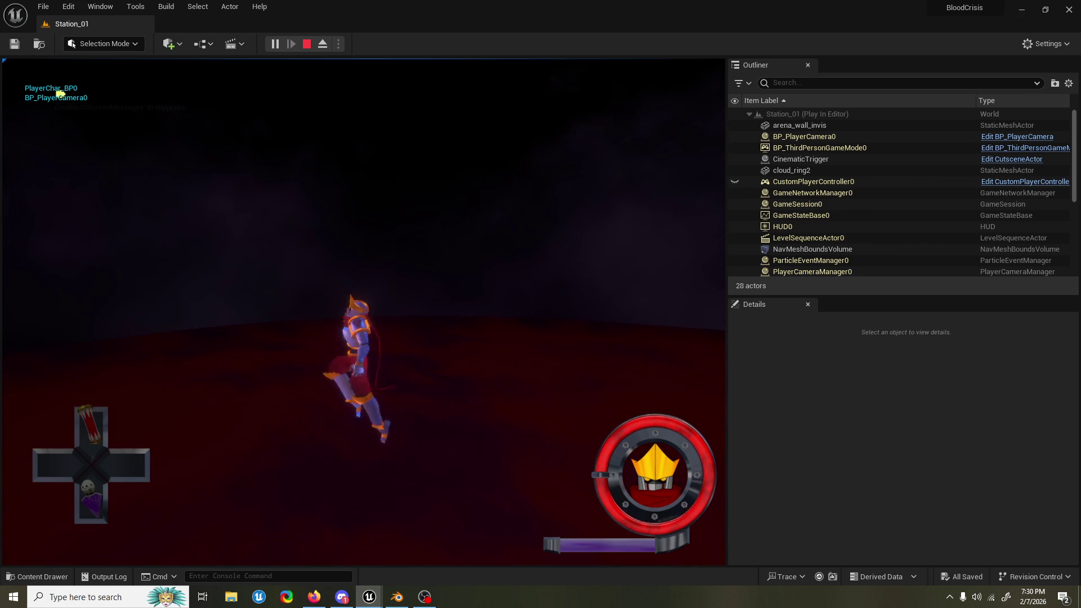
pyautogui.press('Escape')
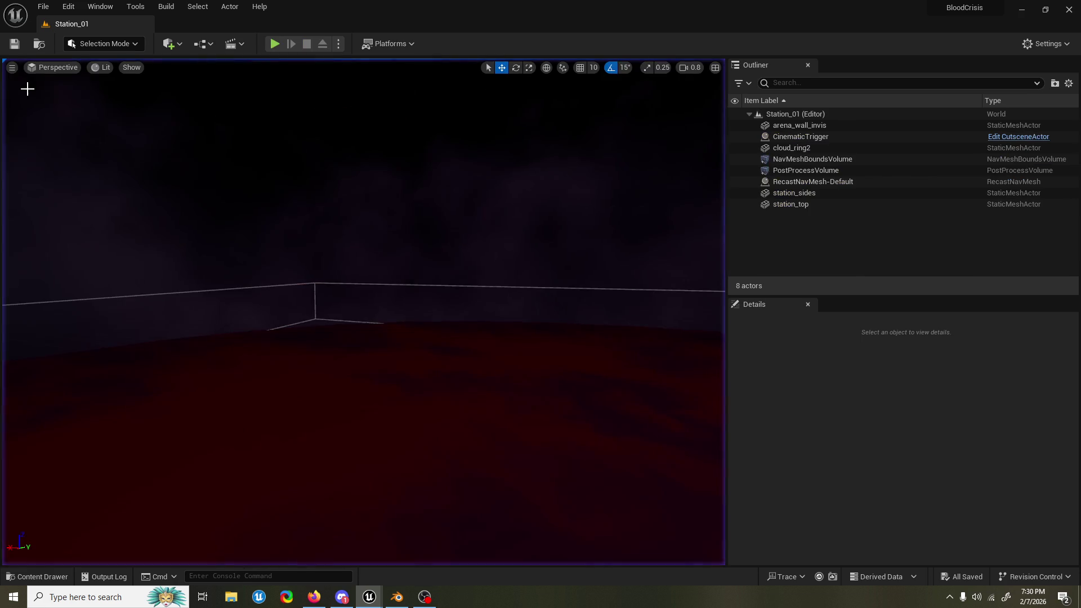
pyautogui.moveTo(184, 181)
pyautogui.mouseDown()
pyautogui.moveTo(184, 247)
pyautogui.moveTo(166, 257)
pyautogui.moveTo(85, 211)
pyautogui.mouseUp()
pyautogui.scroll(2, 141, 240)
pyautogui.scroll(-4, 110, 225)
pyautogui.scroll(2, 99, 220)
pyautogui.scroll(-2, 91, 216)
pyautogui.scroll(-2, 88, 213)
pyautogui.scroll(3, 88, 213)
pyautogui.scroll(-1, 189, 360)
pyautogui.moveTo(189, 360); pyautogui.dragTo(189, 359)
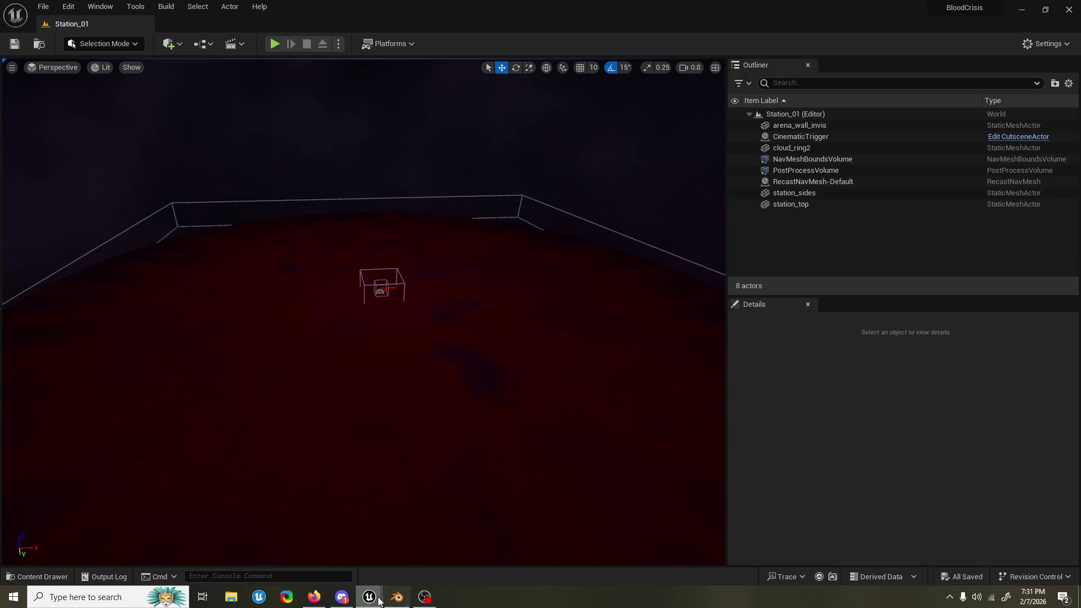
pyautogui.moveTo(370, 597)
pyautogui.click(413, 550)
# Step: Open the Setup Cutscene graph and shift its first four nodes left to make room
pyautogui.scroll(-4, 422, 204)
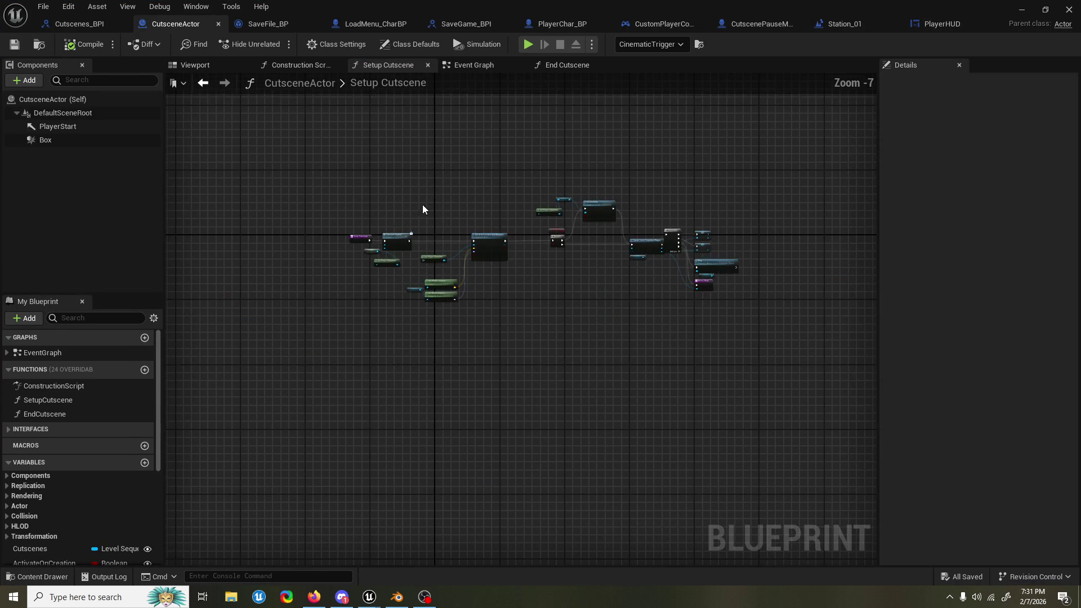
pyautogui.scroll(3, 393, 273)
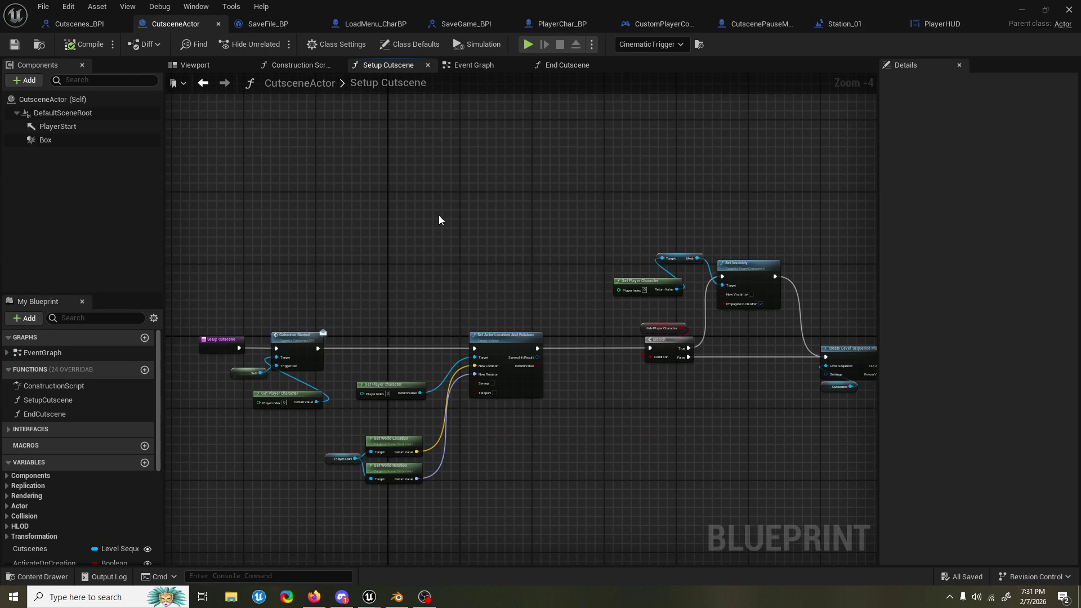
pyautogui.moveTo(353, 292); pyautogui.dragTo(425, 268)
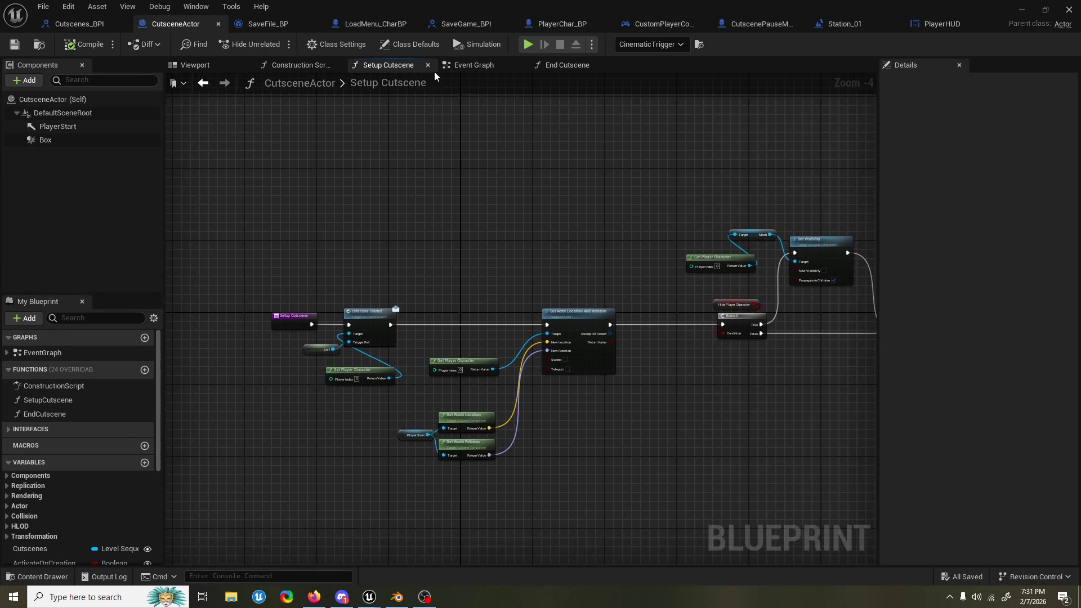
pyautogui.click(474, 65)
pyautogui.scroll(-4, 467, 258)
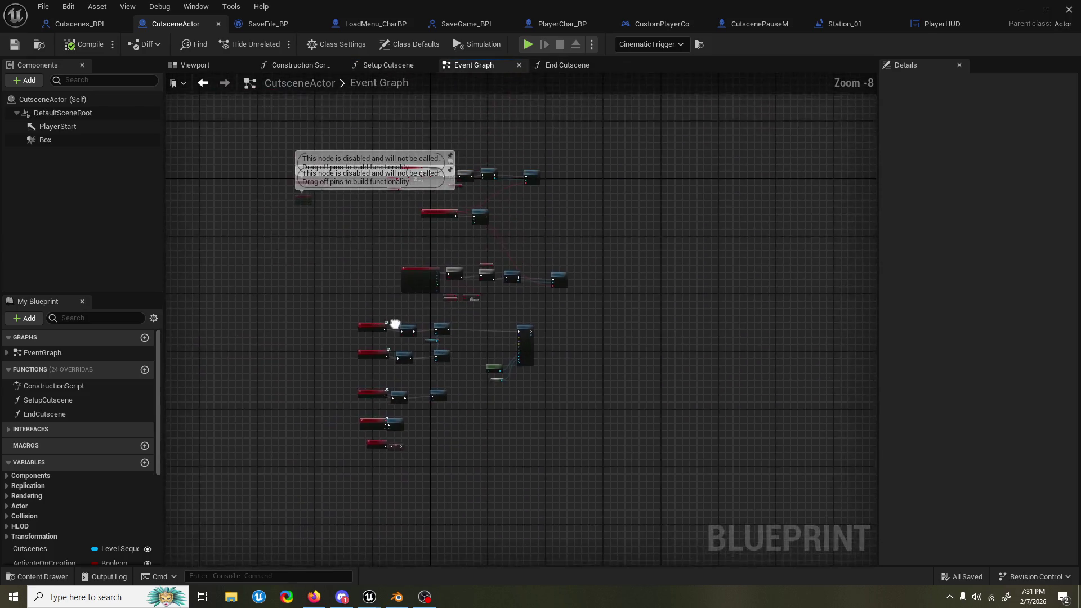
pyautogui.scroll(4, 461, 182)
pyautogui.scroll(-2, 393, 231)
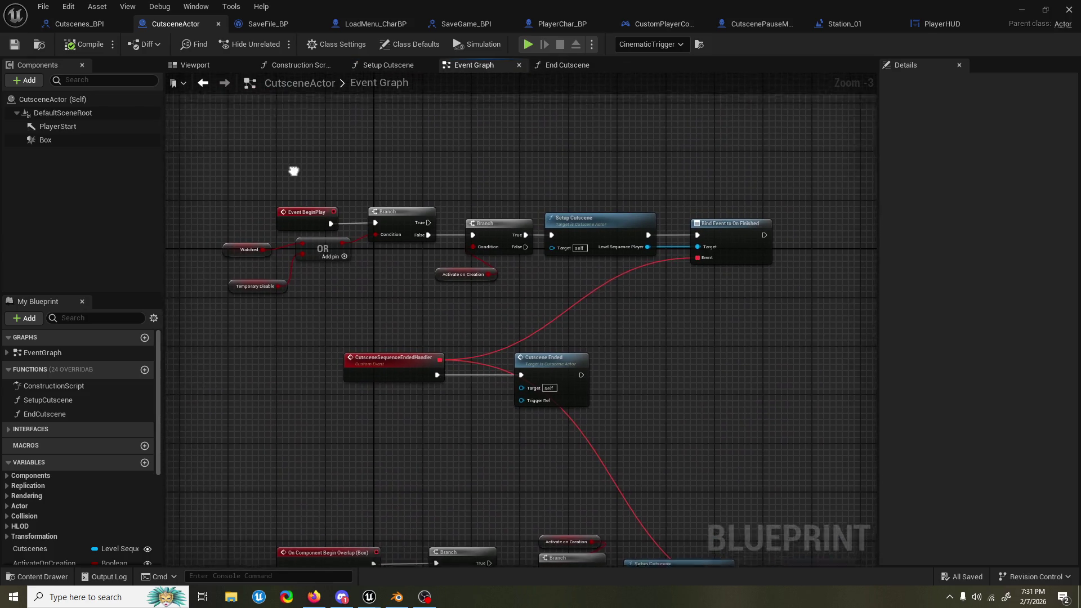
pyautogui.scroll(2, 352, 205)
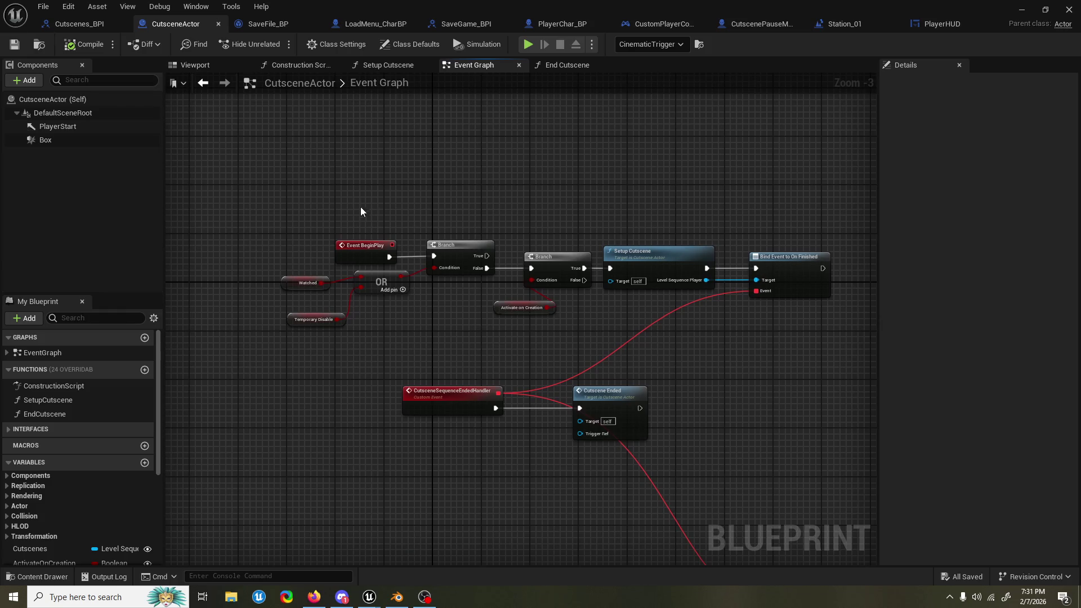
pyautogui.doubleClick(646, 248)
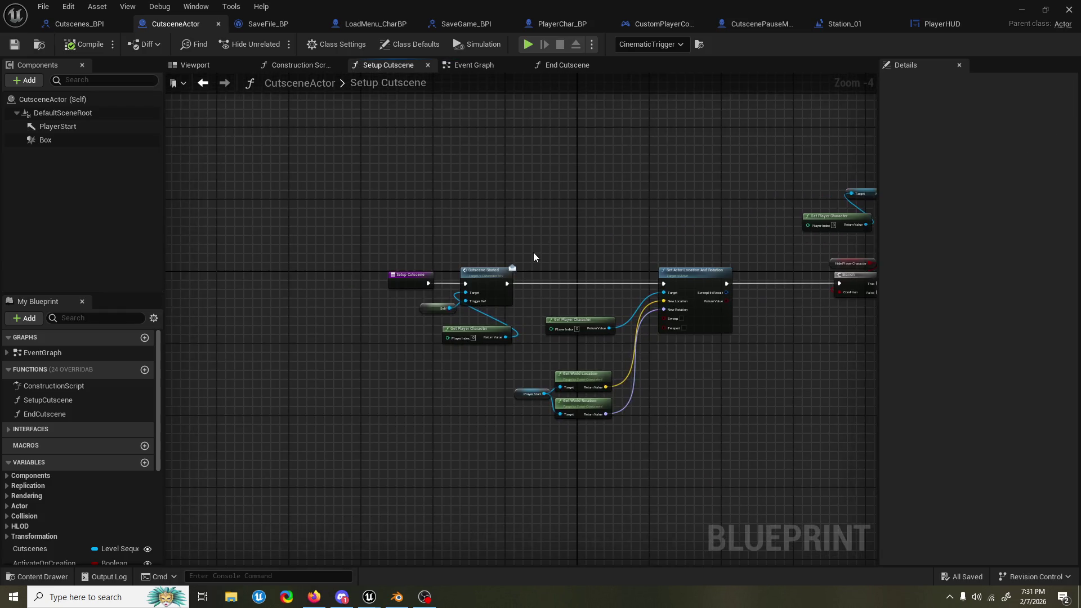
pyautogui.scroll(2, 533, 255)
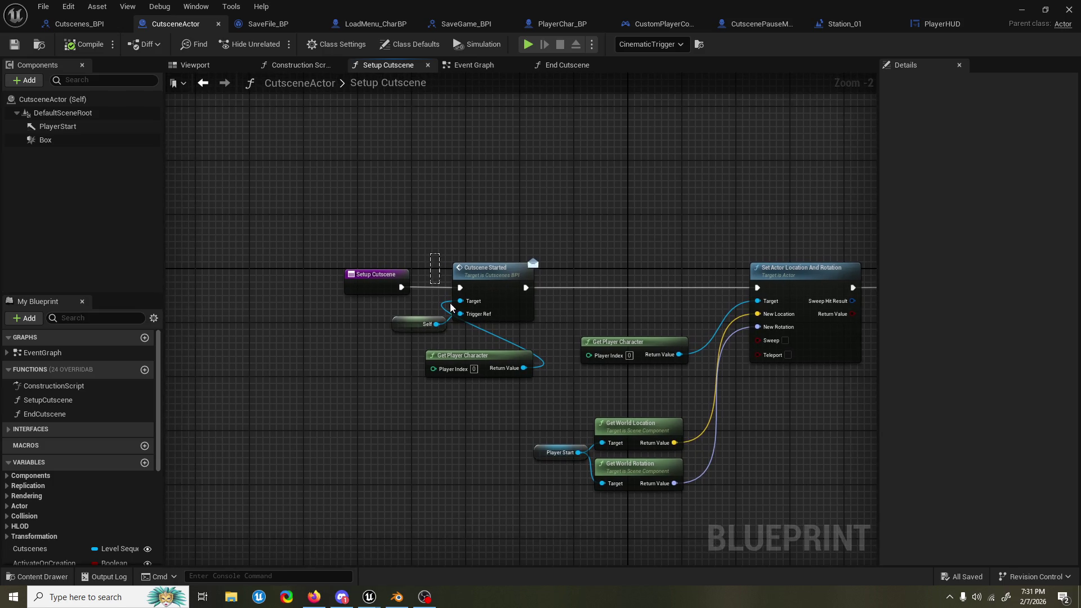
pyautogui.moveTo(450, 307); pyautogui.dragTo(405, 361)
pyautogui.moveTo(357, 262); pyautogui.dragTo(248, 262)
pyautogui.moveTo(483, 264); pyautogui.dragTo(302, 262)
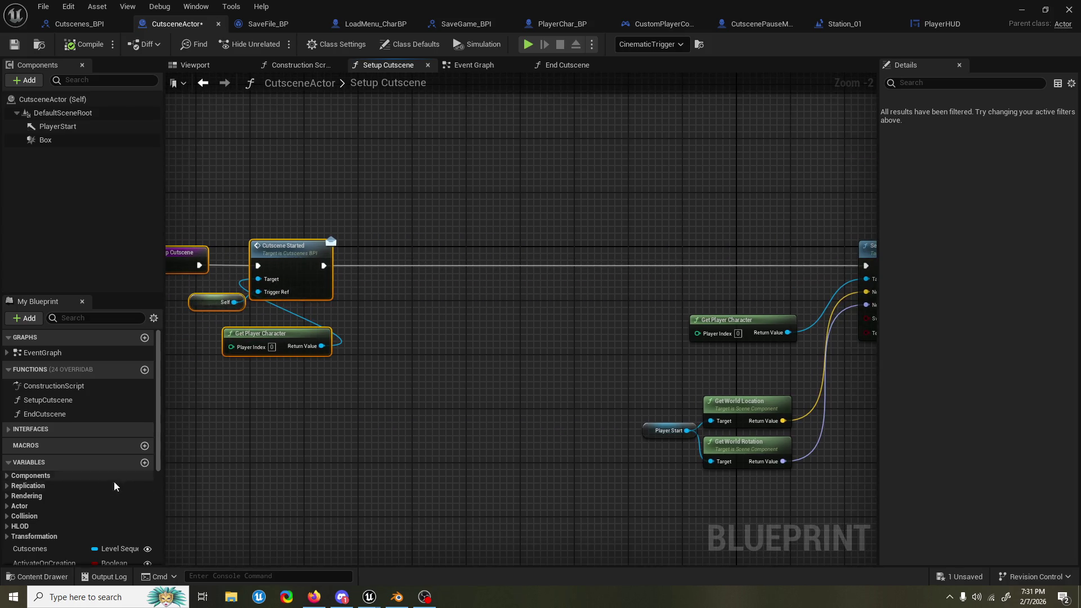
pyautogui.scroll(-5, 100, 474)
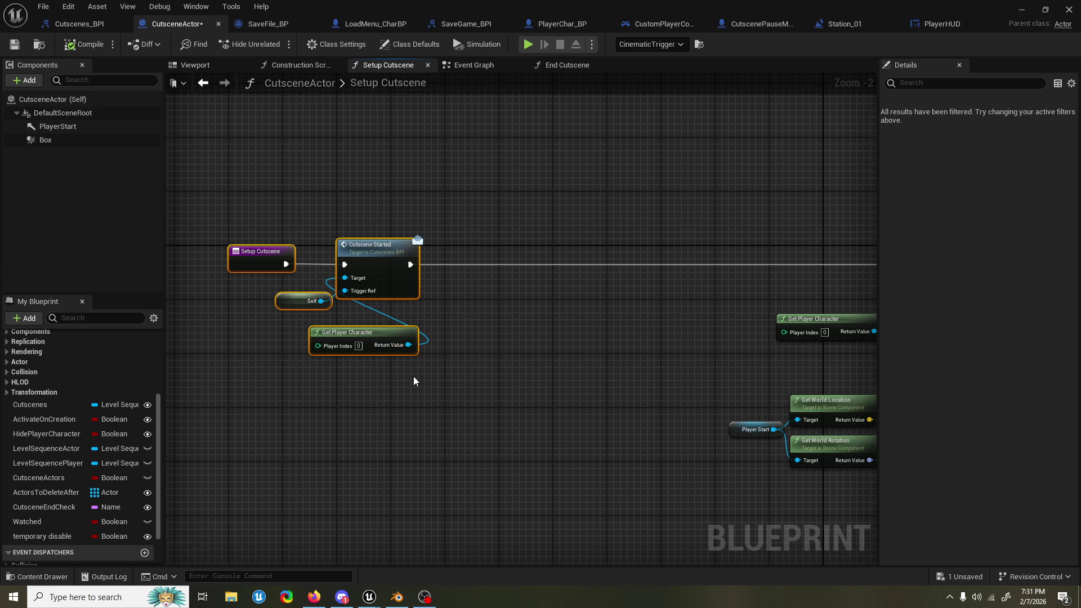
# Step: Search 'get player c' from the player character output, dismiss it, and save CutsceneActor
pyautogui.moveTo(408, 344); pyautogui.dragTo(472, 370)
pyautogui.write('get player c')
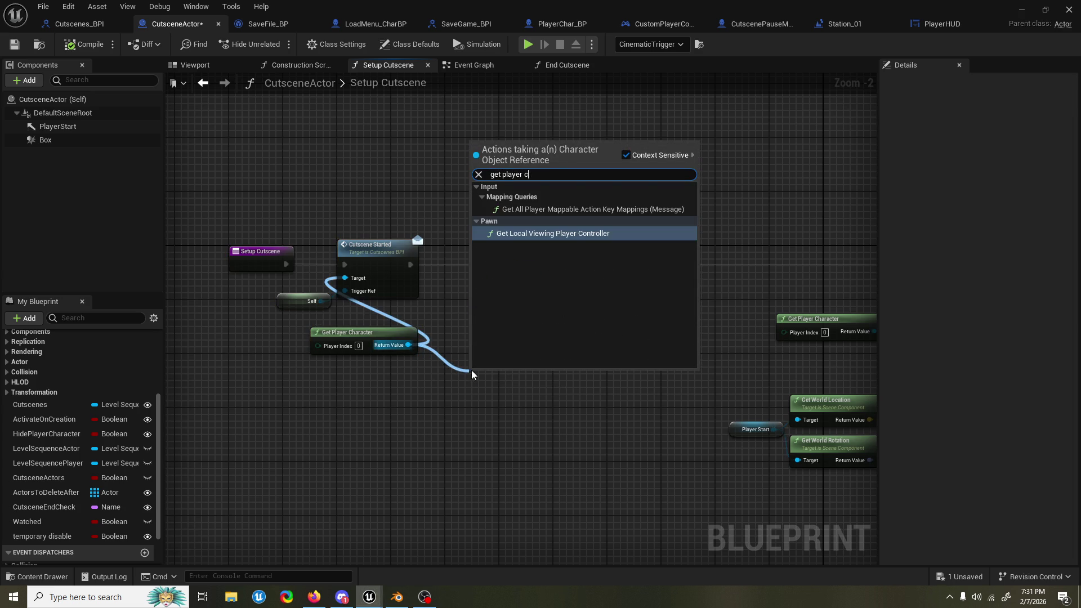
pyautogui.press('Return')
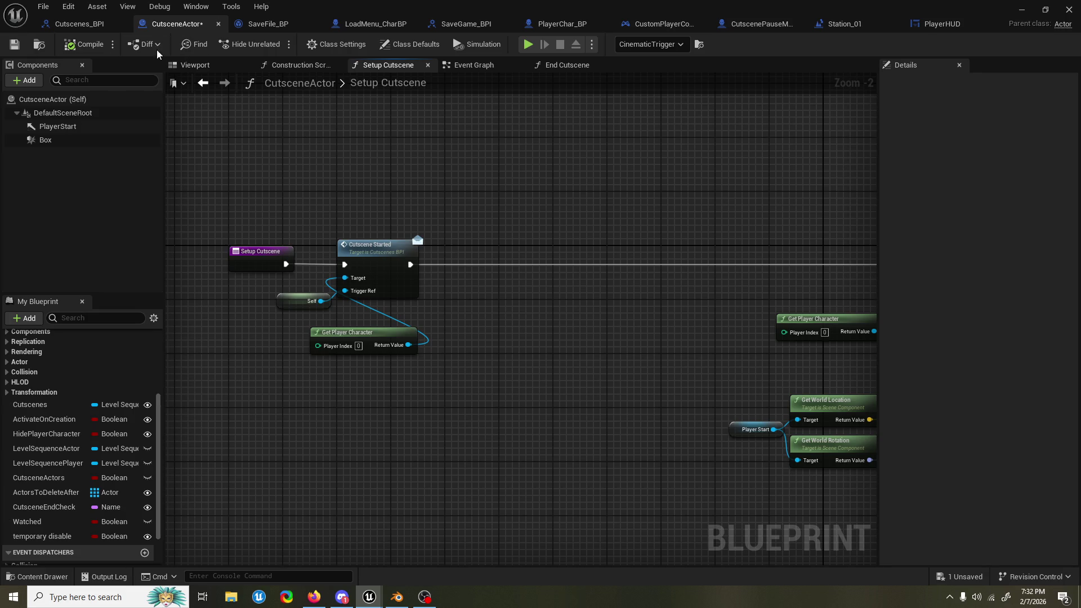
pyautogui.hotkey('ctrl', 's')
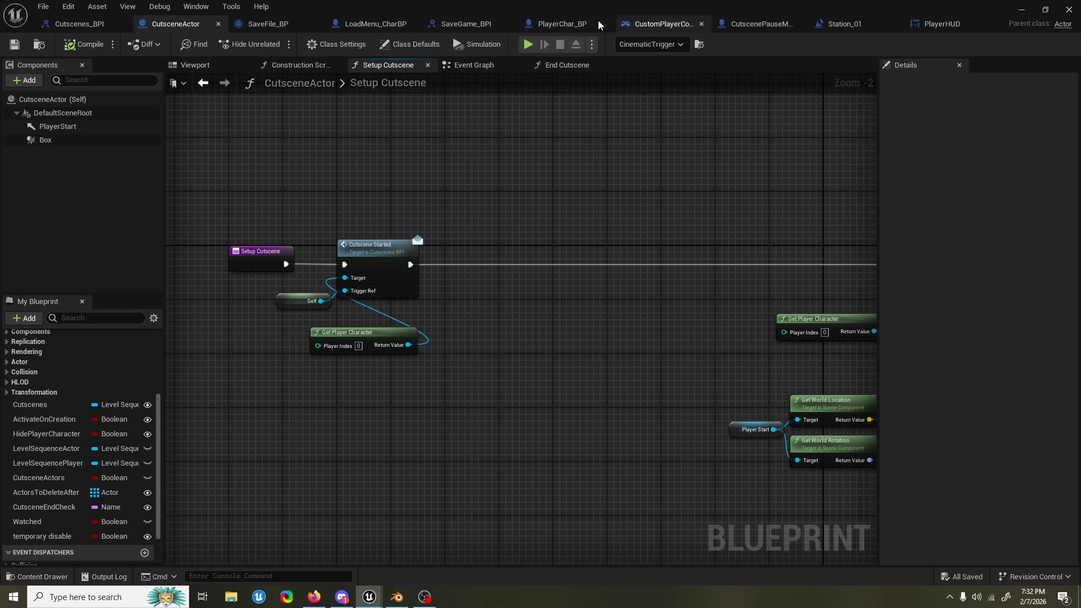
# Step: In PlayerChar_BP's Event Graph, place a Player HUD variable near the Cutscene Started chain
pyautogui.click(601, 26)
pyautogui.scroll(-4, 651, 176)
pyautogui.scroll(4, 542, 237)
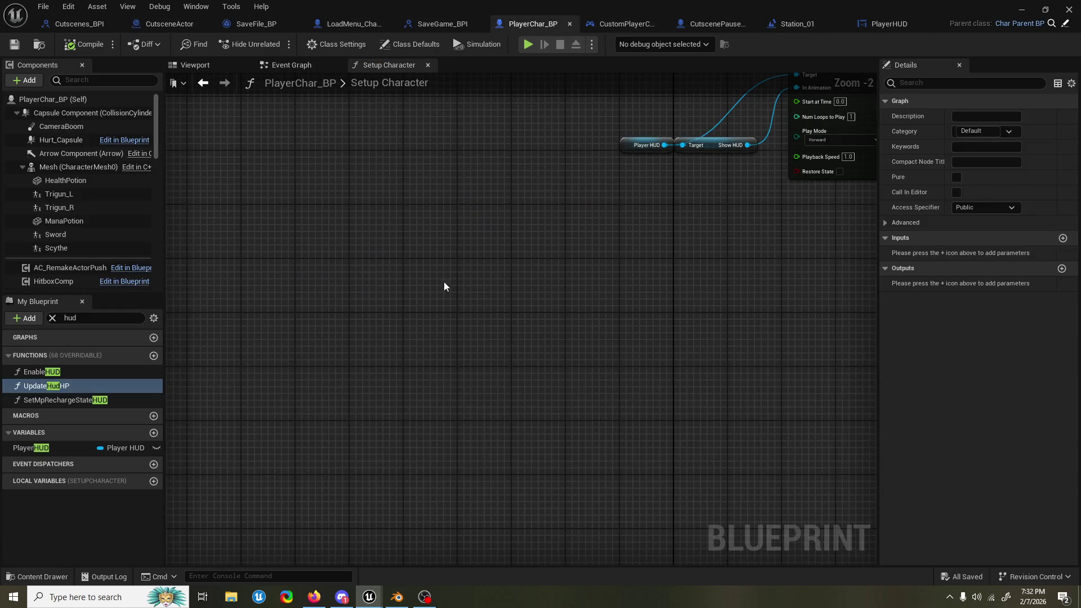
pyautogui.press('Home')
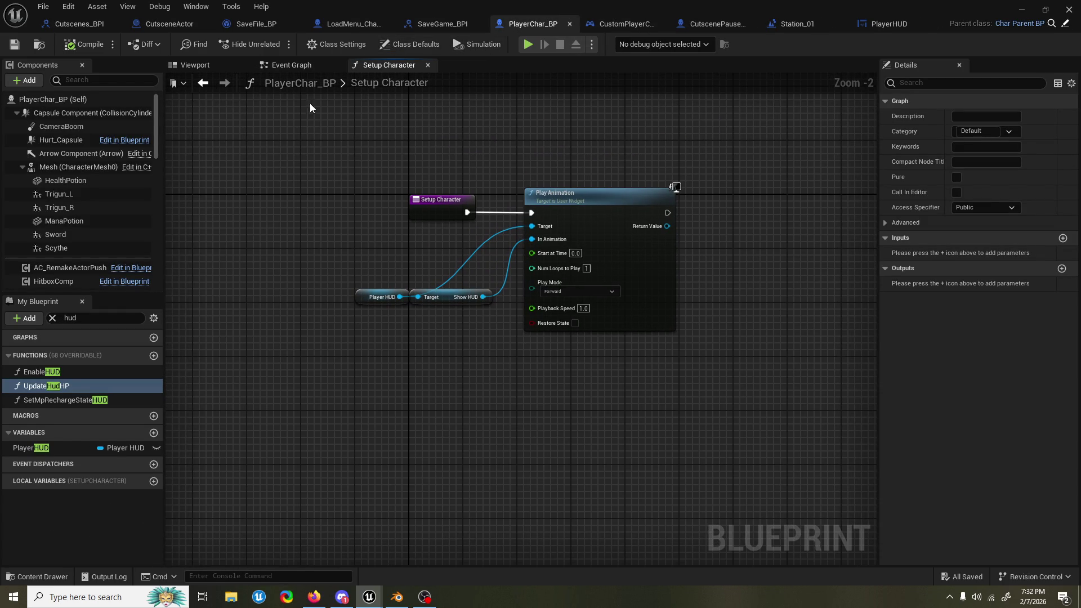
pyautogui.click(285, 63)
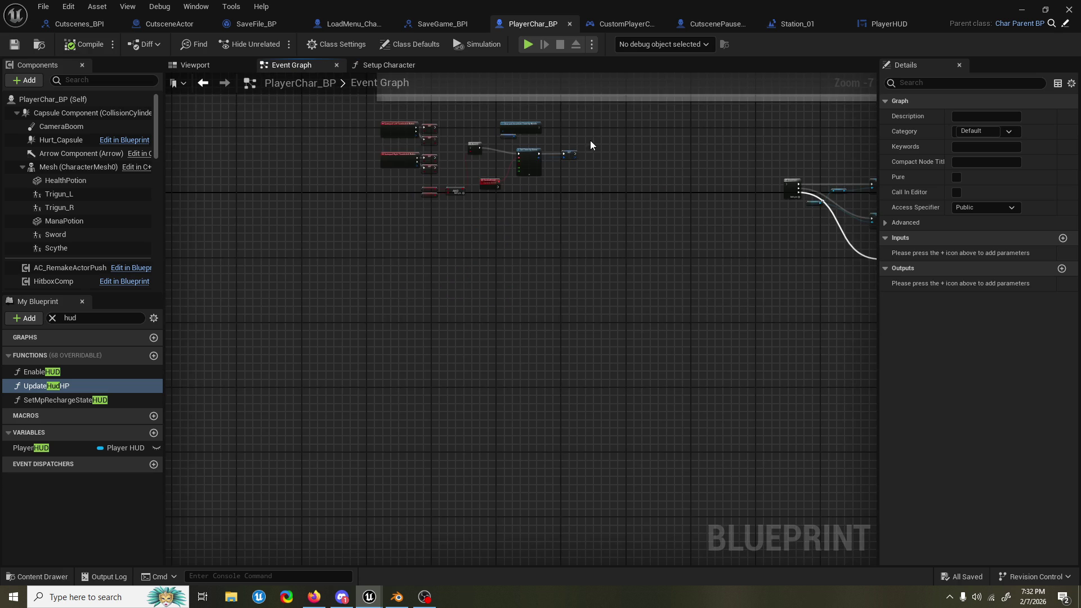
pyautogui.scroll(-2, 591, 145)
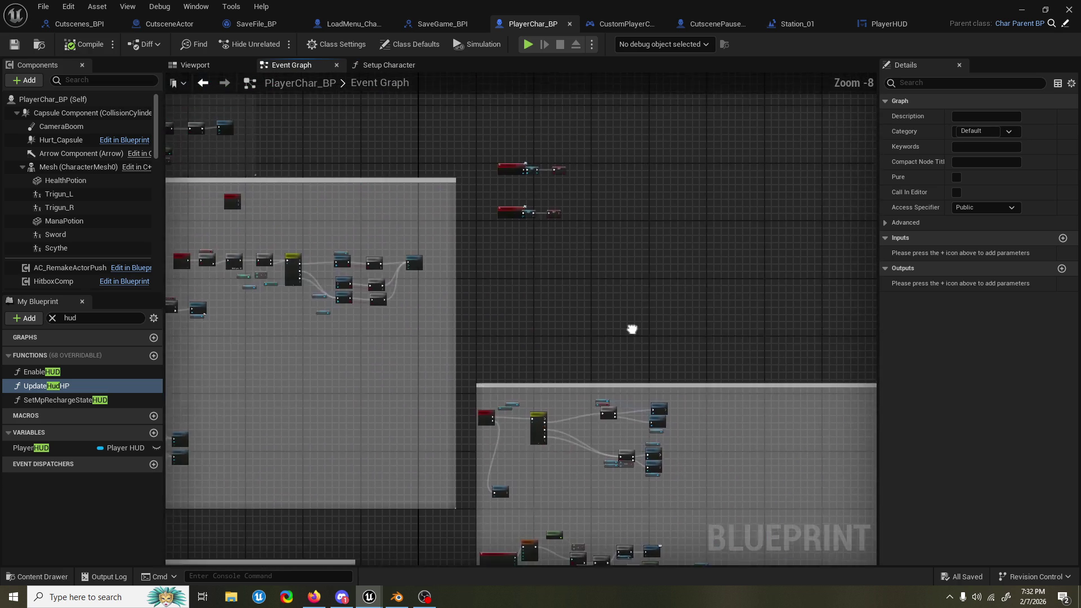
pyautogui.scroll(5, 573, 138)
pyautogui.moveTo(617, 459)
pyautogui.mouseDown()
pyautogui.moveTo(359, 336)
pyautogui.moveTo(347, 443)
pyautogui.mouseUp()
pyautogui.scroll(2, 501, 169)
pyautogui.moveTo(95, 447)
pyautogui.mouseDown()
pyautogui.moveTo(460, 432)
pyautogui.moveTo(499, 453)
pyautogui.moveTo(660, 269)
pyautogui.mouseUp()
# Step: Add Set Visibility on Player HUD after the Cutscene Active SET, choose Hidden, and compile
pyautogui.click(499, 453)
pyautogui.write('set vis')
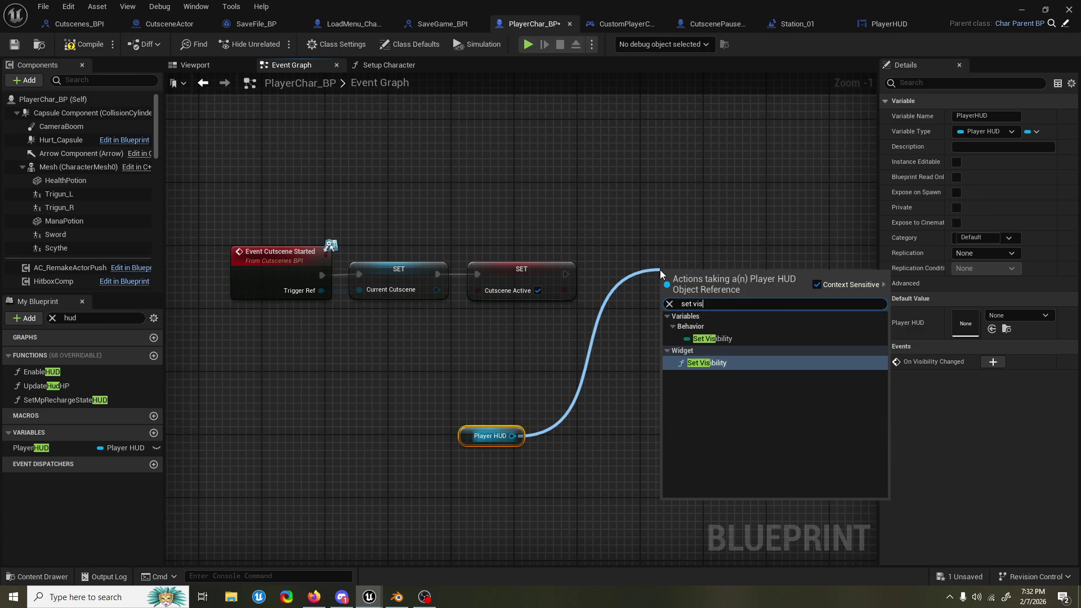
pyautogui.press('Return')
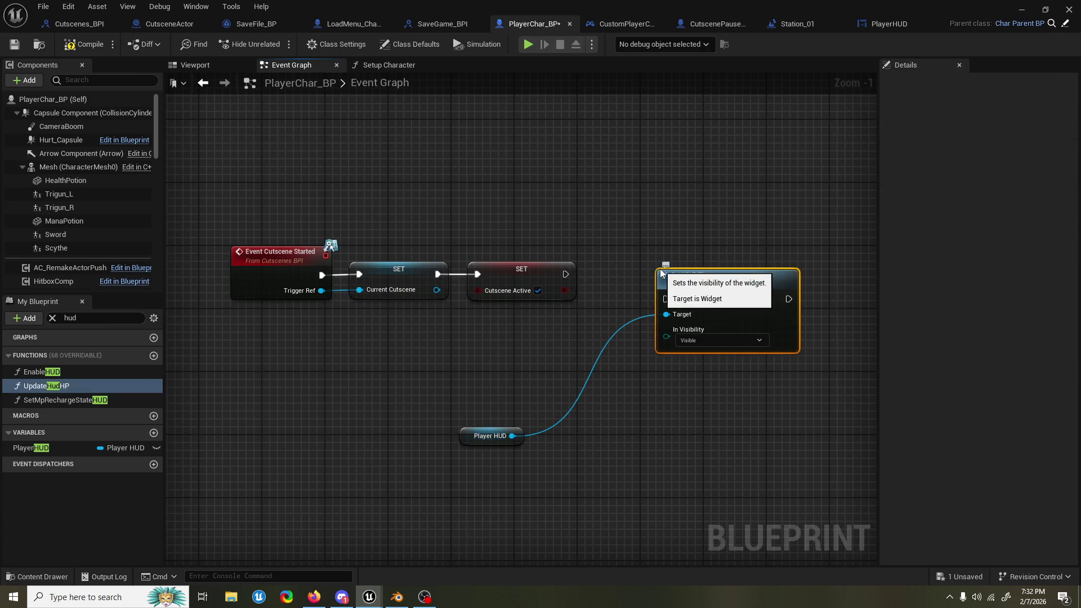
pyautogui.moveTo(665, 273); pyautogui.dragTo(634, 249)
pyautogui.moveTo(565, 275); pyautogui.dragTo(629, 275)
pyautogui.click(680, 316)
pyautogui.click(668, 339)
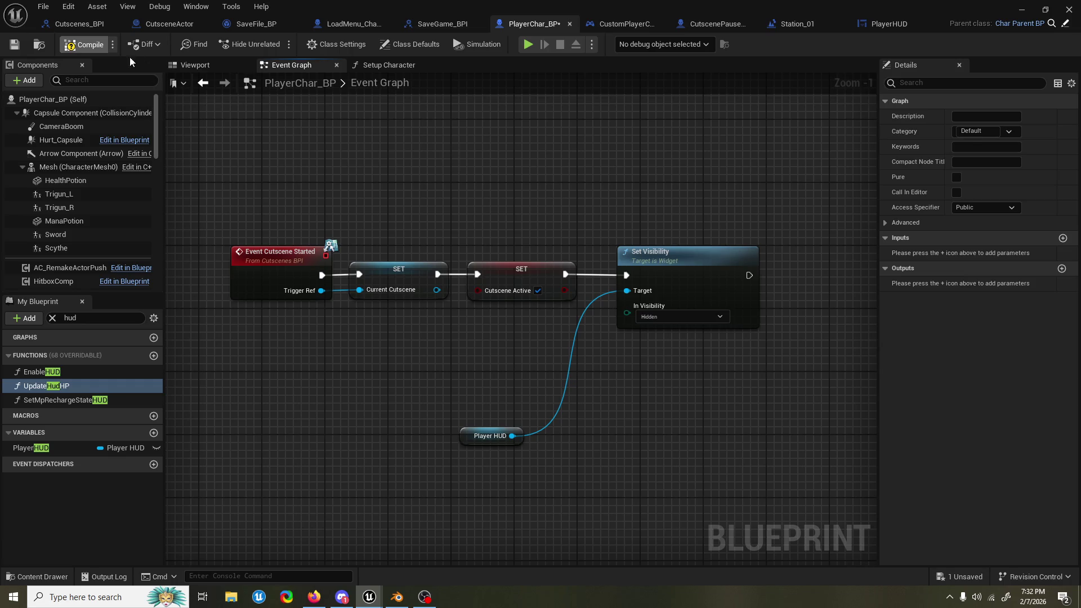
pyautogui.click(100, 45)
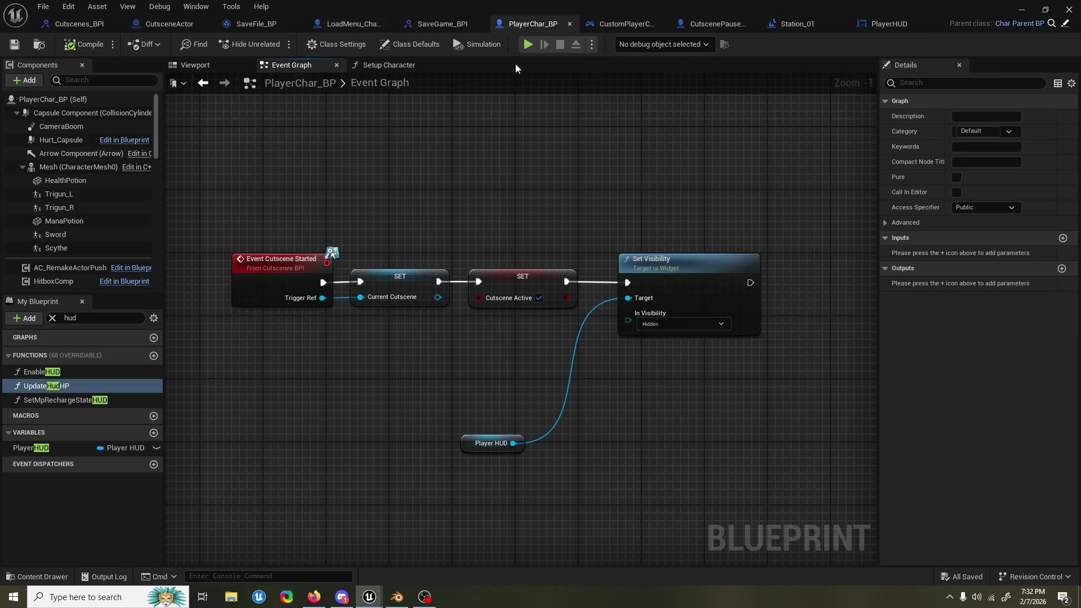
pyautogui.click(360, 67)
# Step: Insert a Set Visibility node on Player HUD between Setup Character and Play Animation
pyautogui.moveTo(450, 225)
pyautogui.mouseDown()
pyautogui.moveTo(326, 209)
pyautogui.moveTo(280, 217)
pyautogui.moveTo(464, 245)
pyautogui.mouseUp()
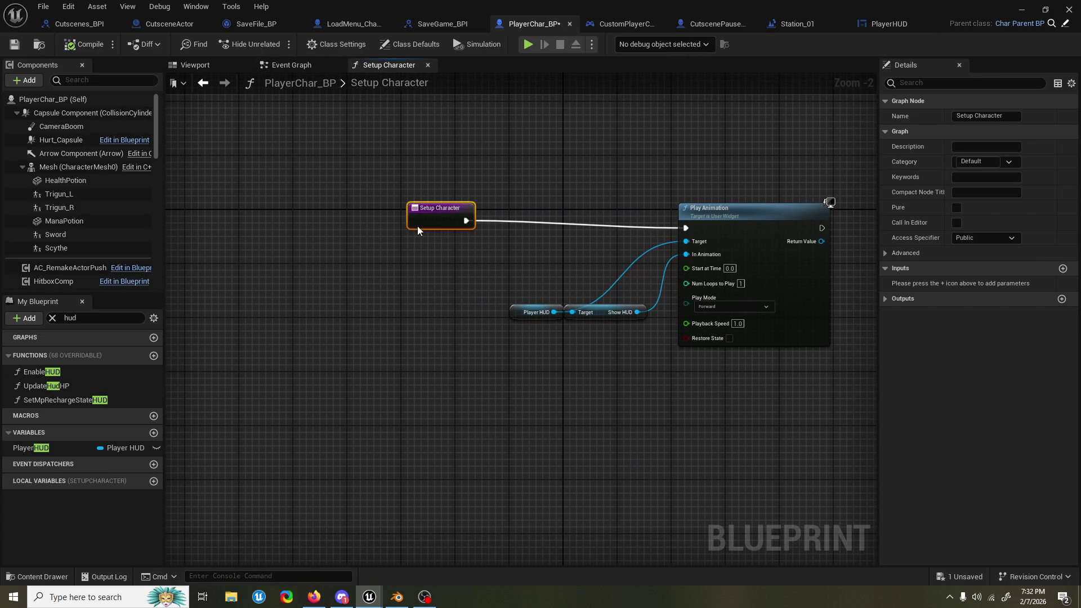
pyautogui.moveTo(513, 317)
pyautogui.mouseDown()
pyautogui.moveTo(392, 350)
pyautogui.moveTo(463, 265)
pyautogui.mouseUp()
pyautogui.write('set visib')
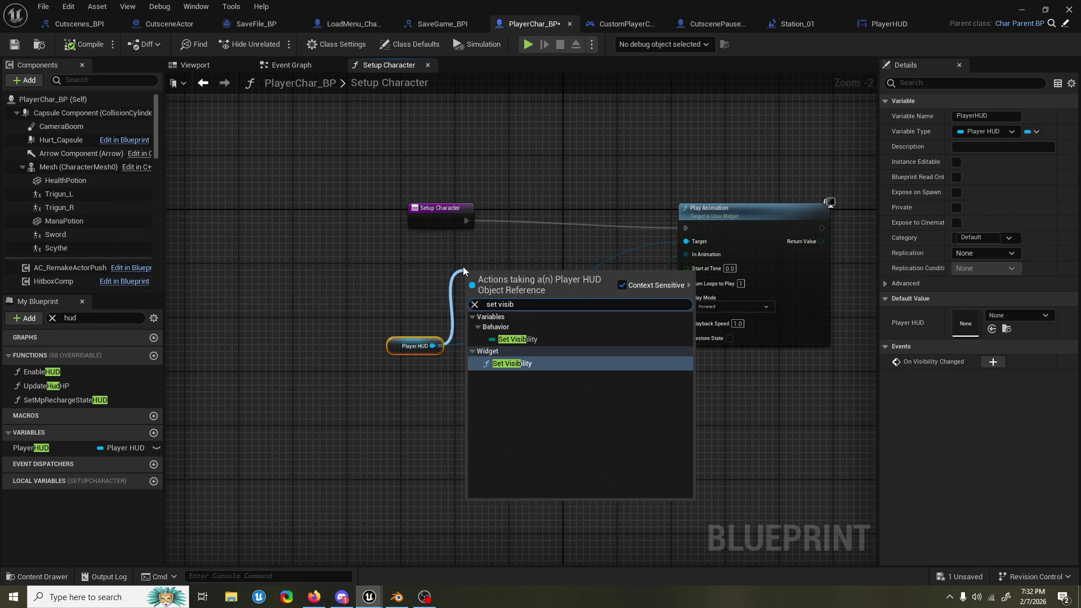
pyautogui.press('Return')
pyautogui.moveTo(489, 275); pyautogui.dragTo(529, 201)
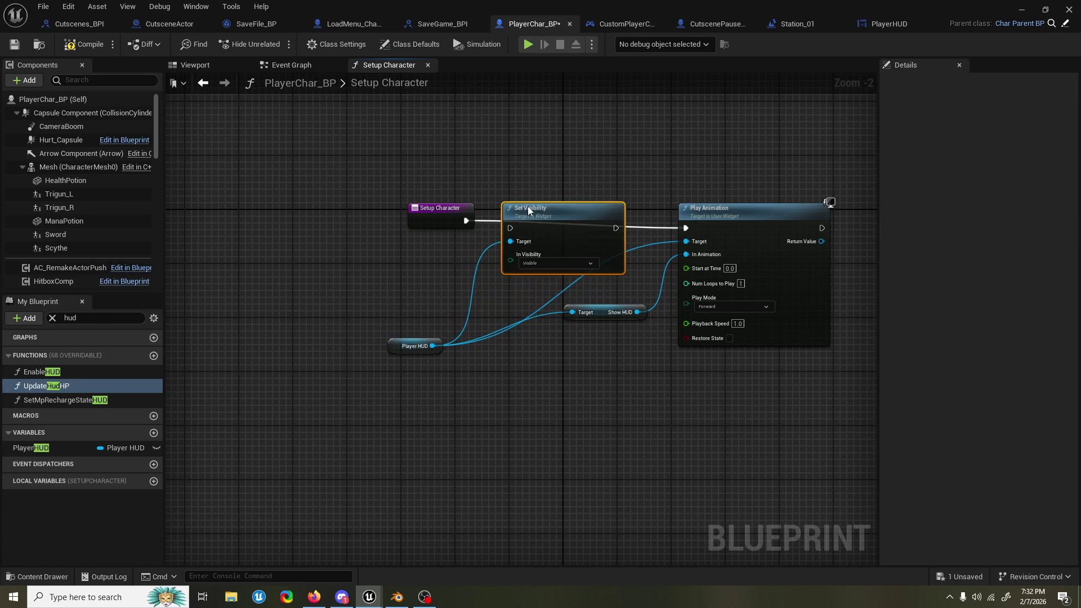
pyautogui.moveTo(466, 220); pyautogui.dragTo(512, 225)
pyautogui.moveTo(616, 222); pyautogui.dragTo(686, 228)
pyautogui.moveTo(586, 214); pyautogui.dragTo(586, 221)
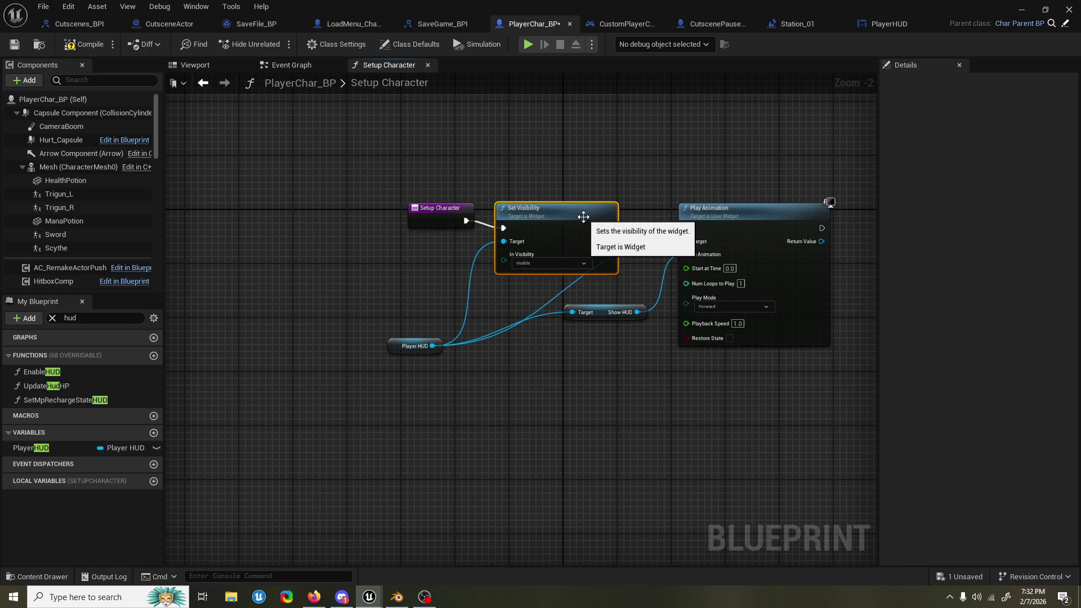
pyautogui.moveTo(437, 218)
pyautogui.mouseDown()
pyautogui.moveTo(417, 231)
pyautogui.moveTo(444, 218)
pyautogui.mouseUp()
# Step: Save the PlayerChar_BP blueprint with Ctrl+S
pyautogui.click(467, 192)
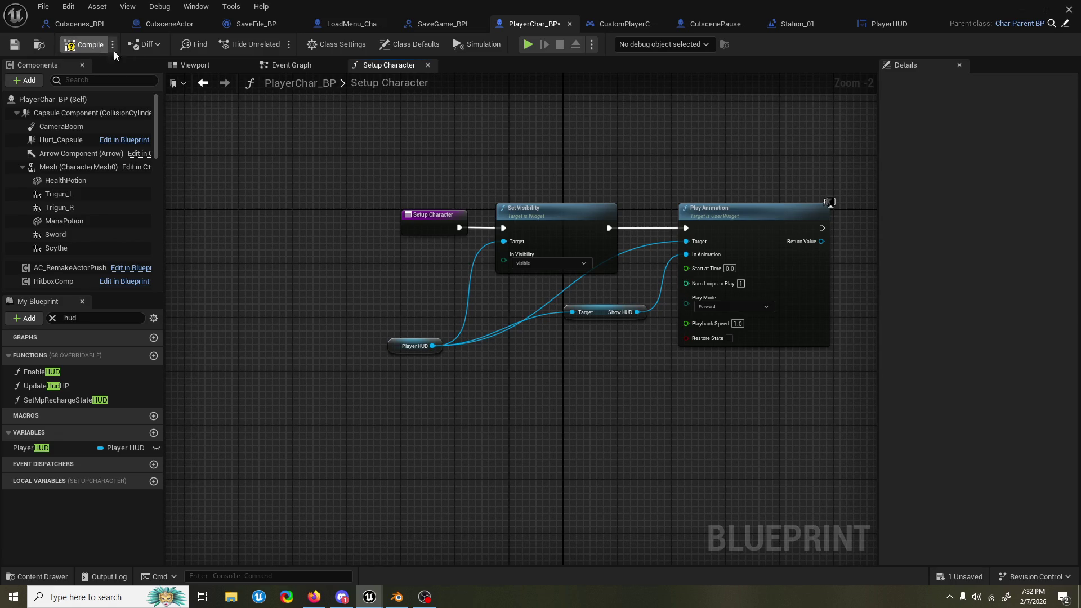
pyautogui.moveTo(620, 176); pyautogui.dragTo(586, 176)
pyautogui.hotkey('ctrl', 's')
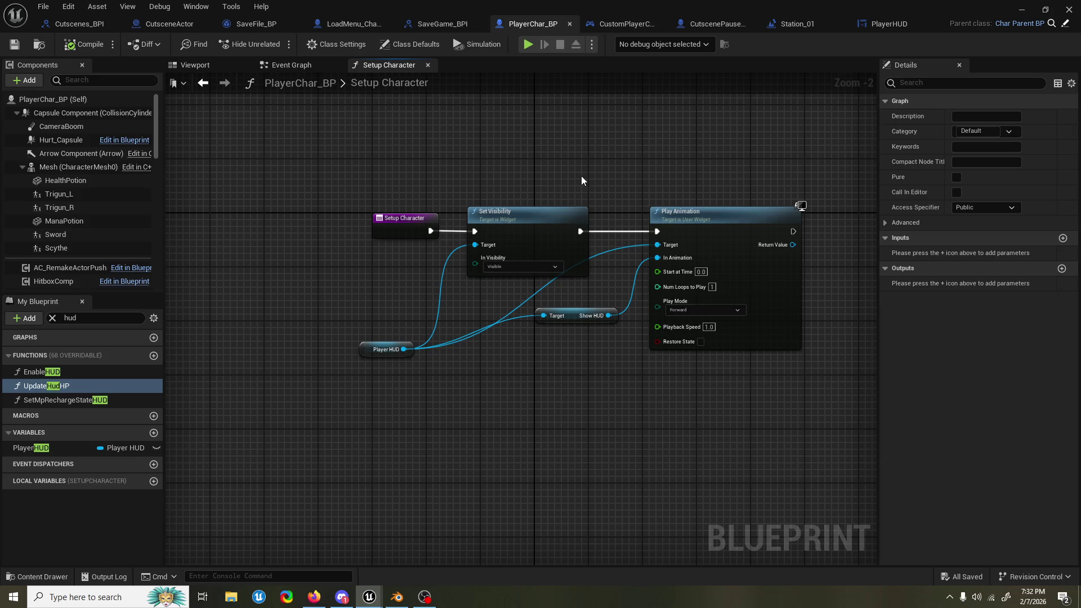
pyautogui.scroll(2, 582, 171)
pyautogui.scroll(-1, 581, 174)
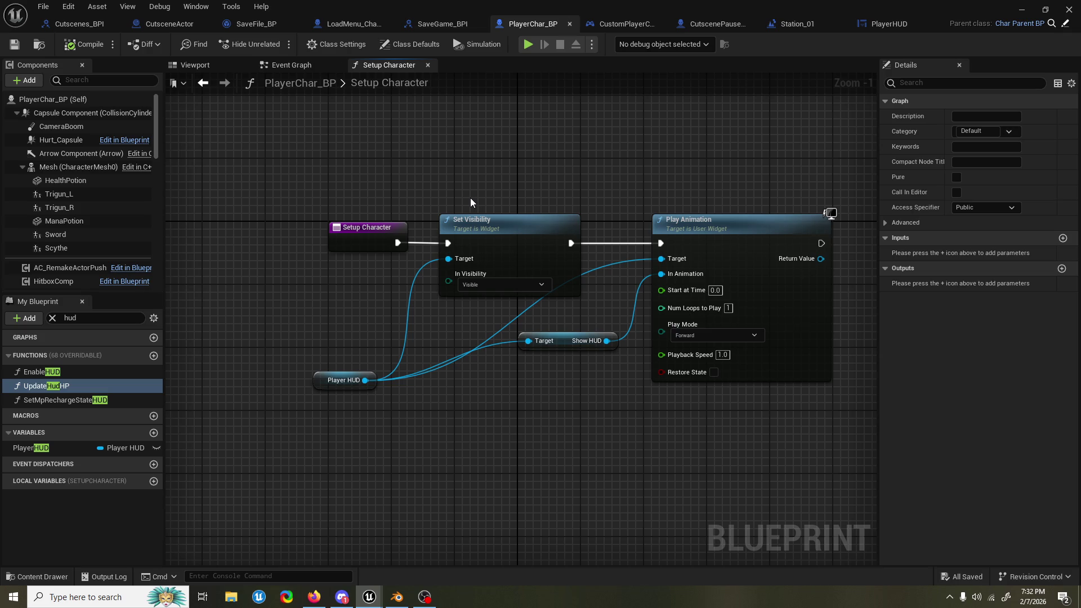
pyautogui.moveTo(747, 116); pyautogui.dragTo(759, 119)
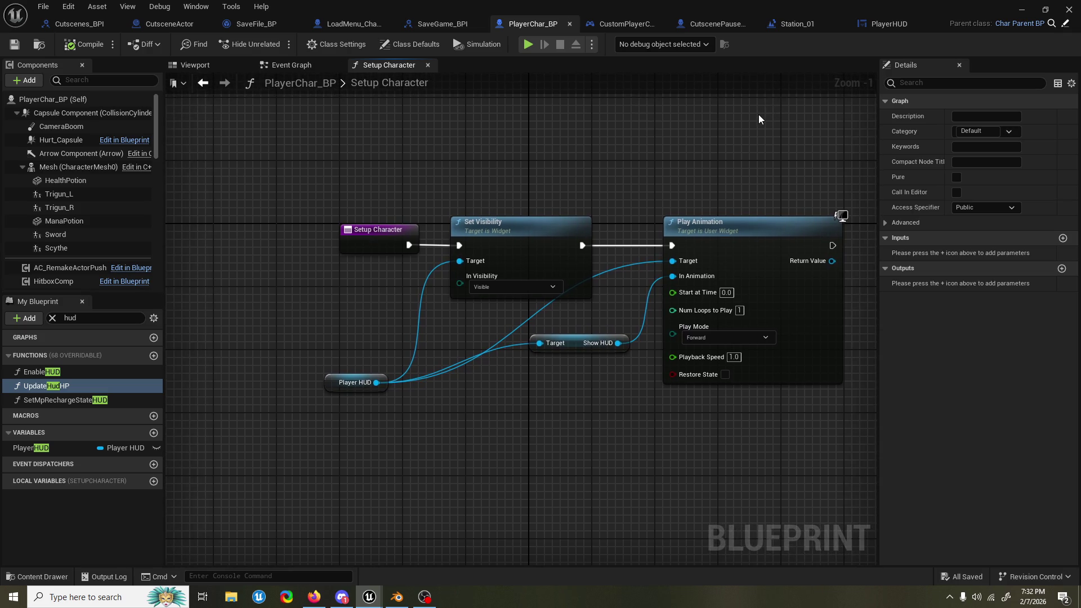
pyautogui.click(1024, 11)
# Step: Start Station_01 in play-in-editor and skip the opening cutscene
pyautogui.click(276, 43)
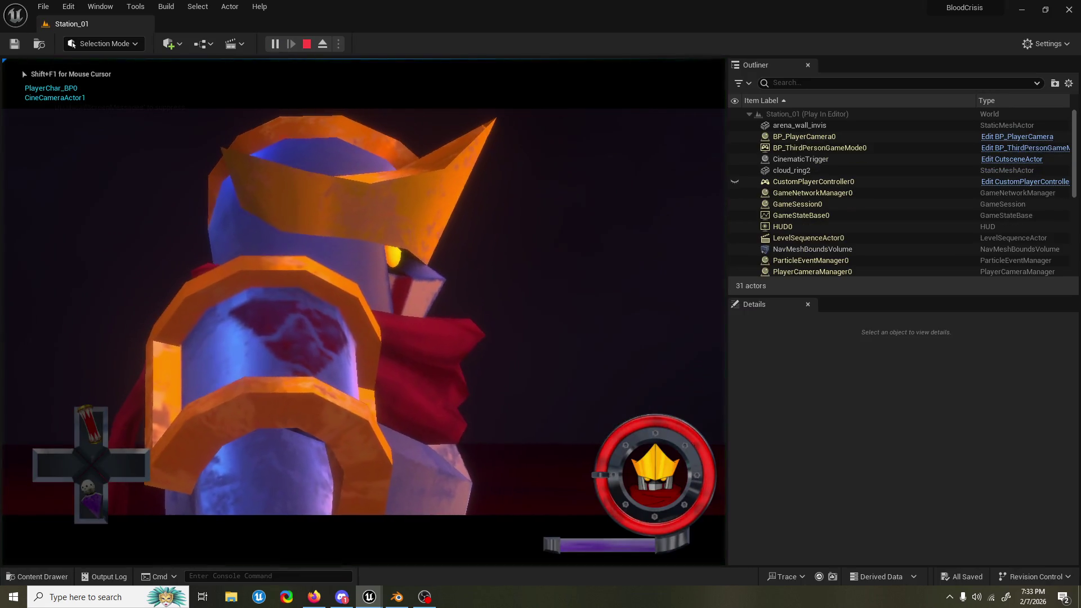
pyautogui.press('space')
pyautogui.press('Return')
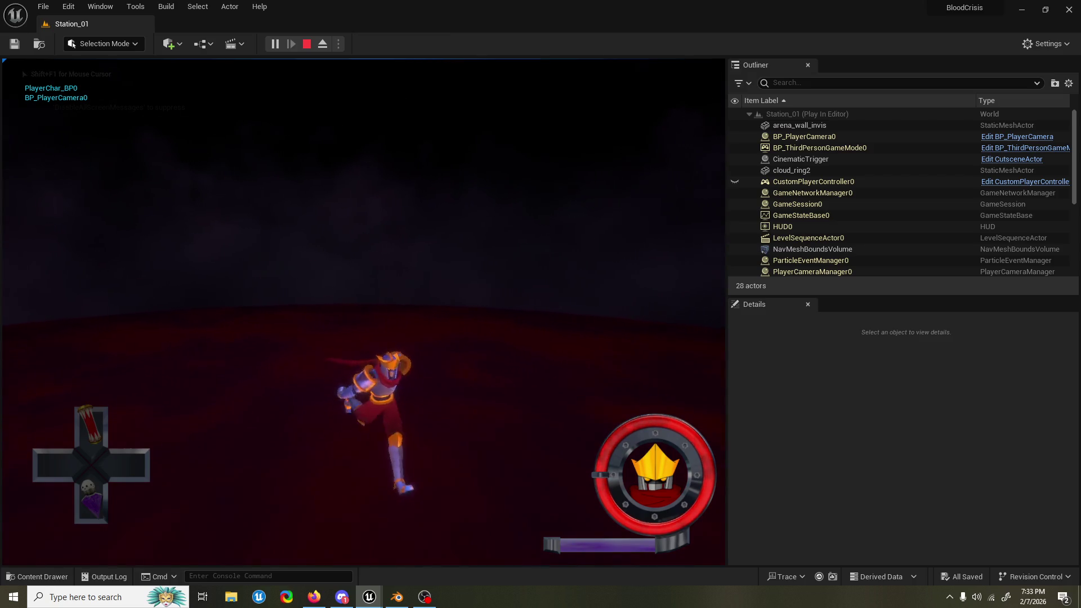
# Step: Run, dash and jump the character around the arena while the HUD is displayed
pyautogui.press('w')
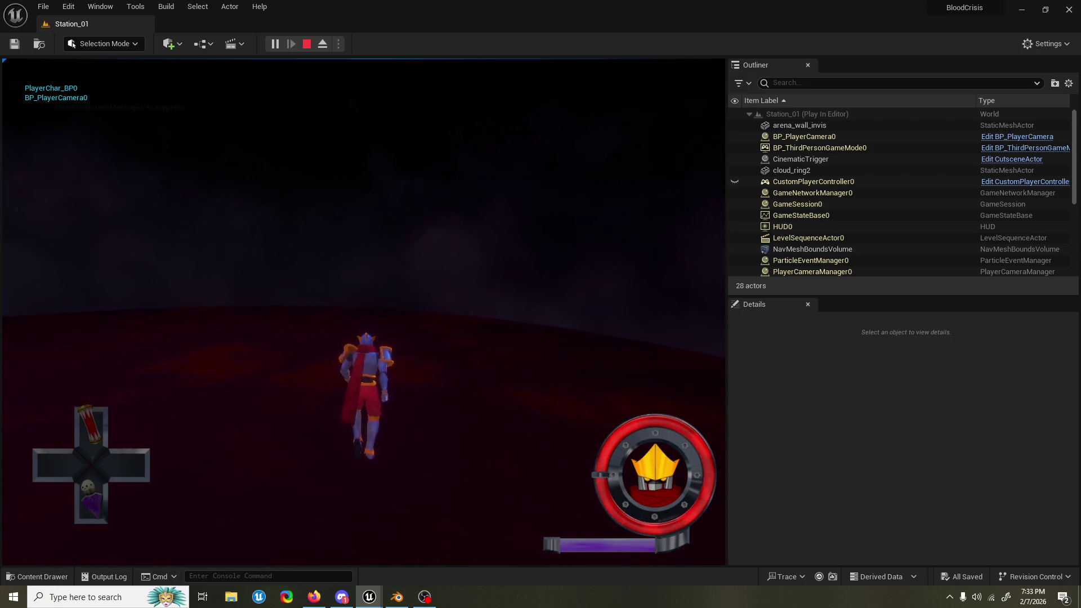
pyautogui.press('d')
pyautogui.press('a')
pyautogui.press('d')
pyautogui.press('space')
pyautogui.press('a')
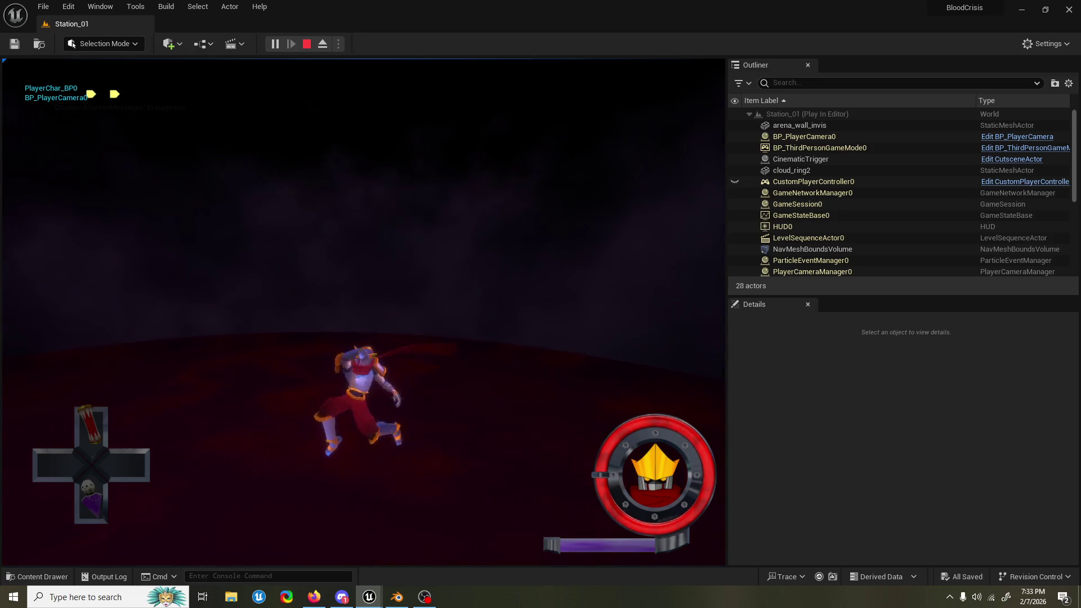
pyautogui.press('space')
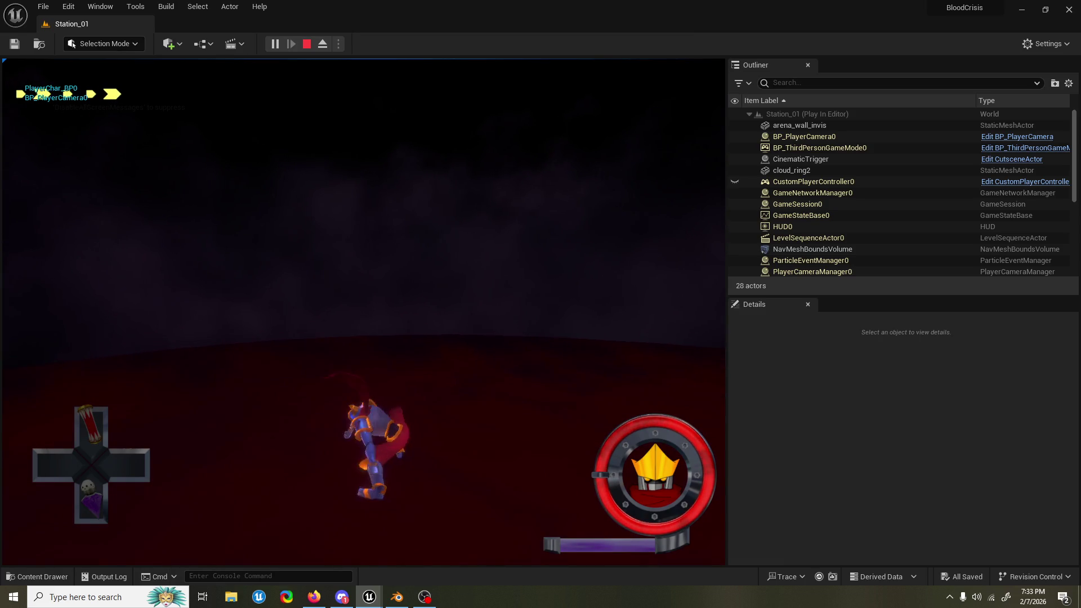
pyautogui.press('space')
pyautogui.press('a')
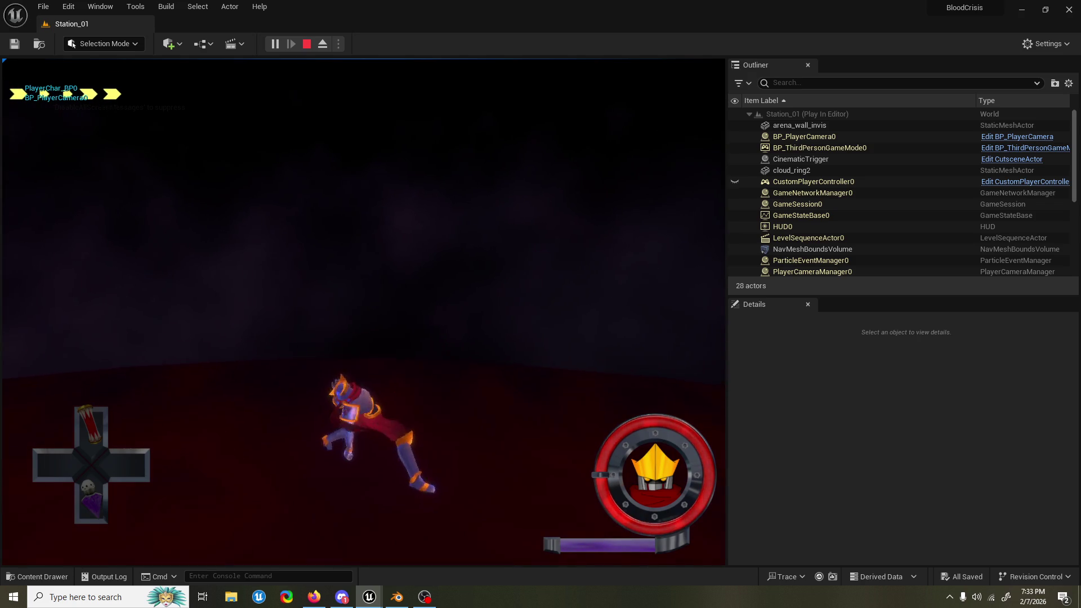
pyautogui.press('d')
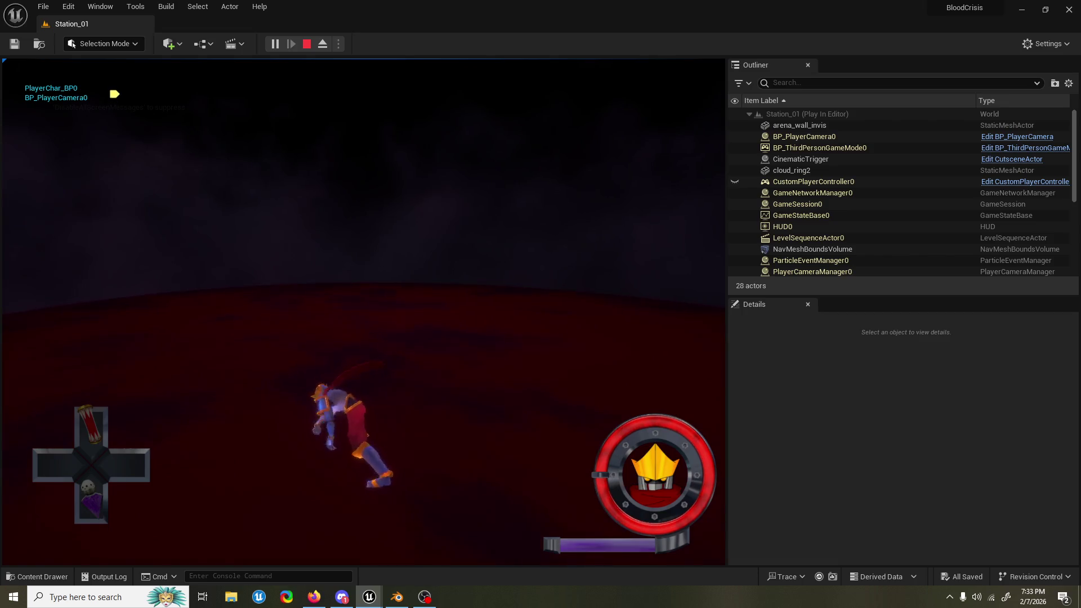
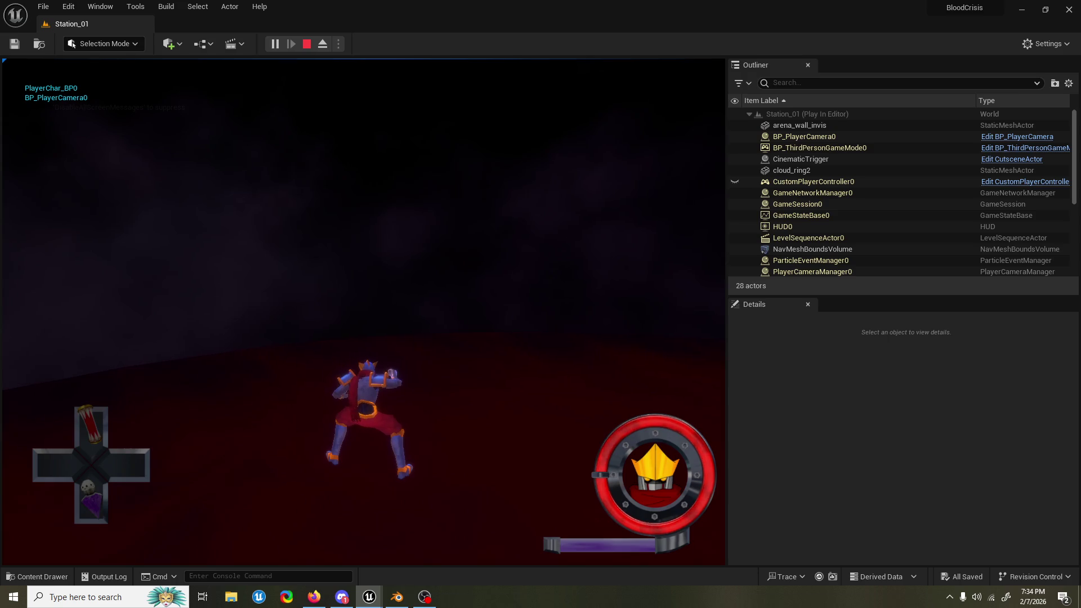
# Step: Stop the play test and open the Dodge_ACT Blueprint by searching 'dodge act' in the Content Drawer
pyautogui.press('Escape')
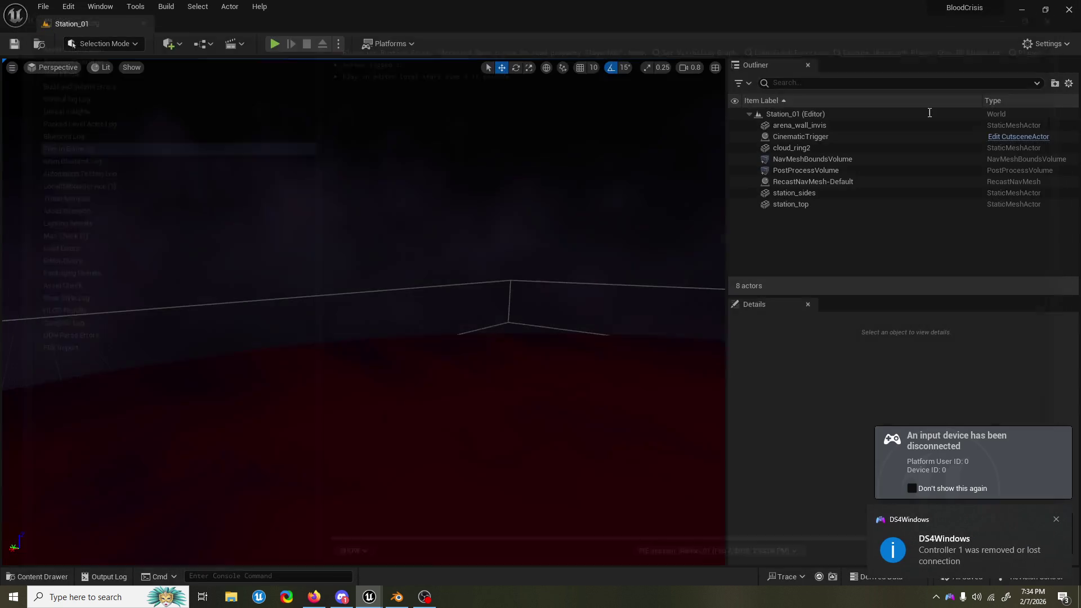
pyautogui.click(38, 577)
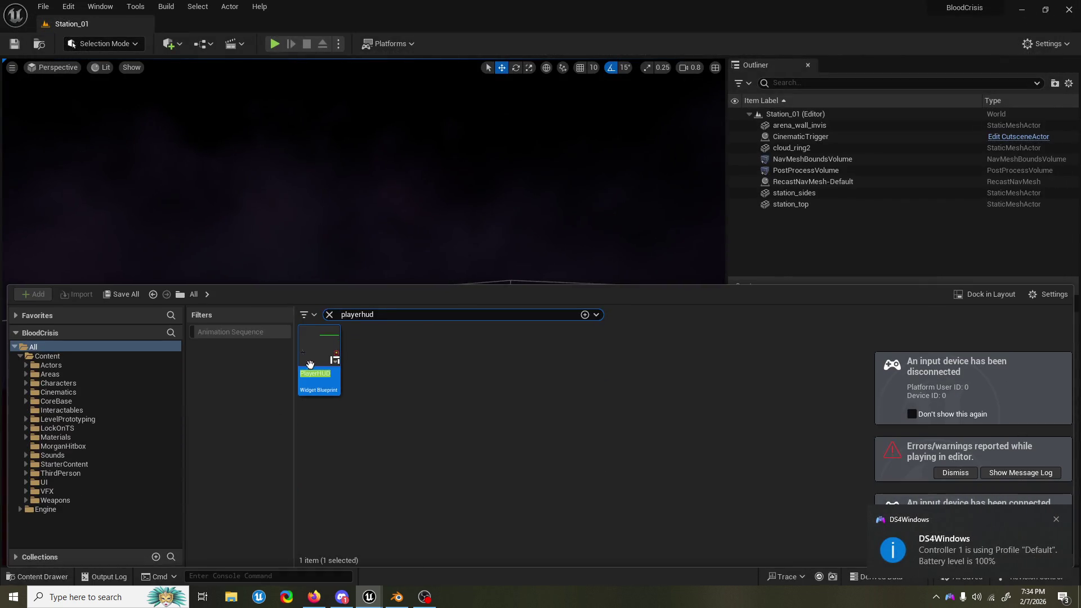
pyautogui.hotkey('ctrl', 'a')
pyautogui.write('dodge')
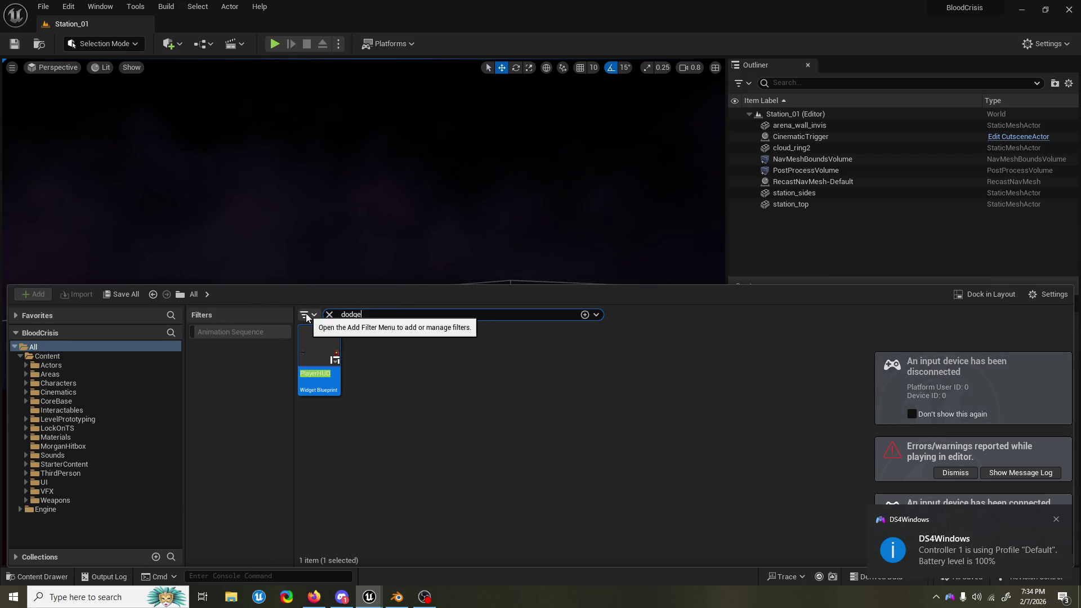
pyautogui.write(' act')
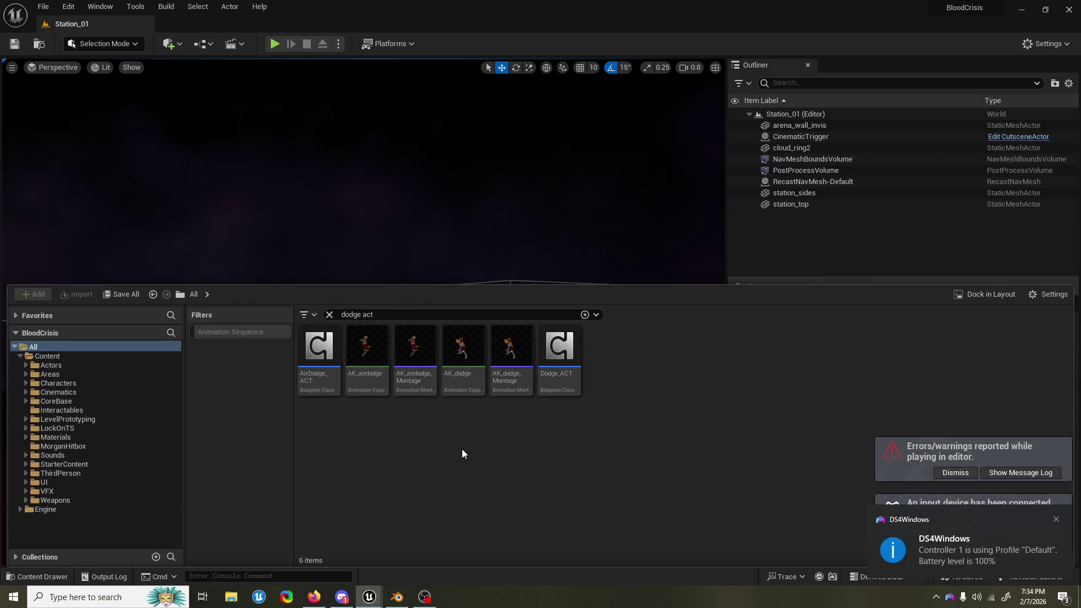
pyautogui.doubleClick(559, 352)
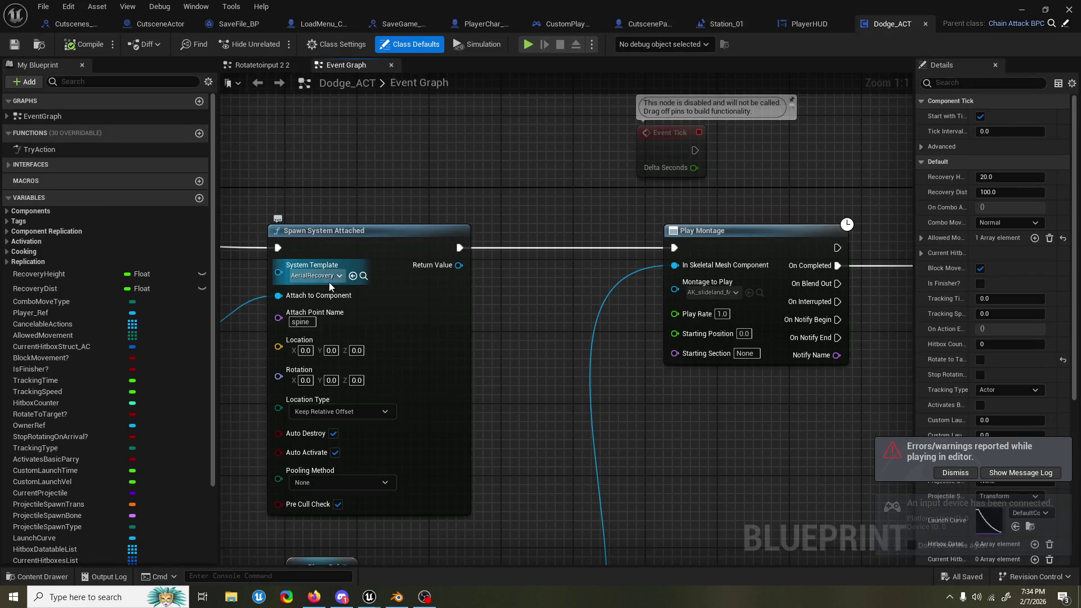
# Step: Set Play Montage's Montage to Play to AK_dodge_Montage and start a Station_01 play test
pyautogui.click(712, 293)
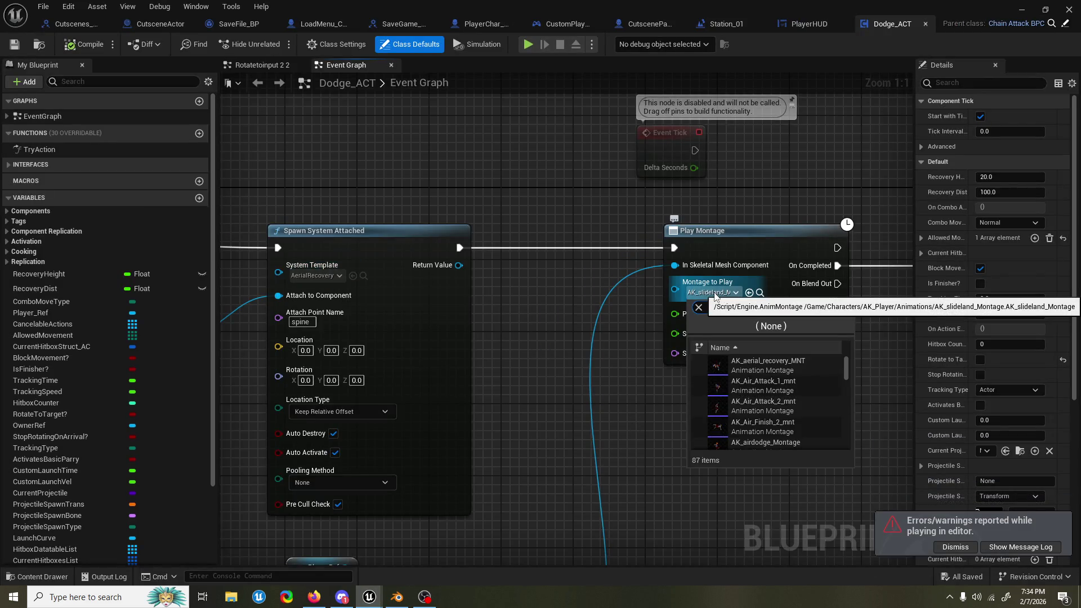
pyautogui.write('dodge')
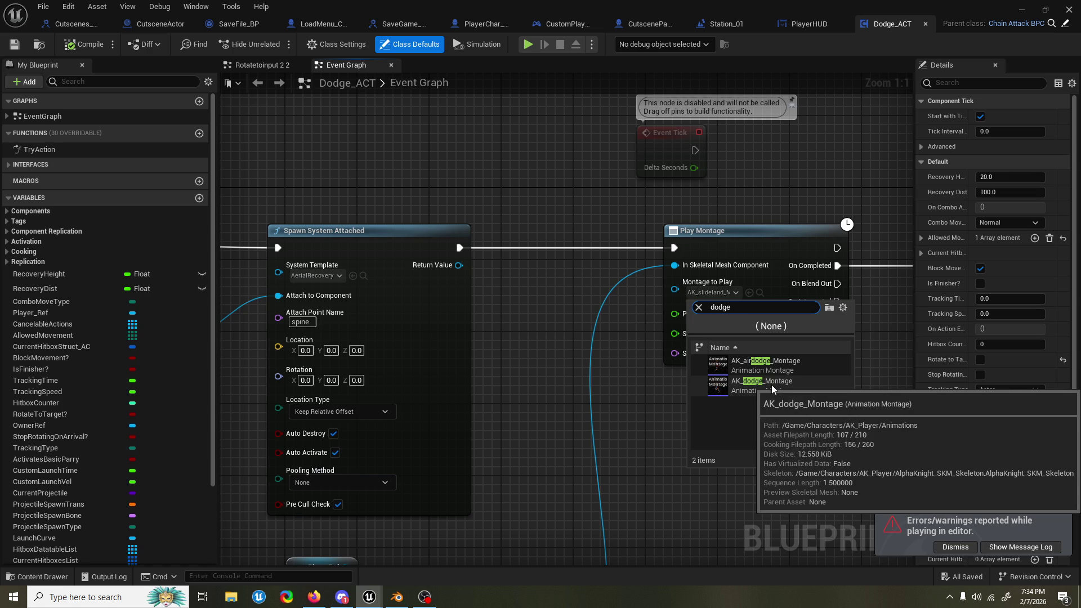
pyautogui.click(772, 384)
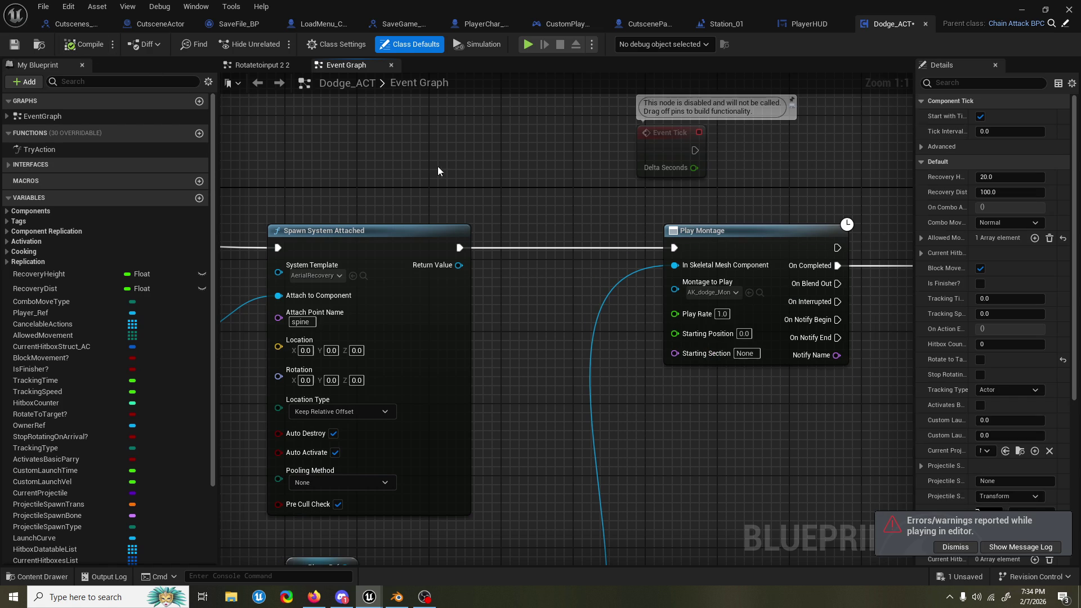
pyautogui.click(1022, 9)
pyautogui.click(268, 47)
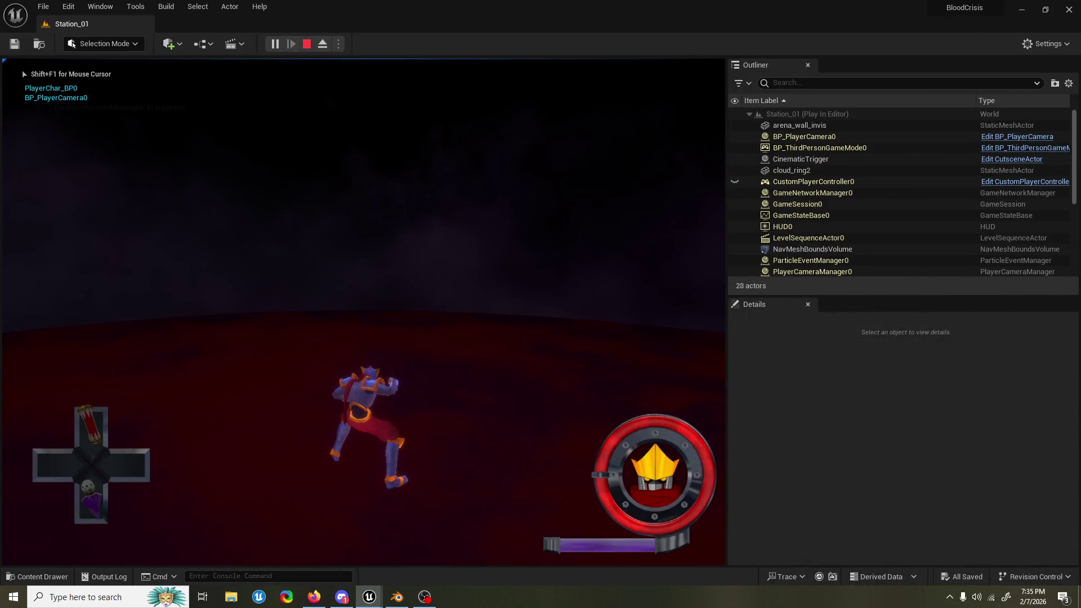
# Step: Trigger a dodge in the play test, then stop it to surface the PlayerHUD error
pyautogui.press('space')
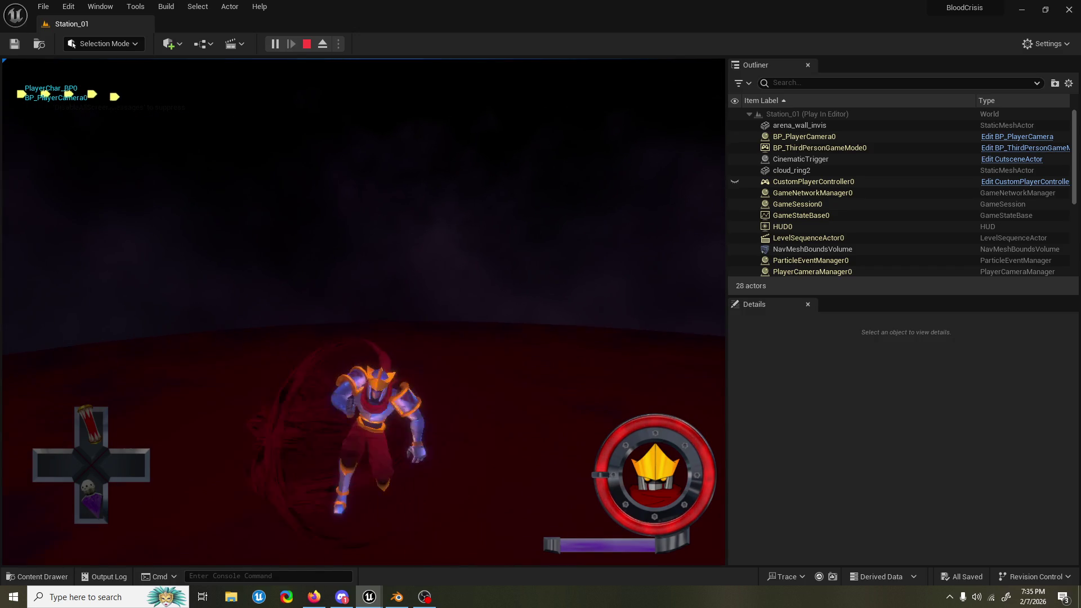
pyautogui.press('Escape')
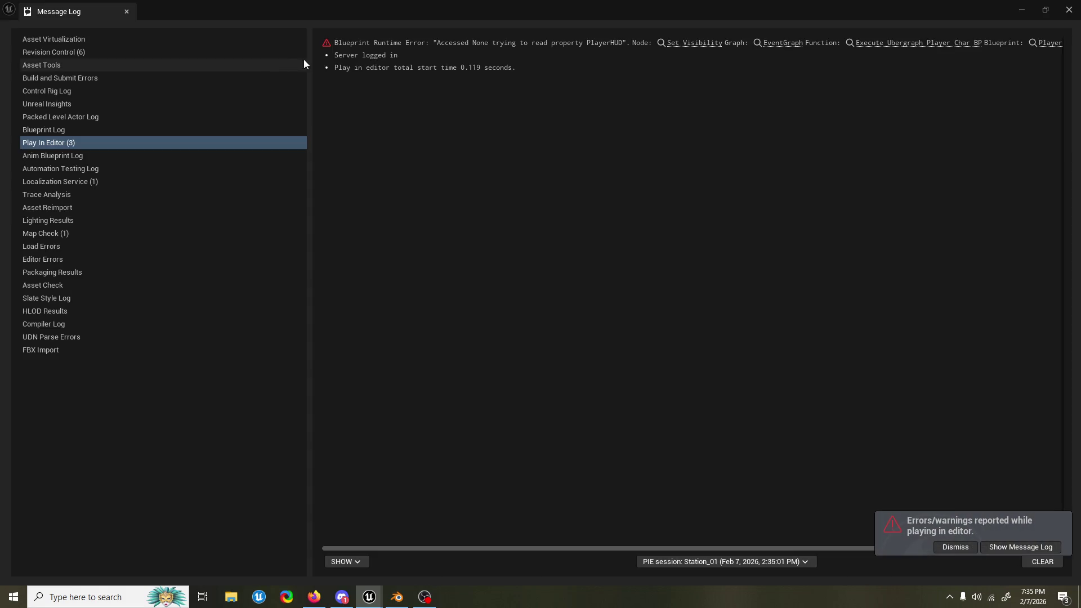
# Step: Close the Message Log and zoom the viewport around the Station_01 arena
pyautogui.click(1069, 10)
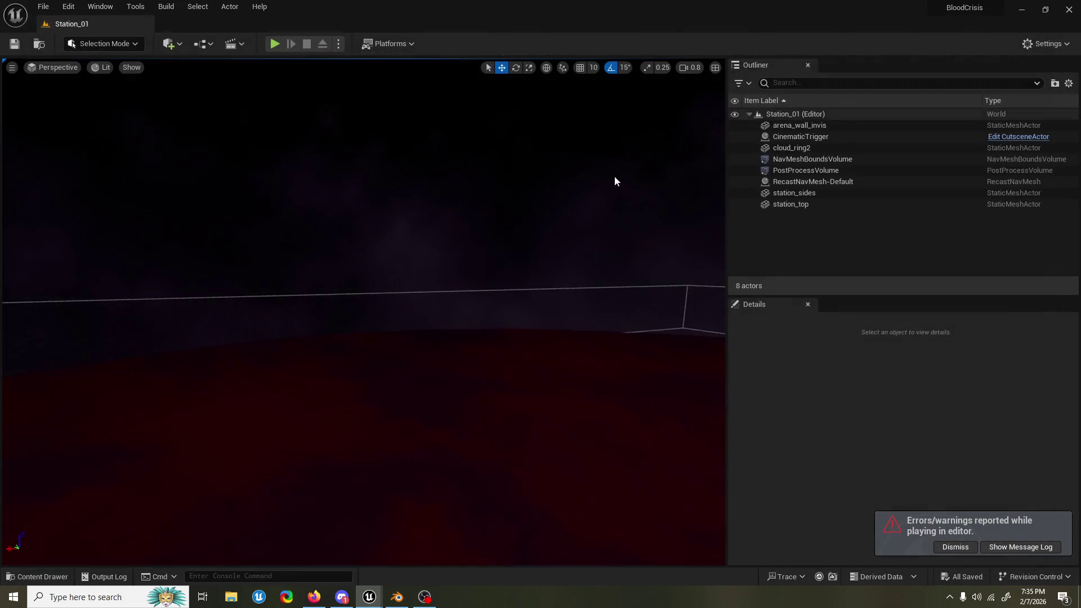
pyautogui.scroll(-5, 363, 312)
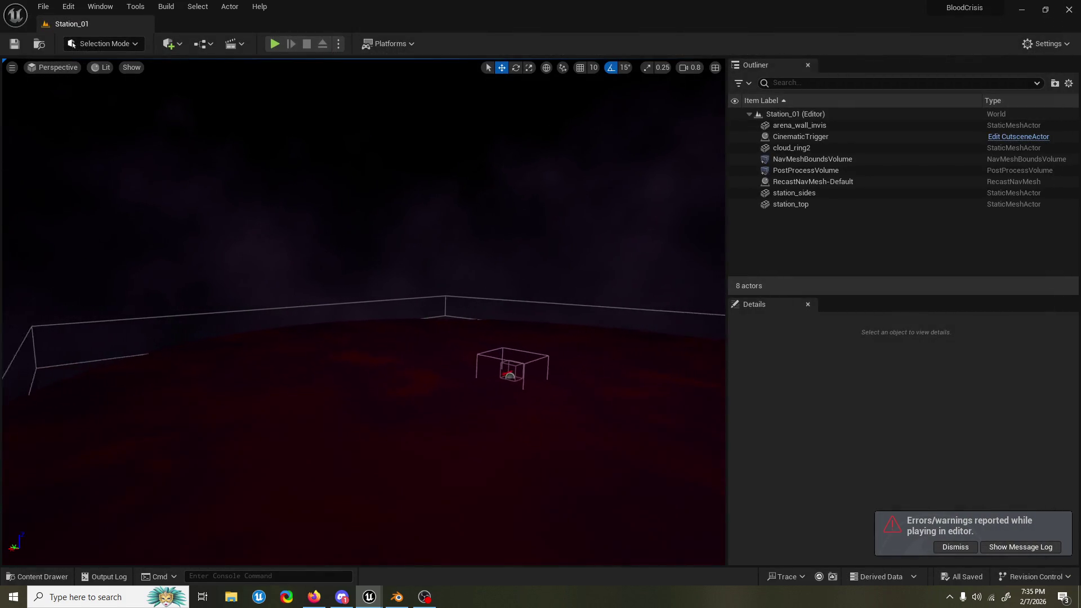
pyautogui.scroll(-2, 363, 313)
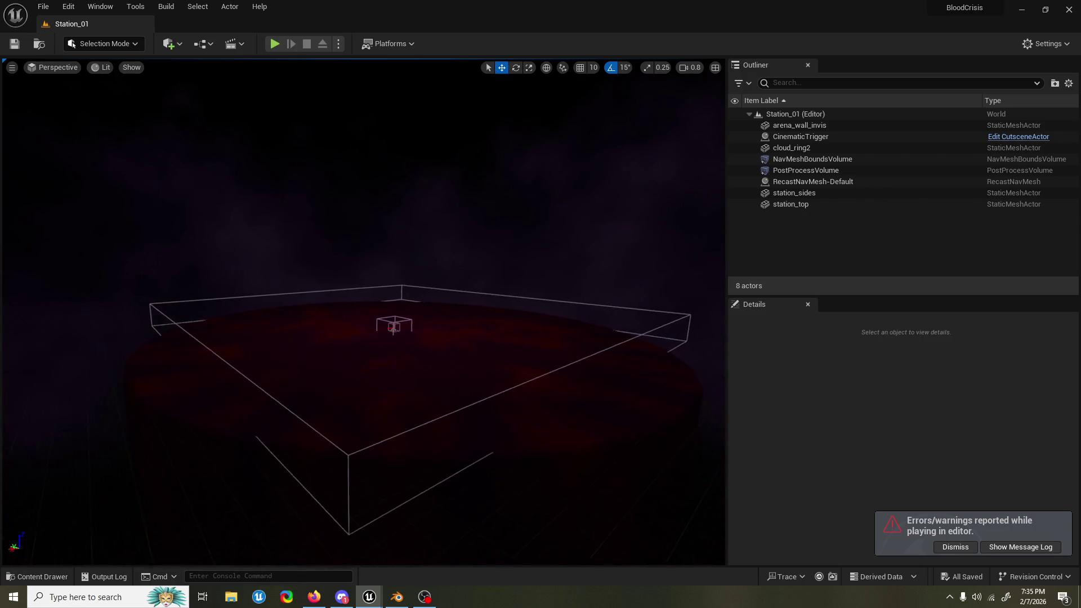
pyautogui.scroll(3, 453, 214)
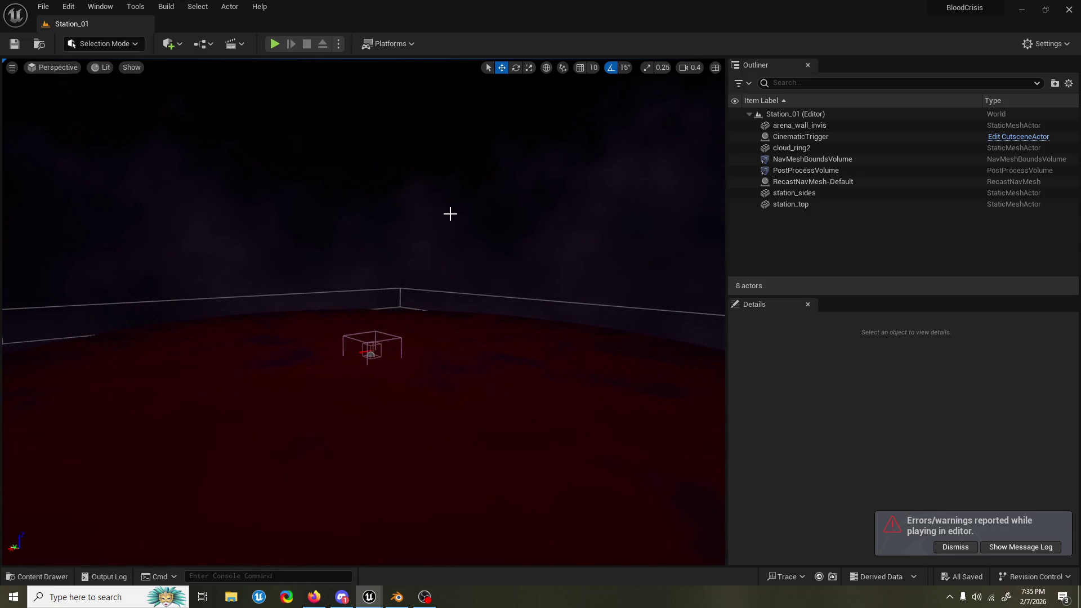
pyautogui.scroll(-3, 450, 214)
pyautogui.scroll(-5, 363, 312)
pyautogui.scroll(3, 438, 214)
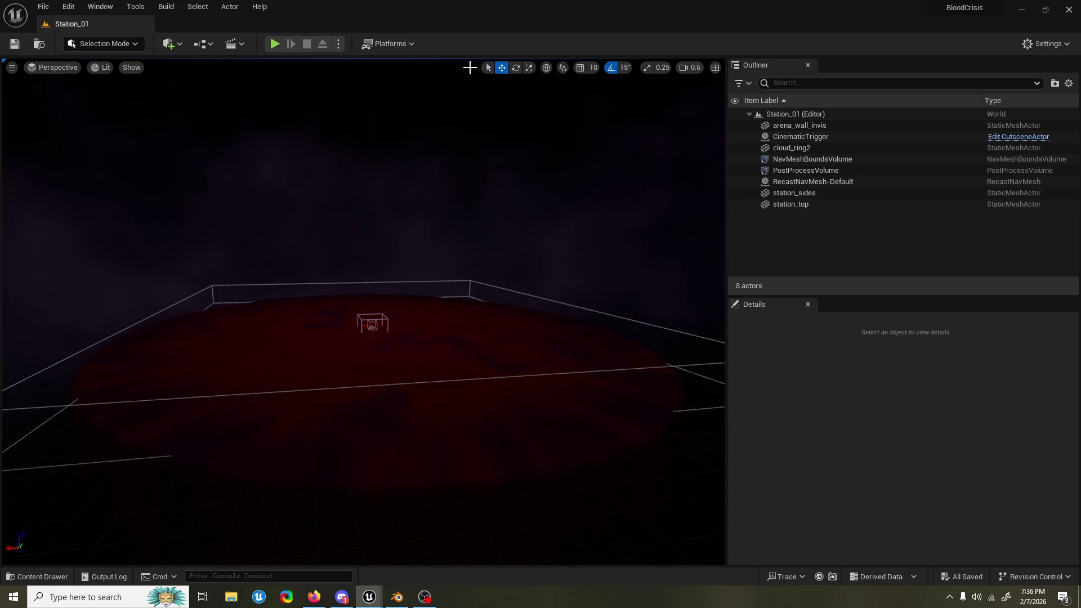
# Step: In Dodge_ACT, move the Mesh and Player Ref nodes up under Play Montage
pyautogui.moveTo(397, 597)
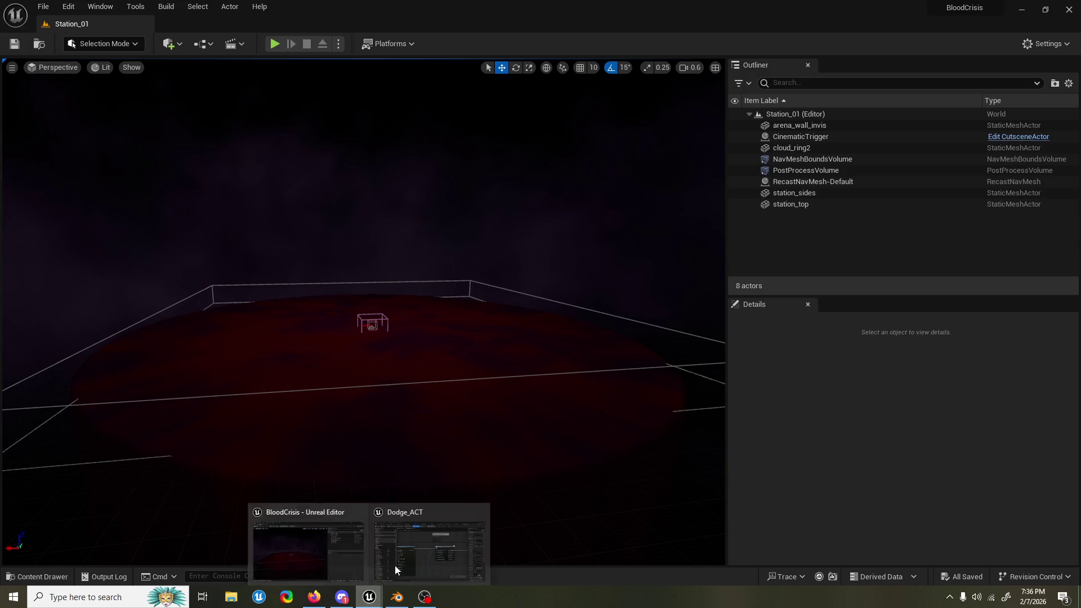
pyautogui.click(451, 529)
pyautogui.scroll(-4, 476, 246)
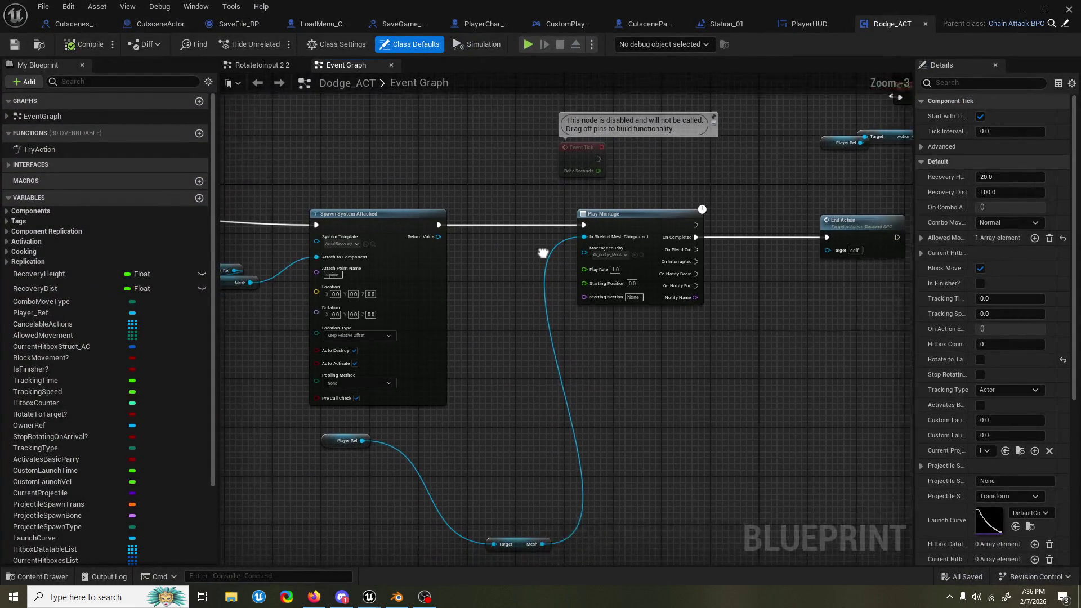
pyautogui.moveTo(560, 503)
pyautogui.mouseDown()
pyautogui.moveTo(661, 292)
pyautogui.moveTo(651, 273)
pyautogui.mouseUp()
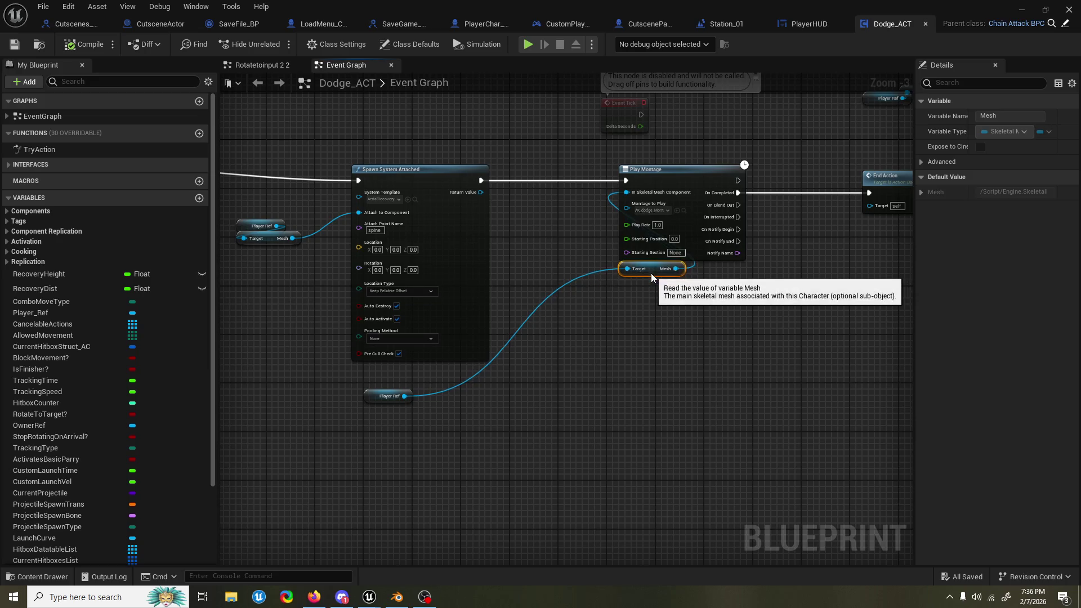
pyautogui.moveTo(368, 395)
pyautogui.mouseDown()
pyautogui.moveTo(603, 314)
pyautogui.moveTo(623, 279)
pyautogui.mouseUp()
pyautogui.click(756, 290)
pyautogui.moveTo(757, 285); pyautogui.dragTo(671, 337)
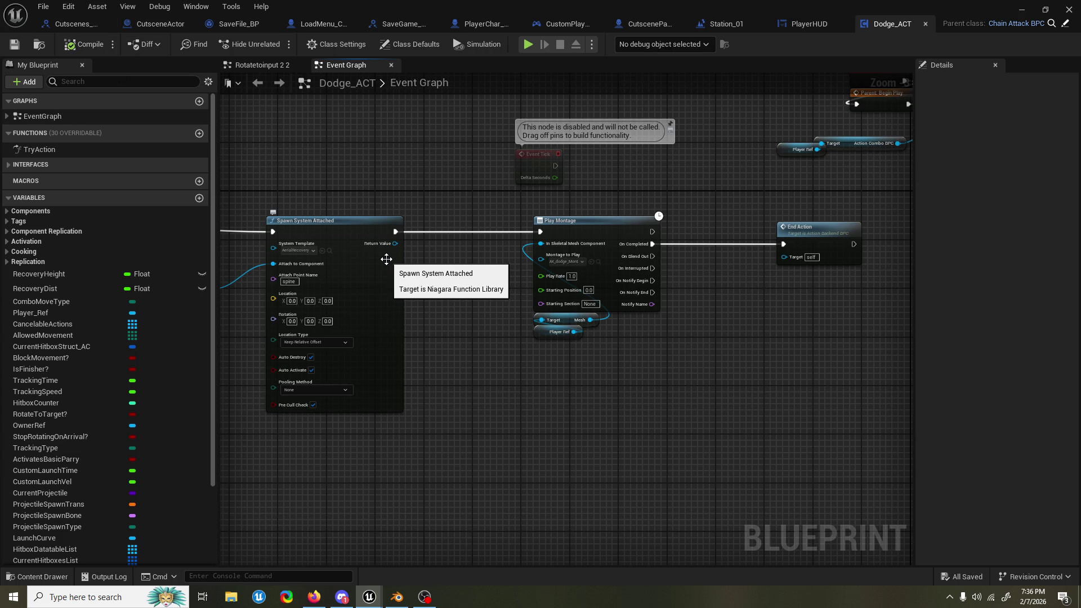
# Step: Move Event Do Action and Rotatetoinput beside Spawn System Attached, and End Action beside Play Montage
pyautogui.moveTo(452, 225); pyautogui.dragTo(812, 220)
pyautogui.scroll(-4, 451, 229)
pyautogui.click(366, 216)
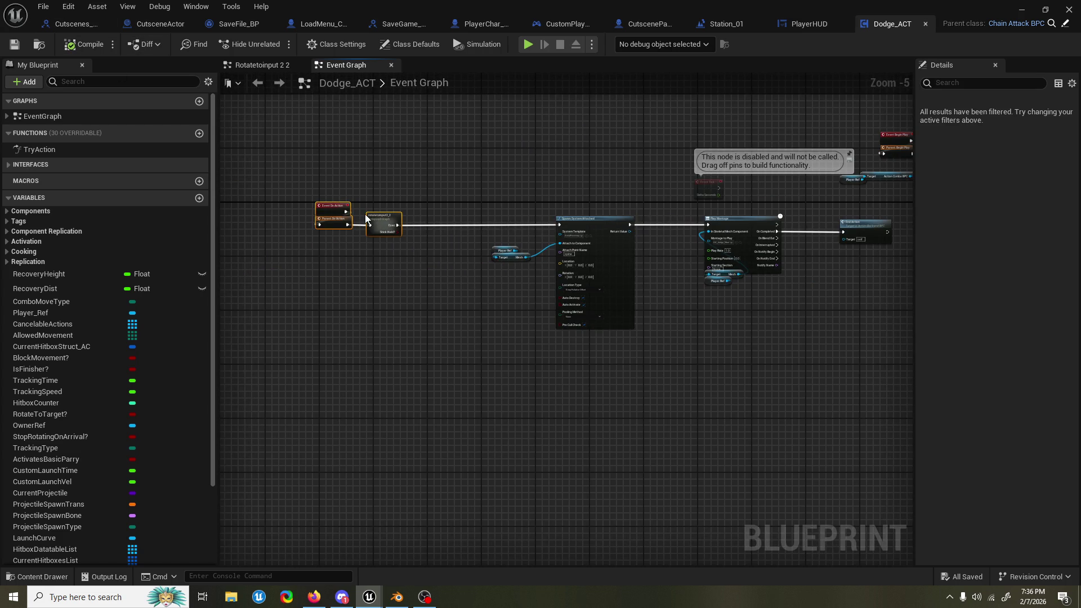
pyautogui.moveTo(386, 217); pyautogui.dragTo(516, 216)
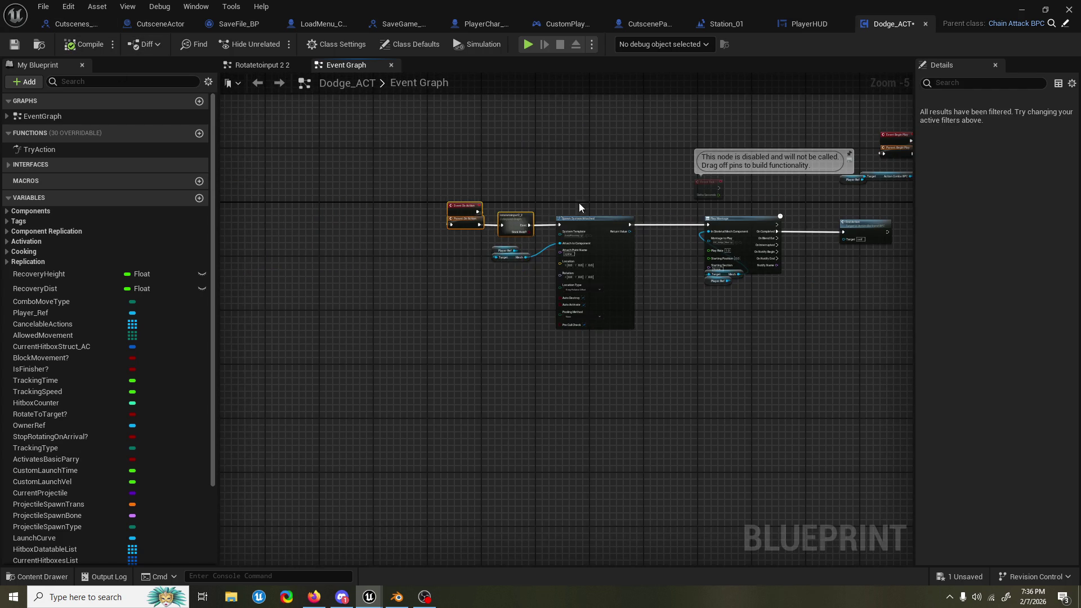
pyautogui.scroll(3, 649, 197)
pyautogui.moveTo(651, 209); pyautogui.dragTo(401, 222)
pyautogui.moveTo(744, 262); pyautogui.dragTo(621, 262)
pyautogui.click(624, 237)
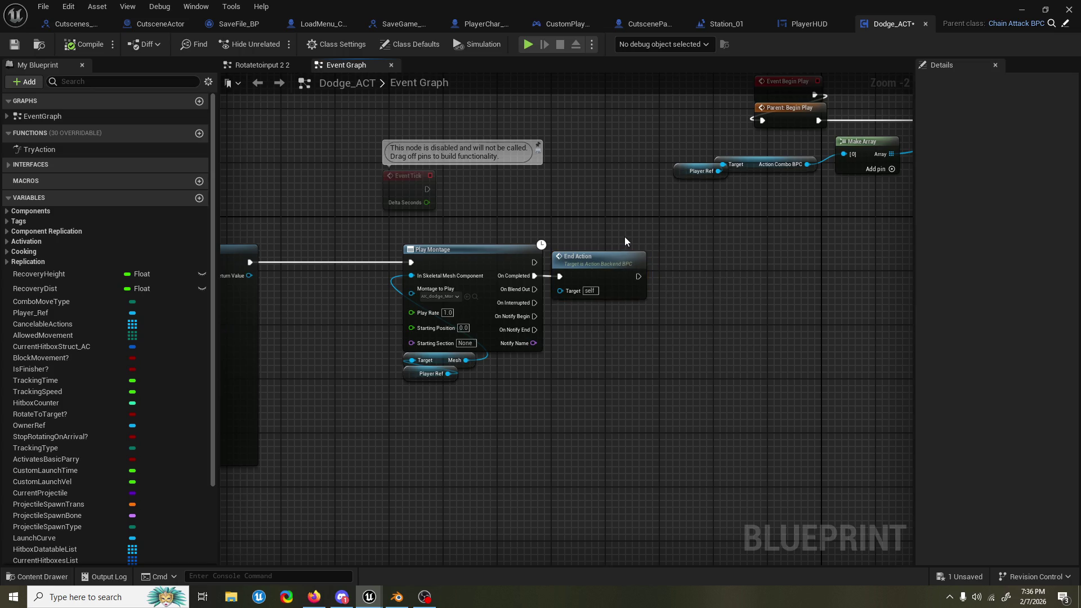
# Step: Nudge the Player Ref node left so it sits beside the Target node
pyautogui.scroll(2, 608, 242)
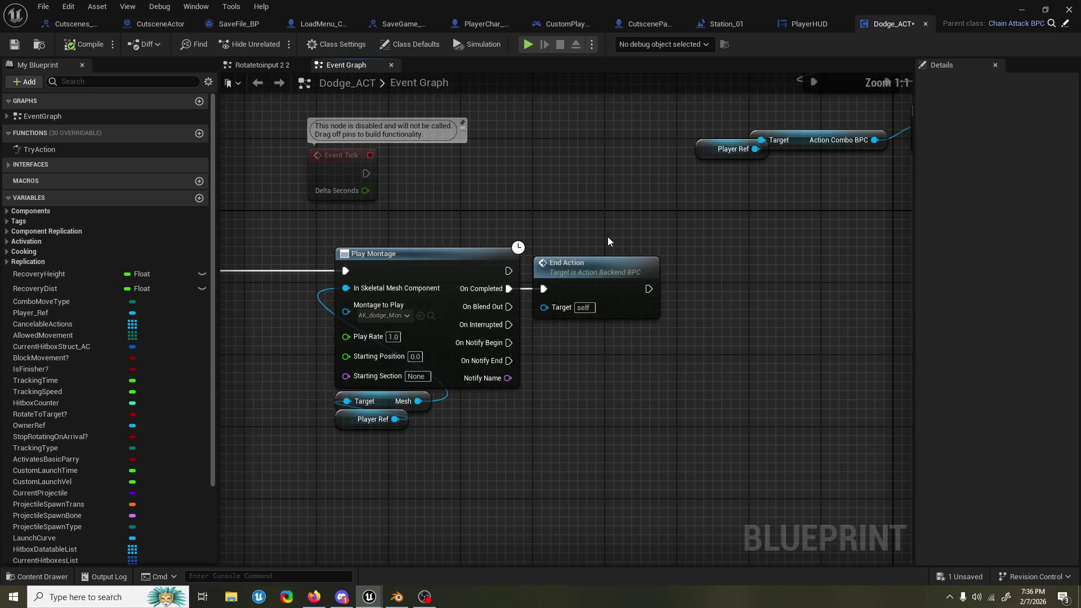
pyautogui.scroll(-7, 608, 238)
pyautogui.scroll(7, 608, 237)
pyautogui.moveTo(722, 140); pyautogui.dragTo(703, 141)
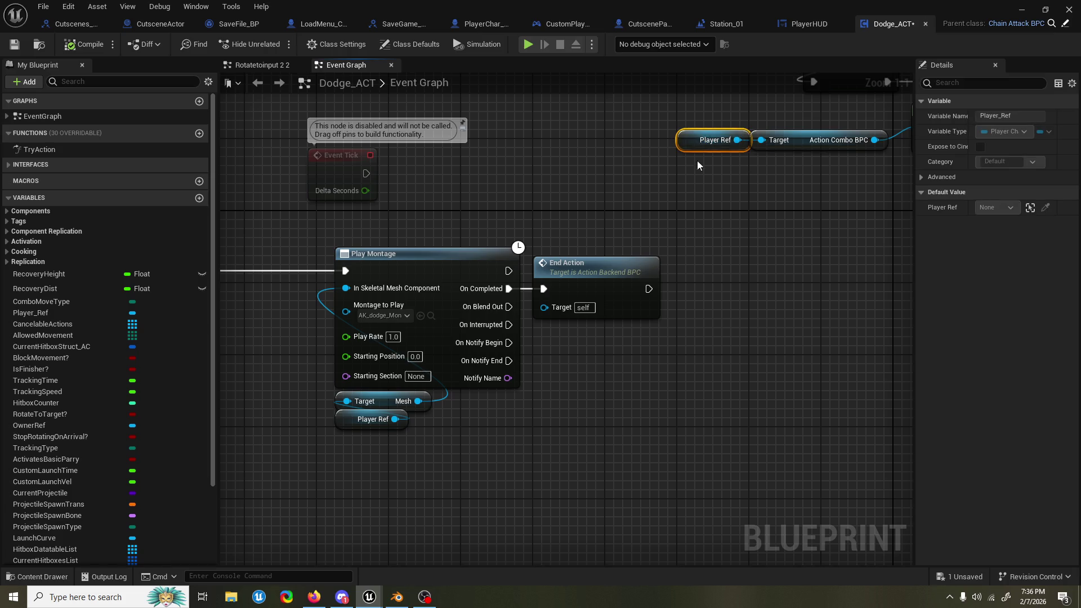
pyautogui.click(708, 172)
pyautogui.click(683, 144)
pyautogui.click(684, 154)
pyautogui.moveTo(684, 153)
pyautogui.mouseDown()
pyautogui.moveTo(719, 225)
pyautogui.moveTo(687, 284)
pyautogui.mouseUp()
pyautogui.click(749, 233)
pyautogui.keyDown('ctrl'); pyautogui.click(661, 236); pyautogui.keyUp('ctrl')
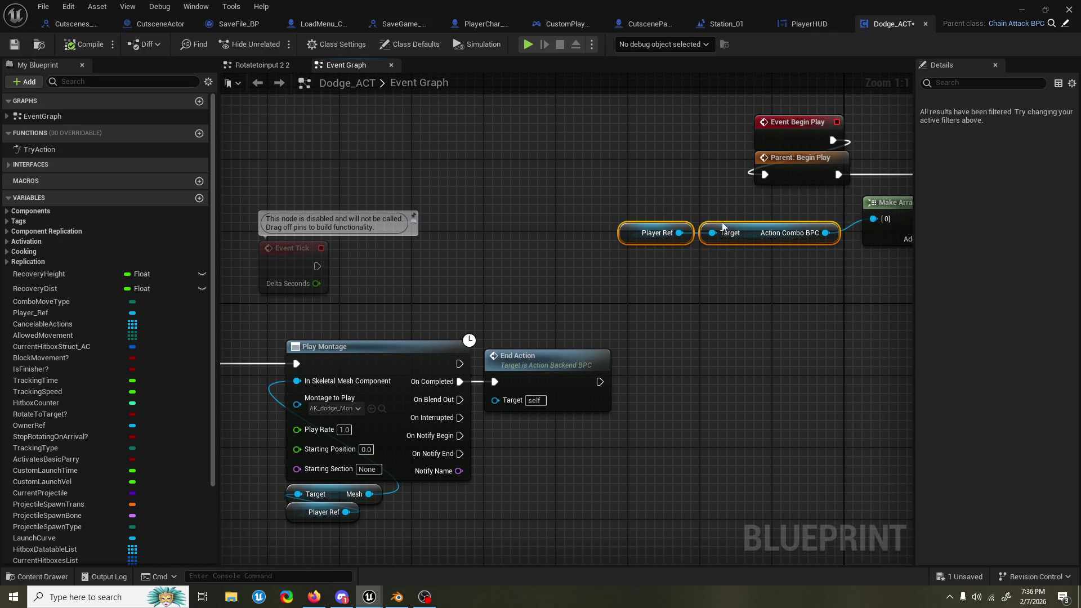
pyautogui.click(662, 235)
pyautogui.moveTo(661, 236); pyautogui.dragTo(644, 236)
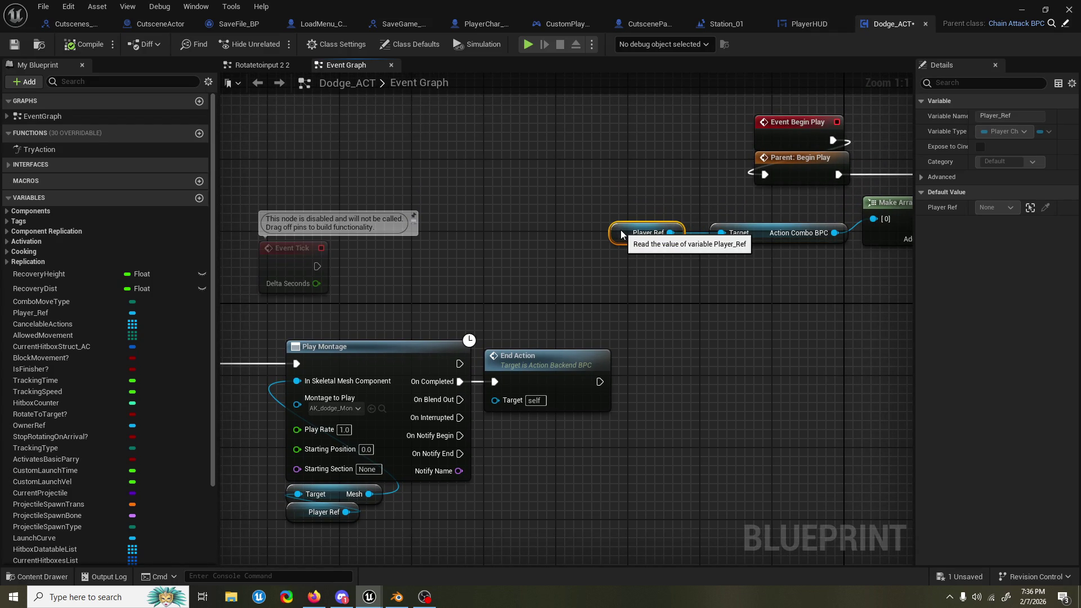
pyautogui.click(628, 260)
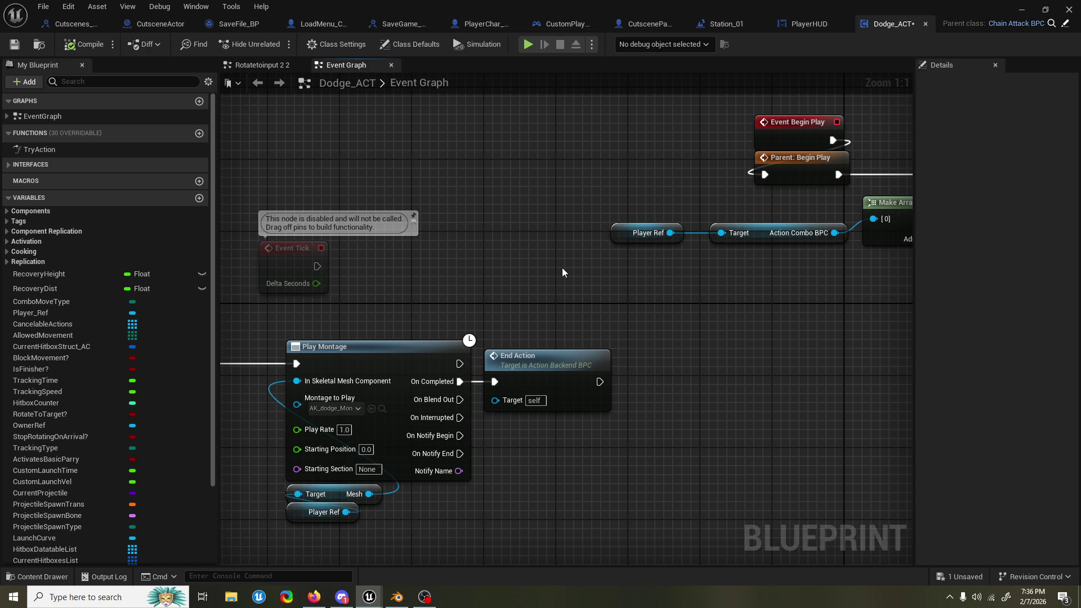
pyautogui.moveTo(525, 272)
pyautogui.mouseDown()
pyautogui.moveTo(628, 227)
pyautogui.moveTo(648, 198)
pyautogui.mouseUp()
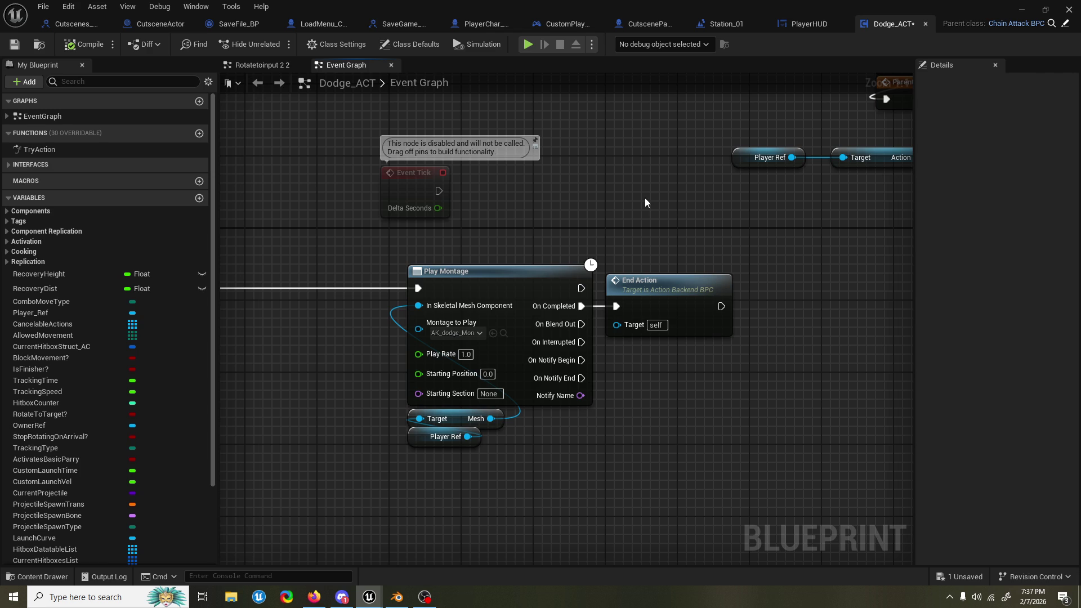
# Step: Shift the Play Montage, End Action and input node group slightly right
pyautogui.scroll(-6, 525, 217)
pyautogui.scroll(1, 458, 211)
pyautogui.scroll(4, 539, 229)
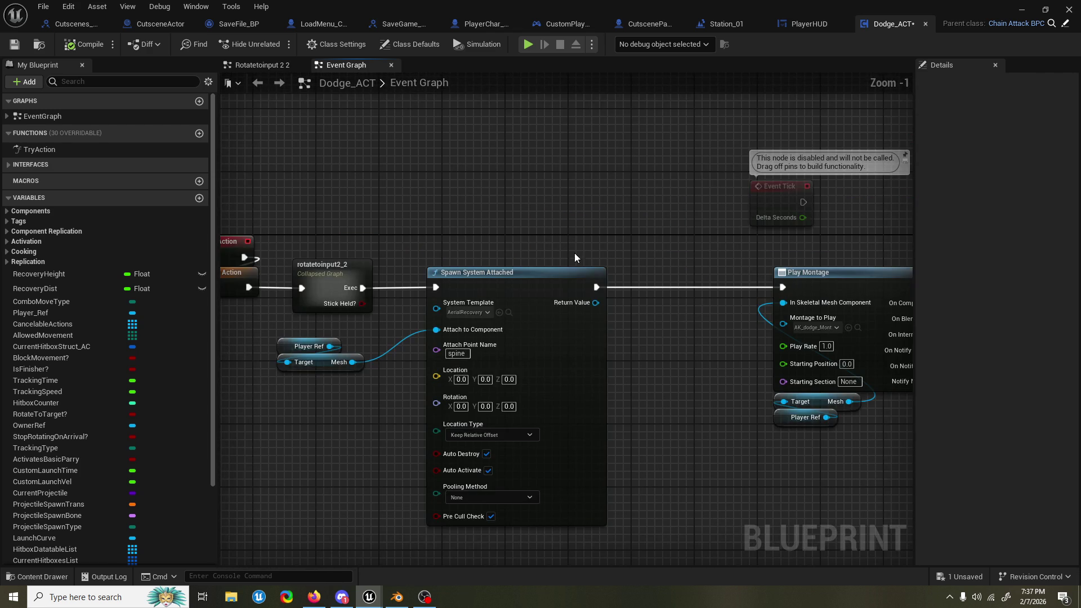
pyautogui.scroll(1, 508, 225)
pyautogui.moveTo(654, 239)
pyautogui.mouseDown()
pyautogui.moveTo(473, 220)
pyautogui.moveTo(514, 220)
pyautogui.moveTo(425, 223)
pyautogui.mouseUp()
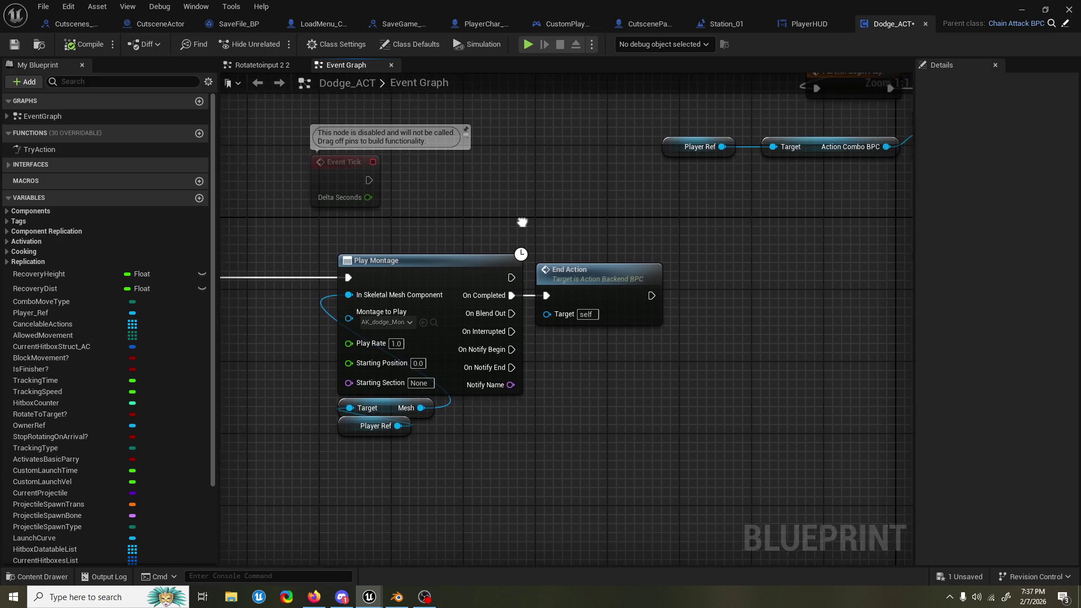
pyautogui.moveTo(733, 441); pyautogui.dragTo(266, 279)
pyautogui.moveTo(427, 263); pyautogui.dragTo(480, 263)
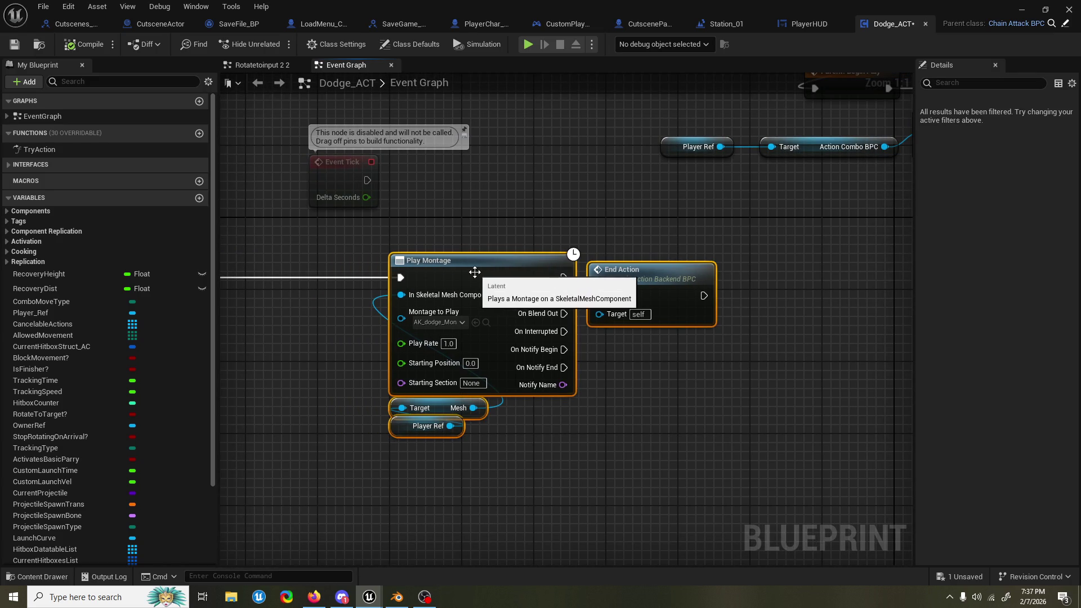
pyautogui.click(505, 235)
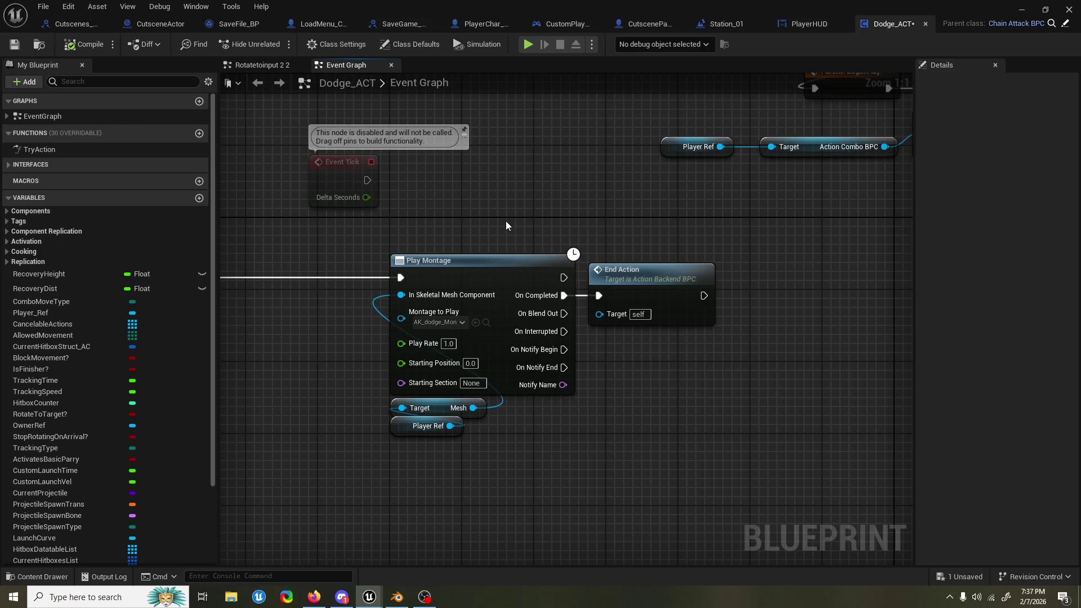
pyautogui.moveTo(503, 225); pyautogui.dragTo(555, 226)
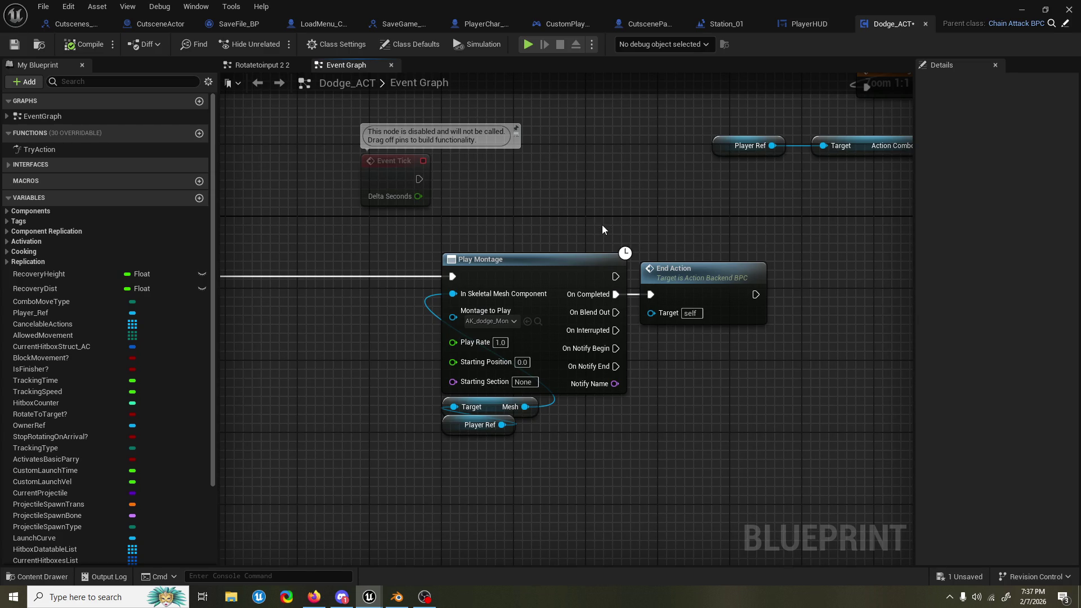
# Step: Save the Dodge_ACT Blueprint and close its tab
pyautogui.scroll(-3, 609, 239)
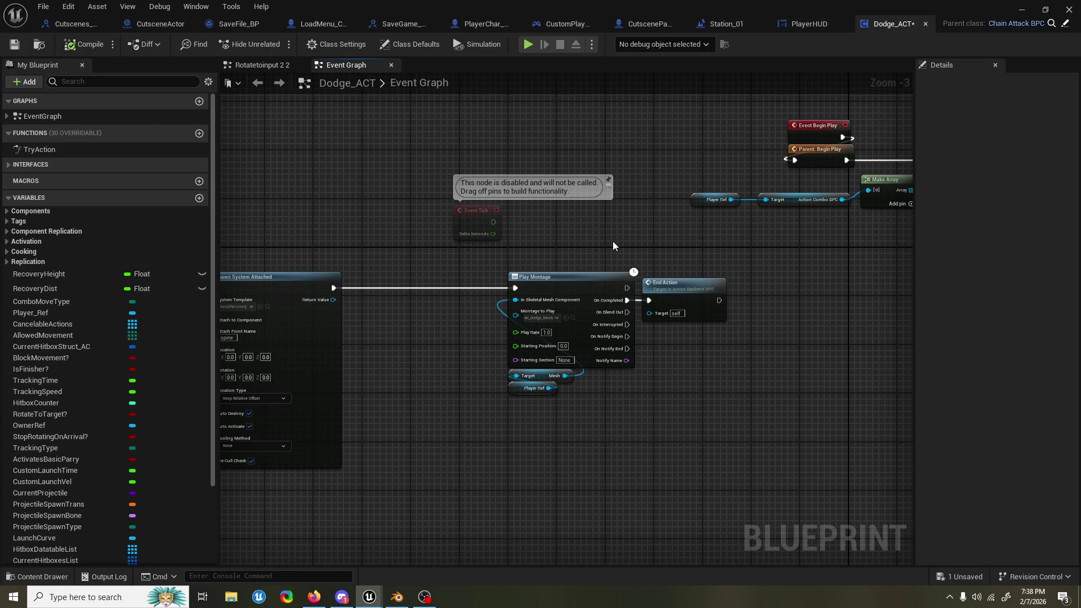
pyautogui.moveTo(626, 257)
pyautogui.mouseDown()
pyautogui.moveTo(624, 277)
pyautogui.moveTo(501, 282)
pyautogui.moveTo(766, 257)
pyautogui.mouseUp()
pyautogui.hotkey('ctrl', 's')
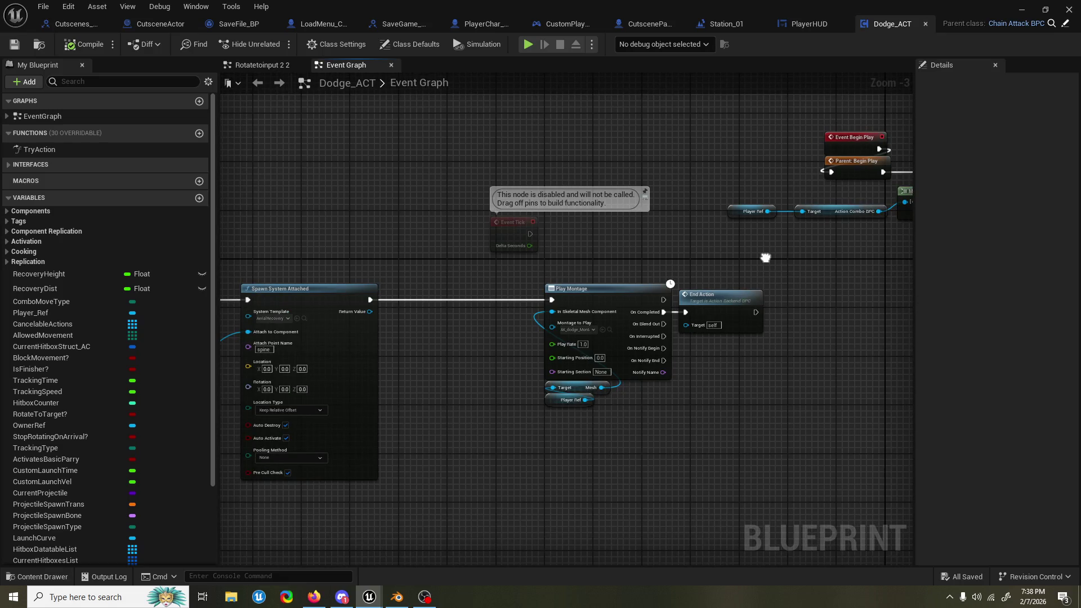
pyautogui.click(925, 24)
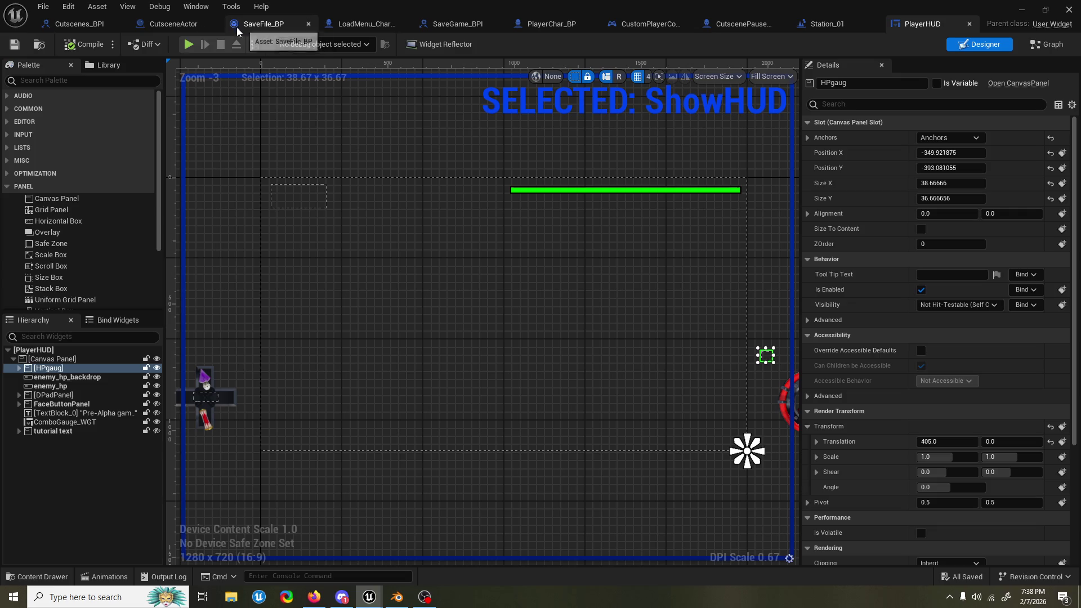
# Step: In PlayerChar_BP, nudge the Player HUD node and bring both cutscene event chains into view
pyautogui.click(165, 24)
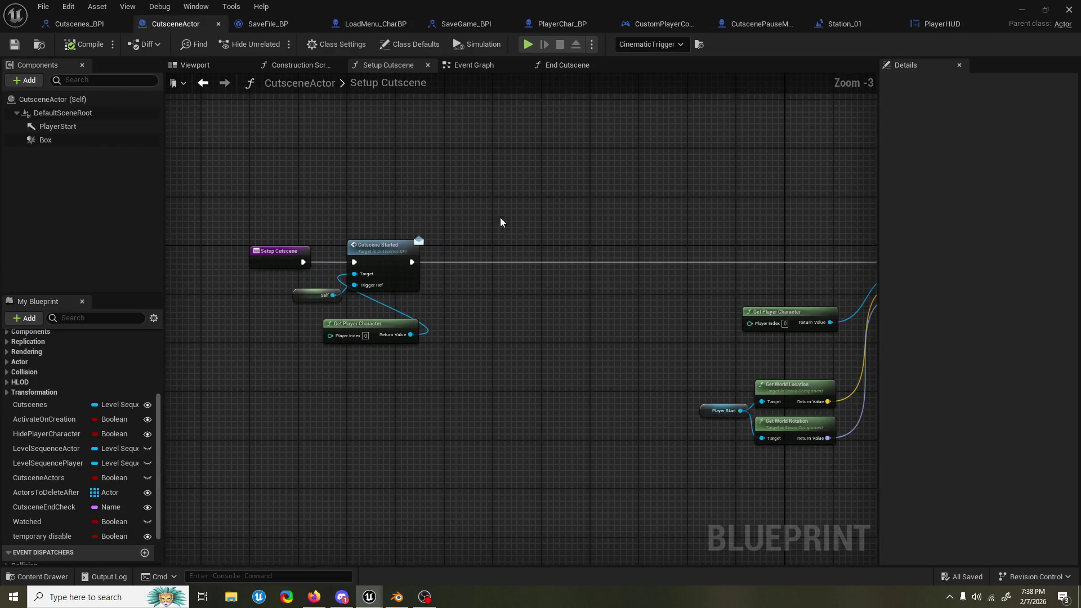
pyautogui.click(551, 23)
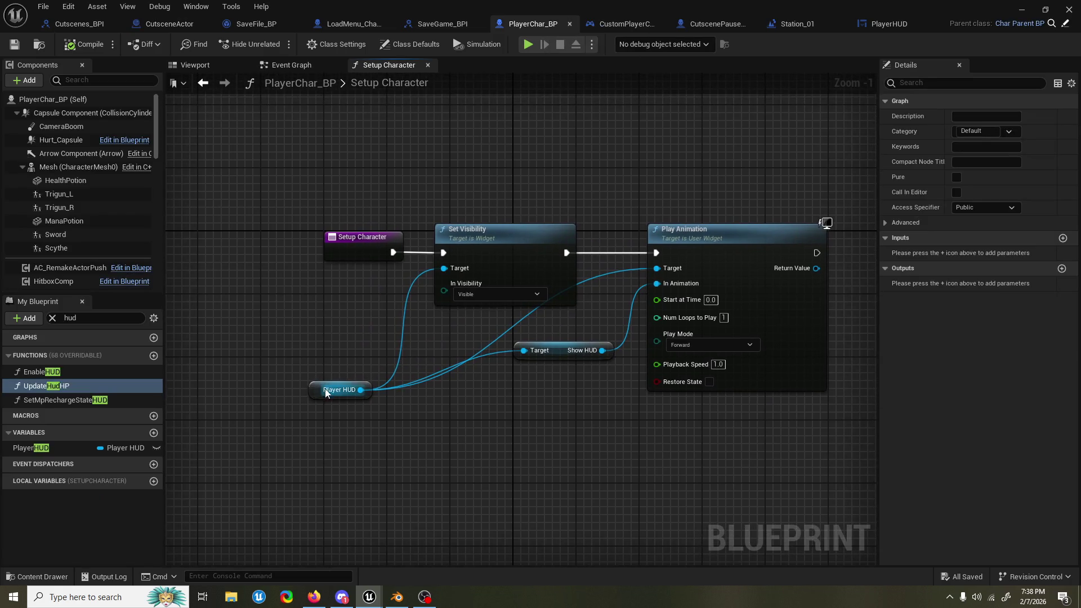
pyautogui.moveTo(326, 389); pyautogui.dragTo(341, 357)
pyautogui.click(298, 68)
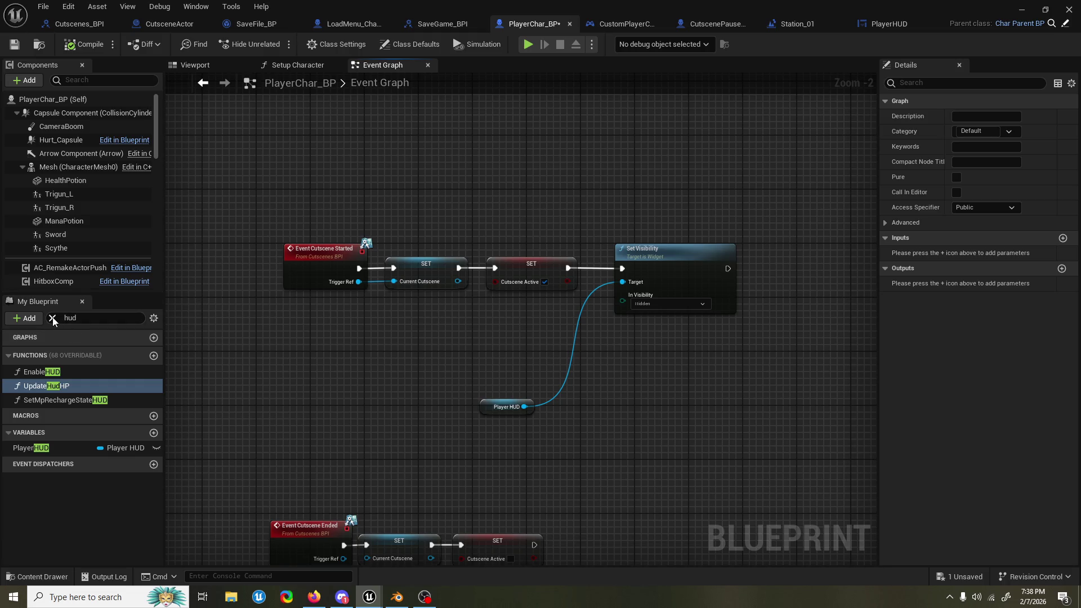
pyautogui.moveTo(399, 296); pyautogui.dragTo(408, 200)
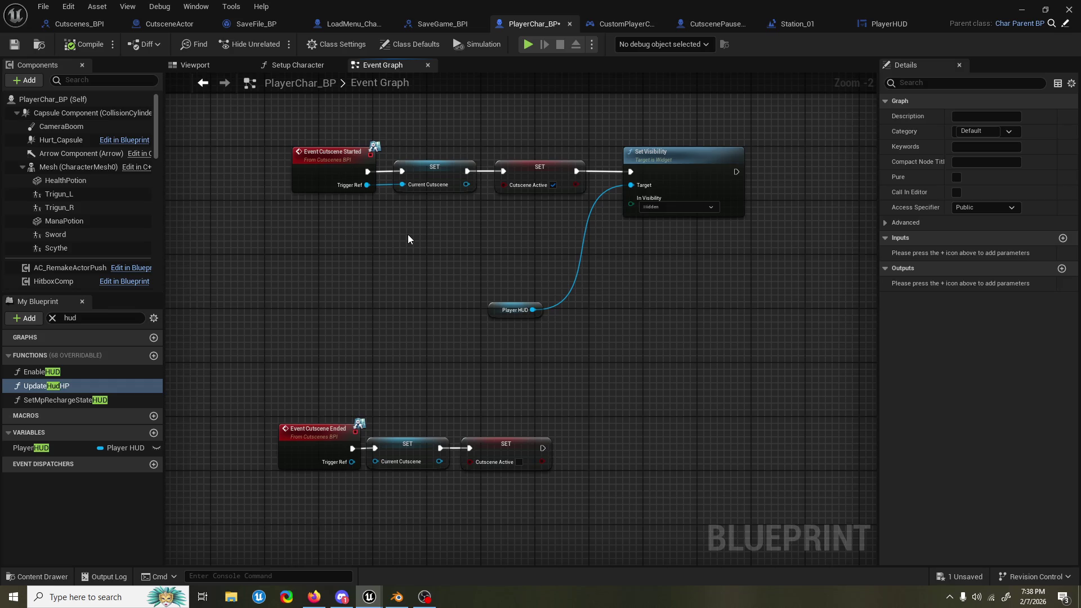
# Step: Add a Setup Character call after the last SET node and compile and save
pyautogui.moveTo(541, 449); pyautogui.dragTo(604, 443)
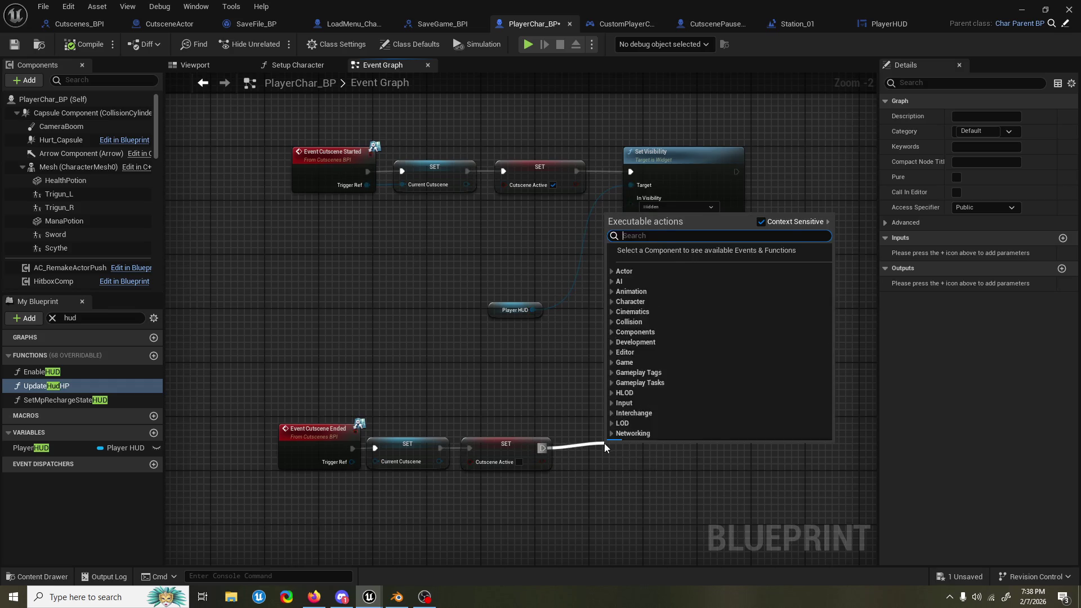
pyautogui.write('setup')
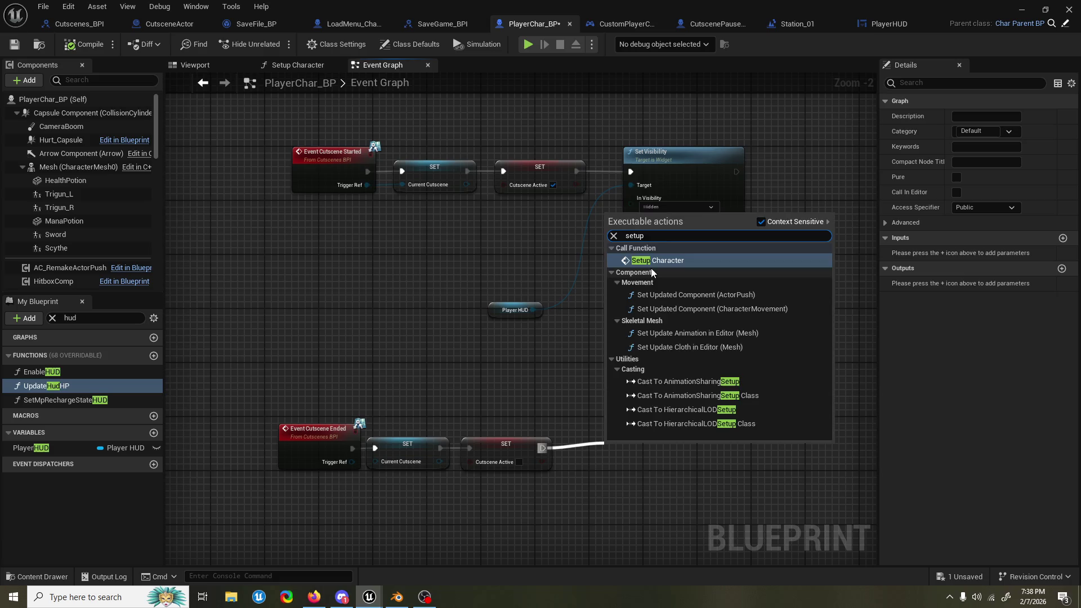
pyautogui.click(653, 260)
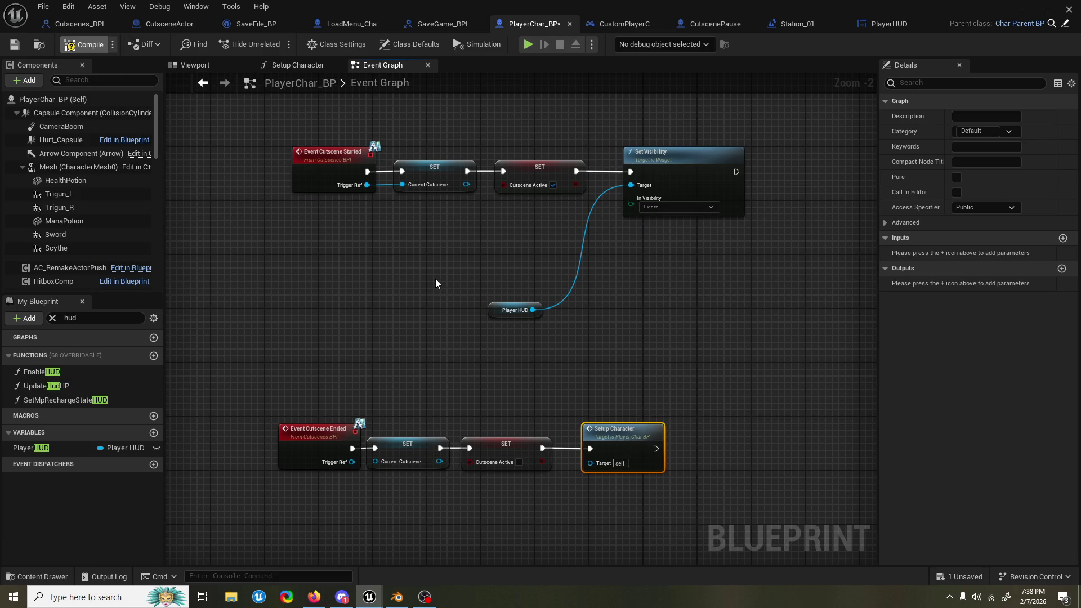
pyautogui.hotkey('ctrl', 's')
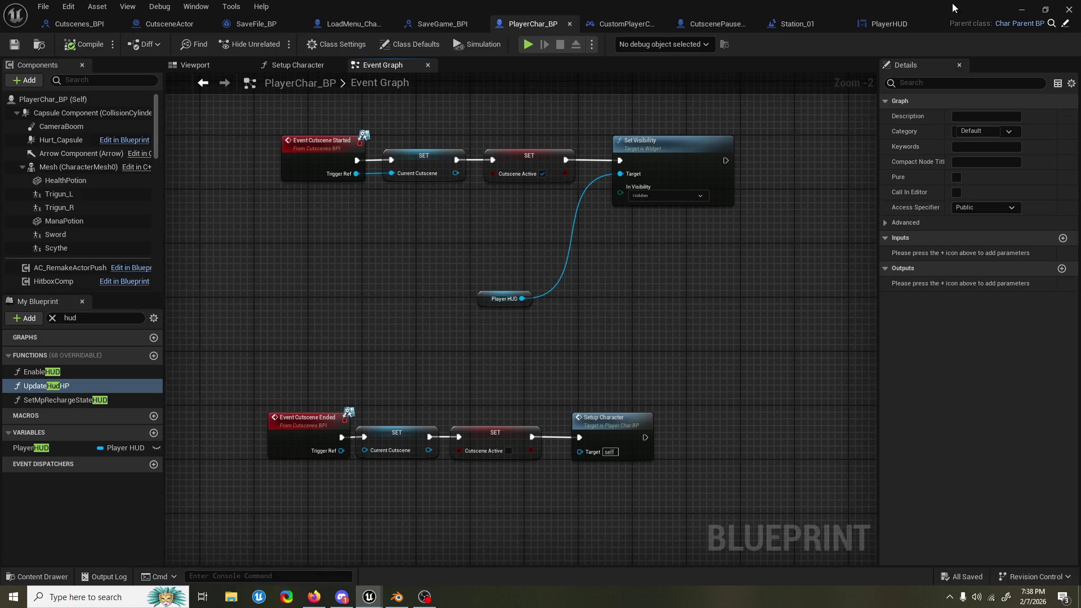
# Step: Play test the level, skip the cutscene, stop, and jump to the failing Set Visibility node
pyautogui.click(1020, 12)
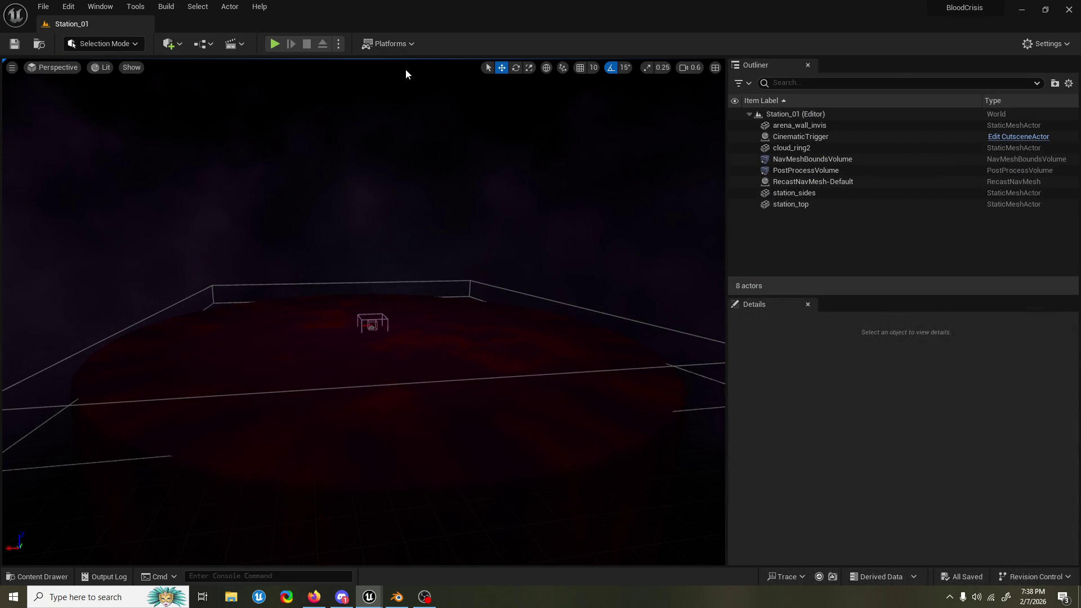
pyautogui.click(275, 44)
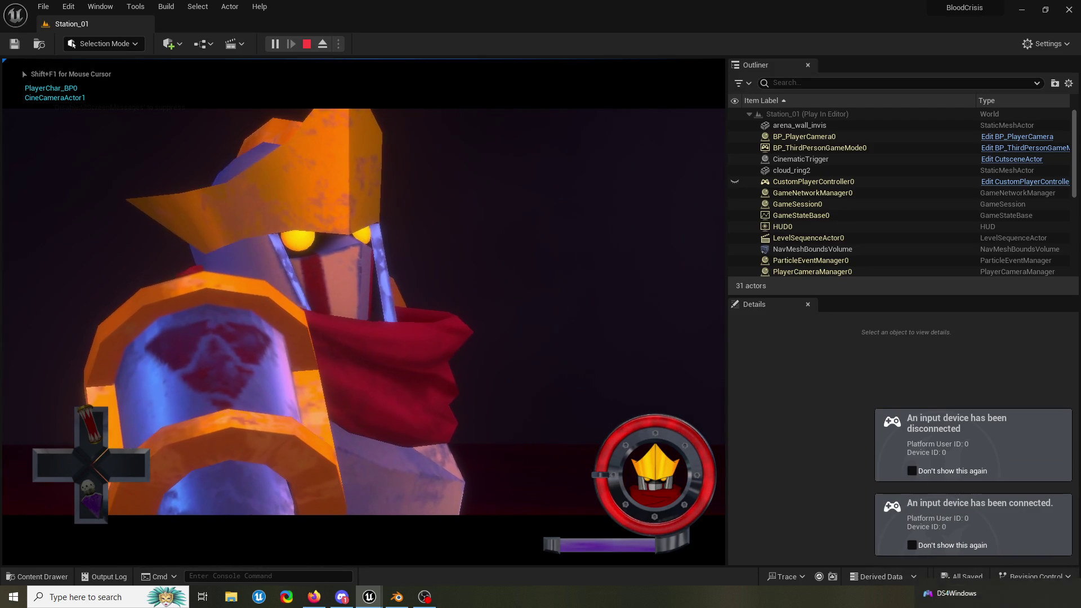
pyautogui.press('Escape')
pyautogui.press('Down')
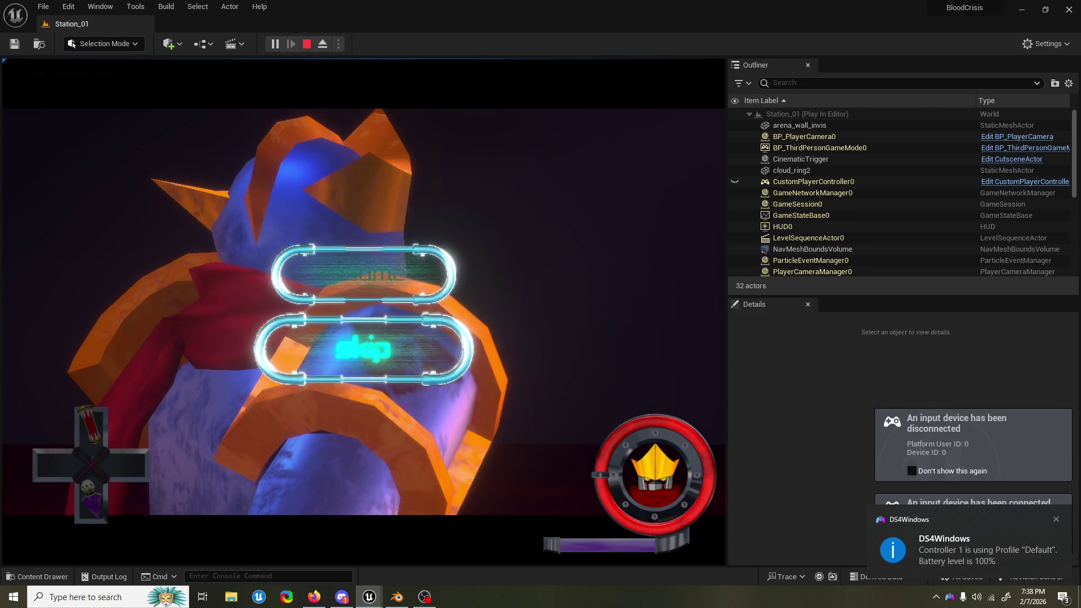
pyautogui.press('Return')
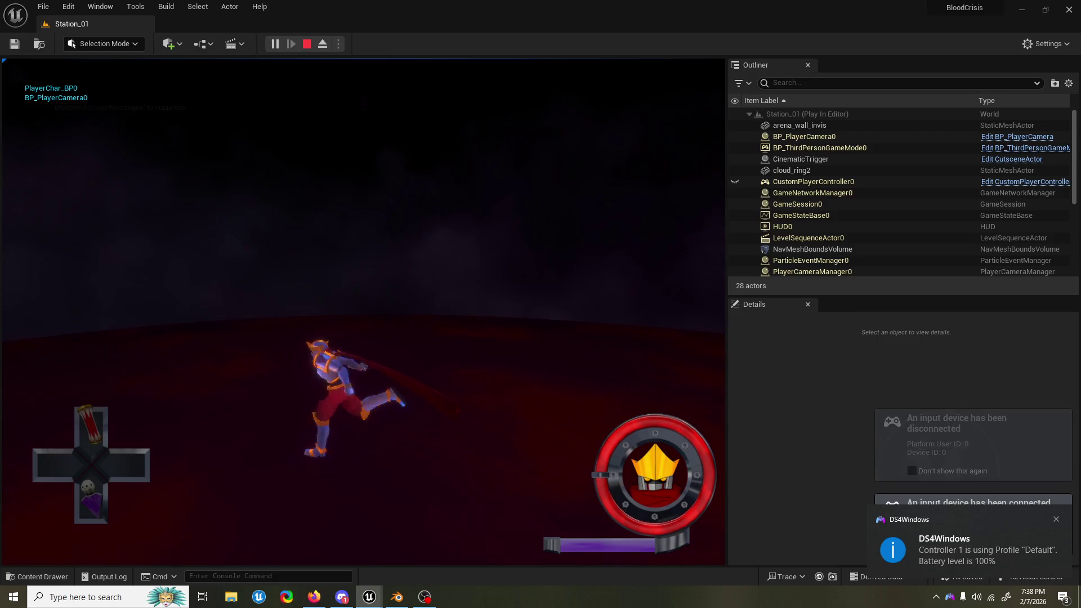
pyautogui.press('Escape')
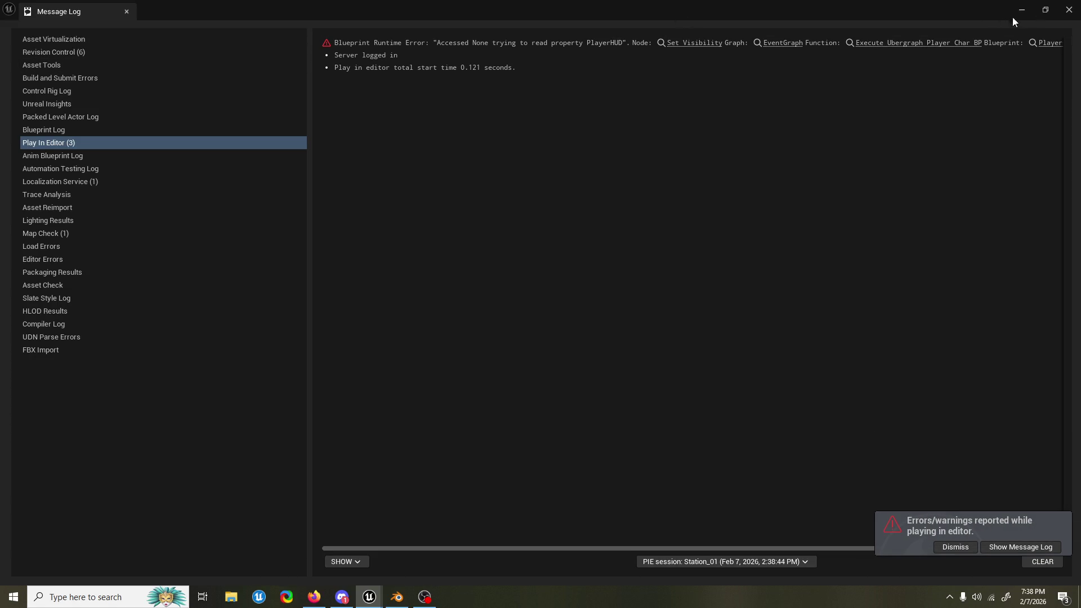
pyautogui.click(704, 45)
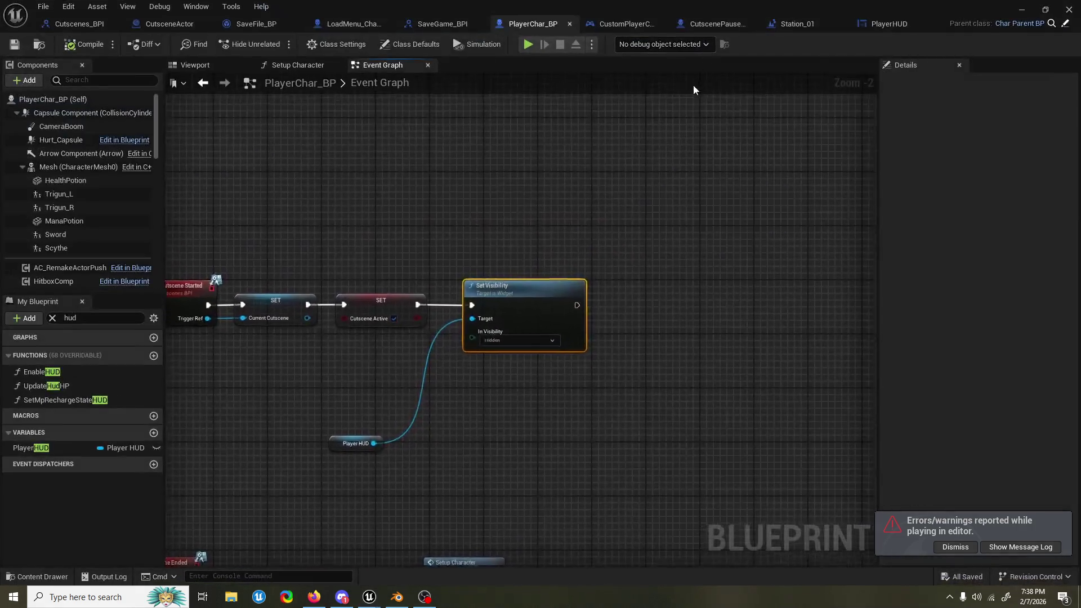
# Step: Move the Player HUD getter next to the Set Visibility node
pyautogui.click(366, 463)
pyautogui.moveTo(360, 451)
pyautogui.mouseDown()
pyautogui.moveTo(543, 350)
pyautogui.moveTo(557, 327)
pyautogui.mouseUp()
pyautogui.click(515, 349)
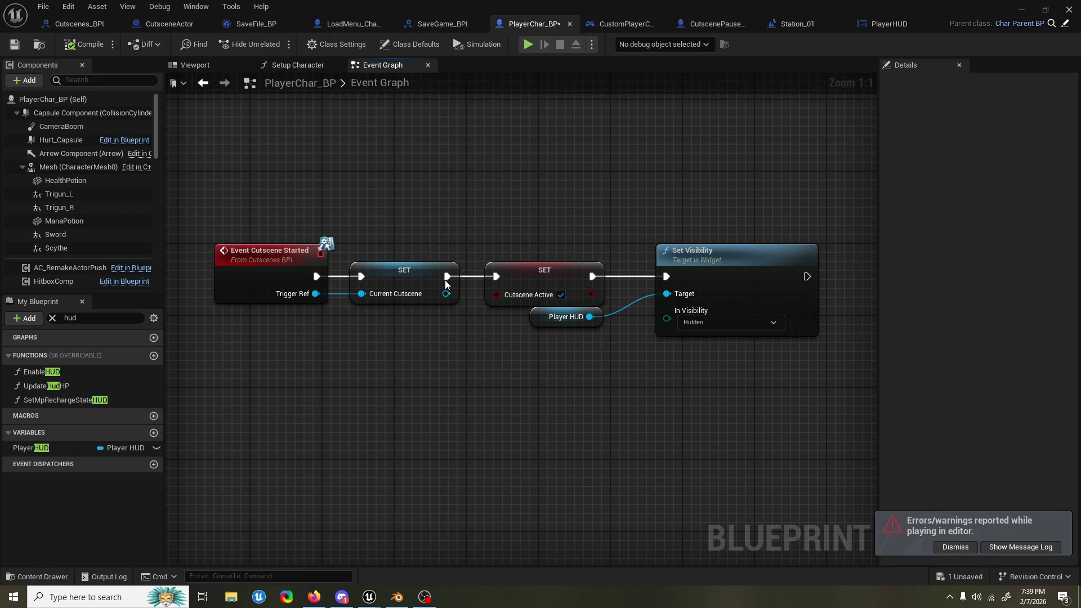
# Step: Close the Message Log, resume and stop the test play, and close the log again
pyautogui.click(525, 48)
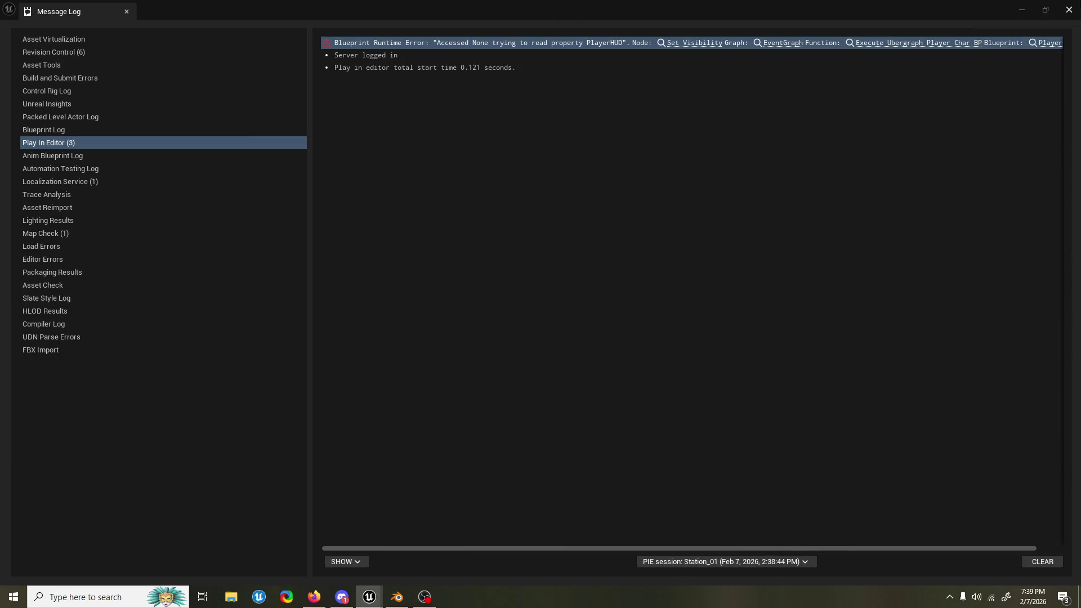
pyautogui.click(1069, 10)
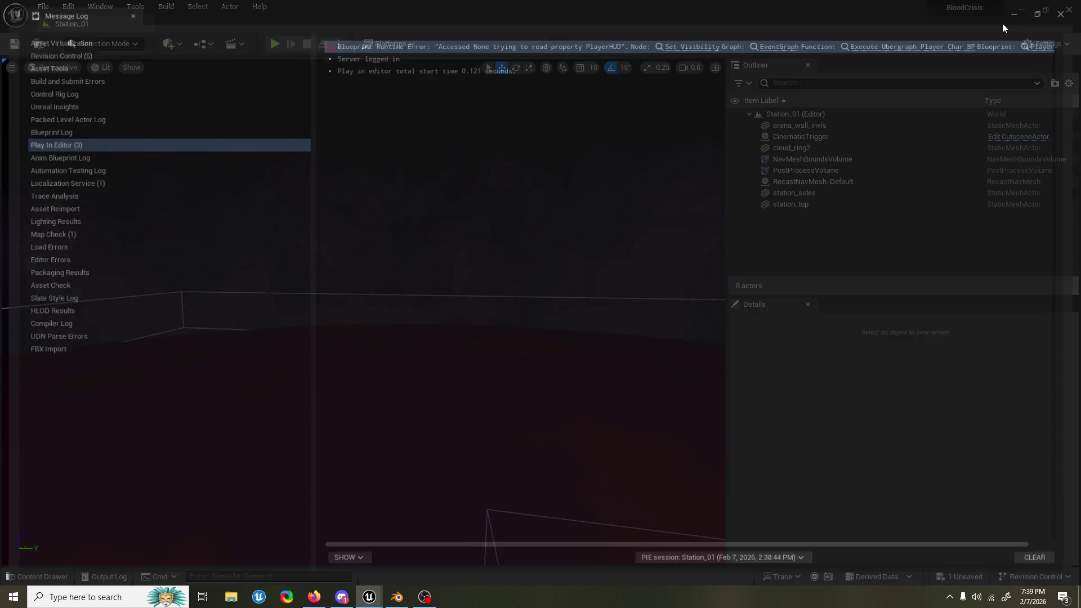
pyautogui.click(283, 42)
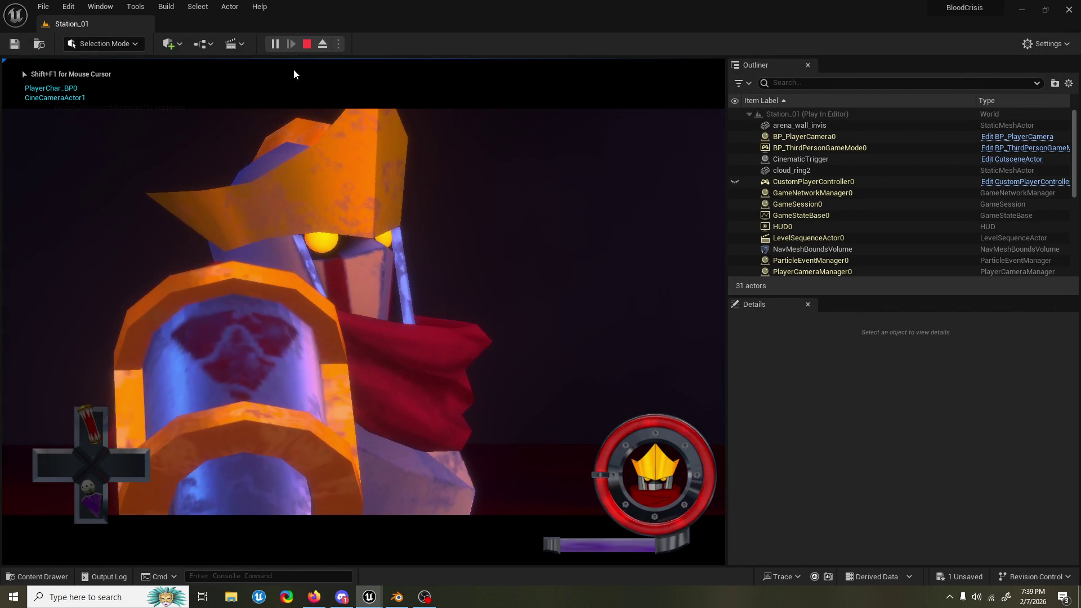
pyautogui.press('Escape')
pyautogui.click(1069, 9)
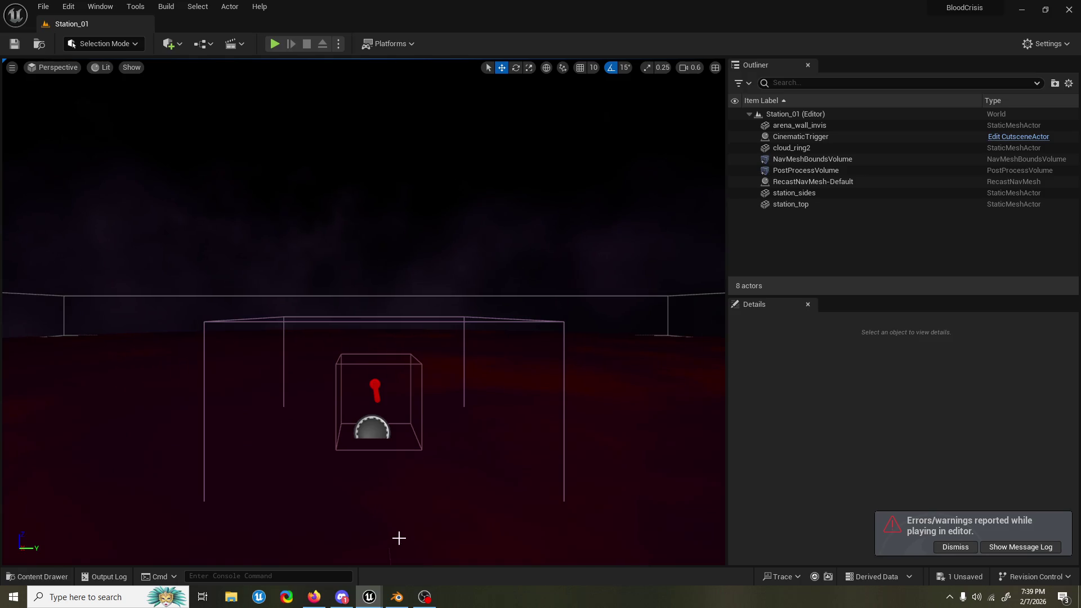
# Step: Bring PlayerChar_BP back to front and save it
pyautogui.click(38, 577)
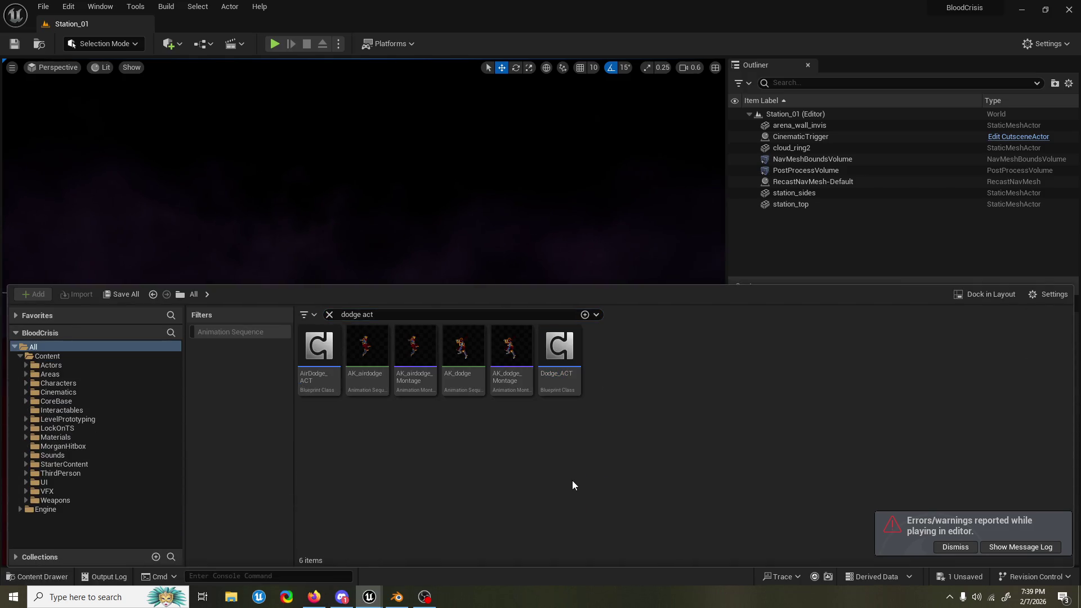
pyautogui.moveTo(369, 597)
pyautogui.click(435, 556)
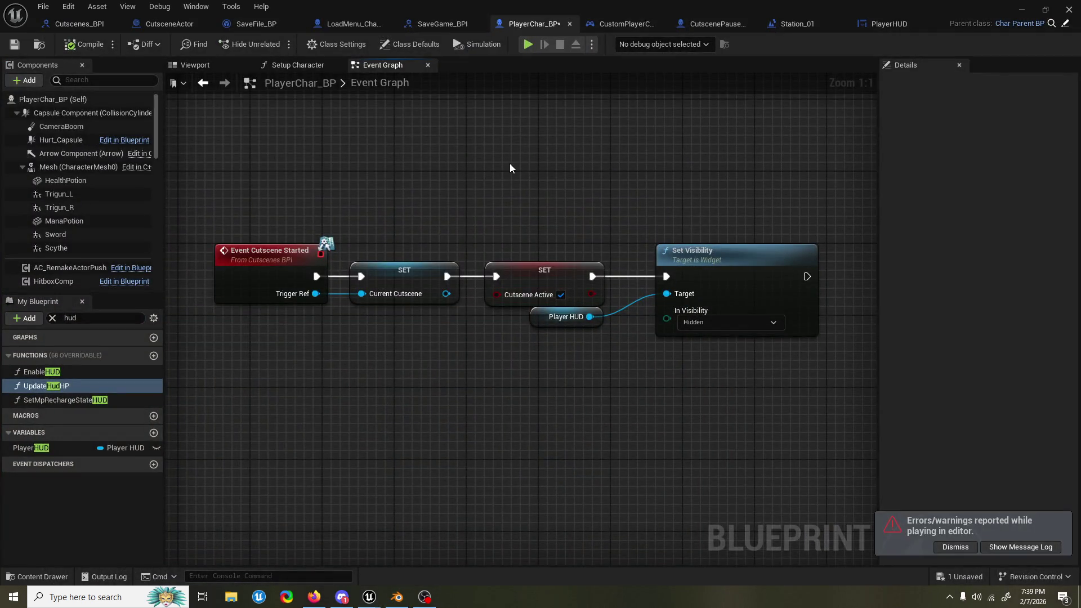
pyautogui.scroll(-2, 510, 166)
pyautogui.hotkey('ctrl', 's')
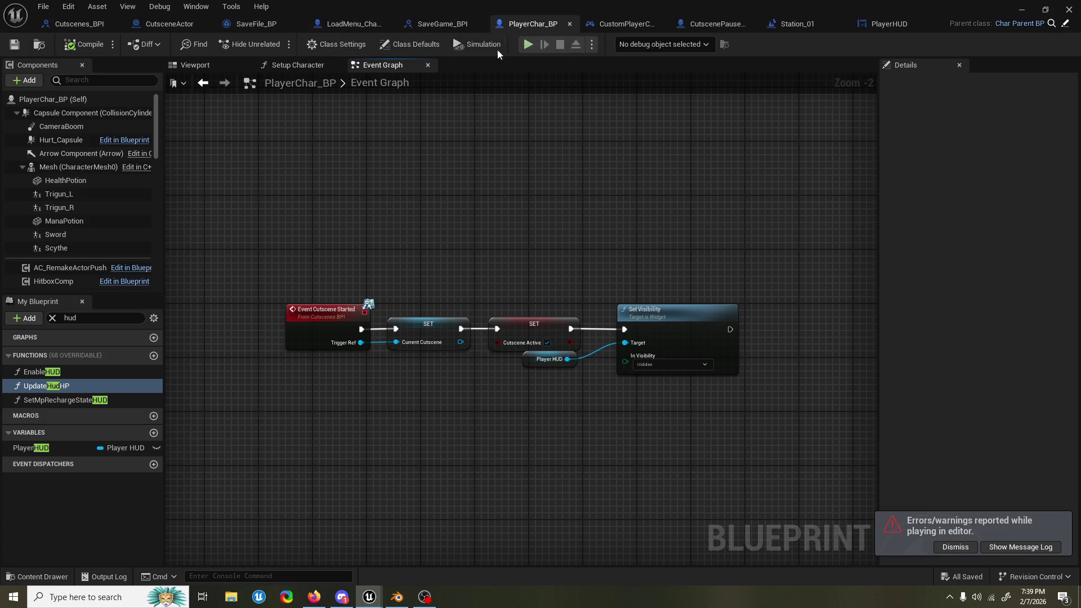
# Step: Find the Enable HUD call in the BeginPlay chain and open its function graph
pyautogui.click(217, 64)
pyautogui.click(421, 64)
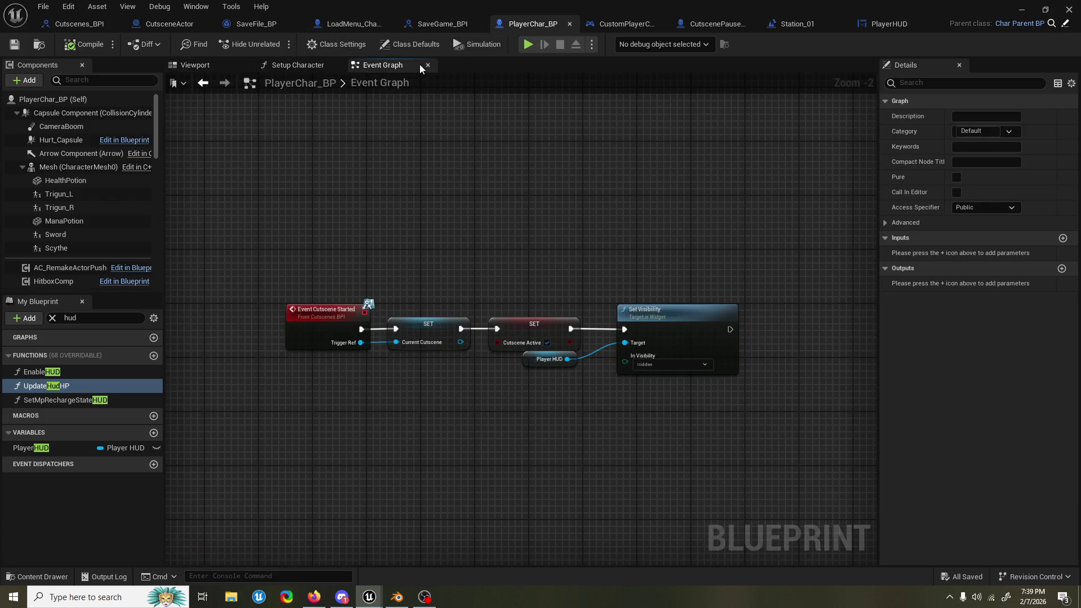
pyautogui.scroll(-10, 387, 208)
pyautogui.scroll(6, 451, 382)
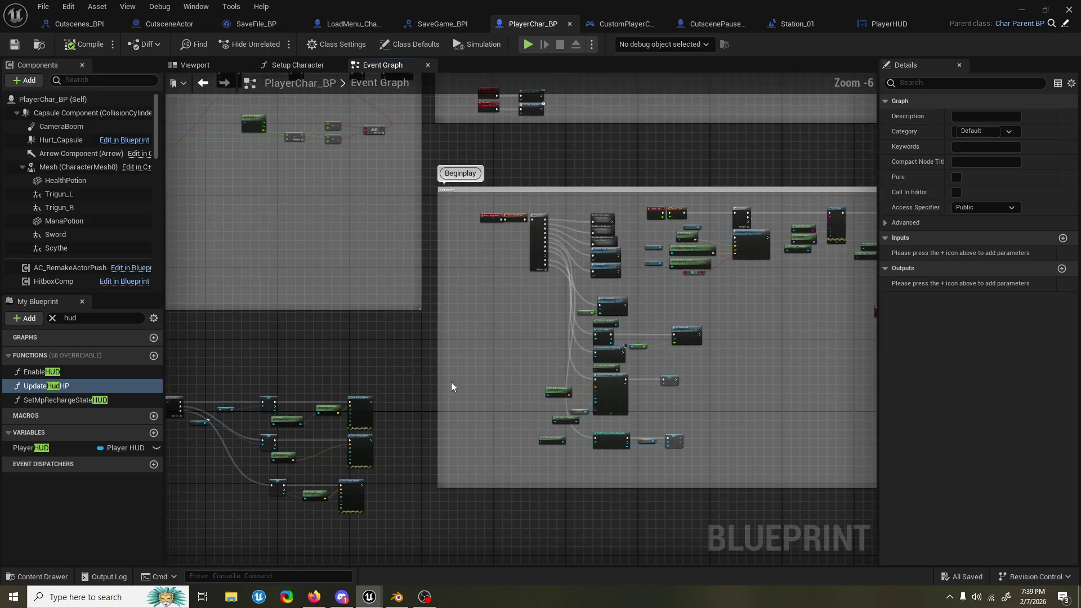
pyautogui.scroll(3, 639, 295)
pyautogui.moveTo(639, 295)
pyautogui.mouseDown()
pyautogui.moveTo(583, 245)
pyautogui.moveTo(563, 245)
pyautogui.moveTo(558, 222)
pyautogui.moveTo(559, 270)
pyautogui.mouseUp()
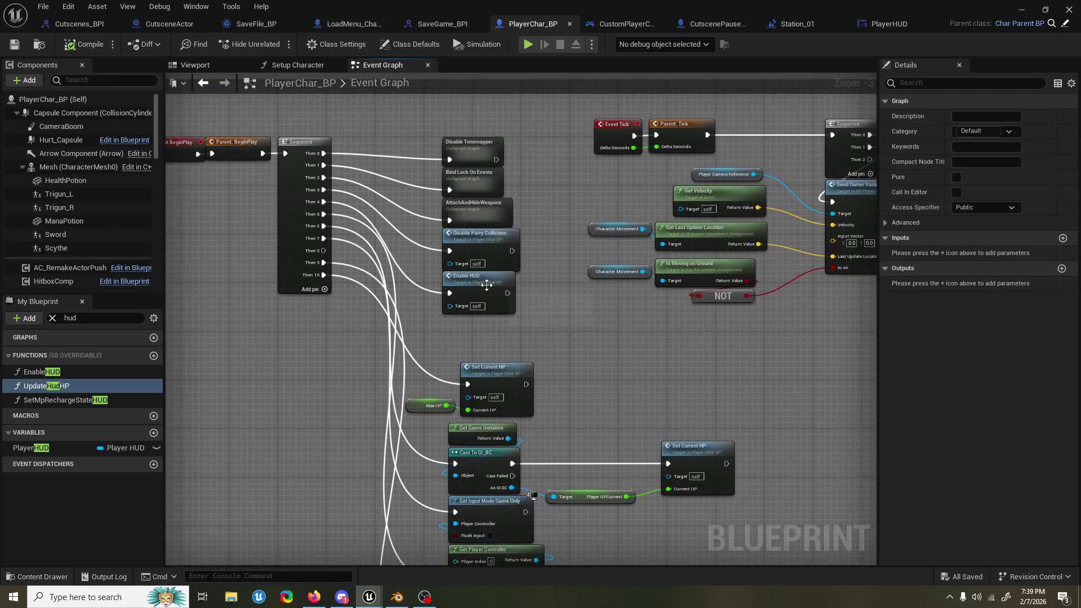
pyautogui.click(493, 283)
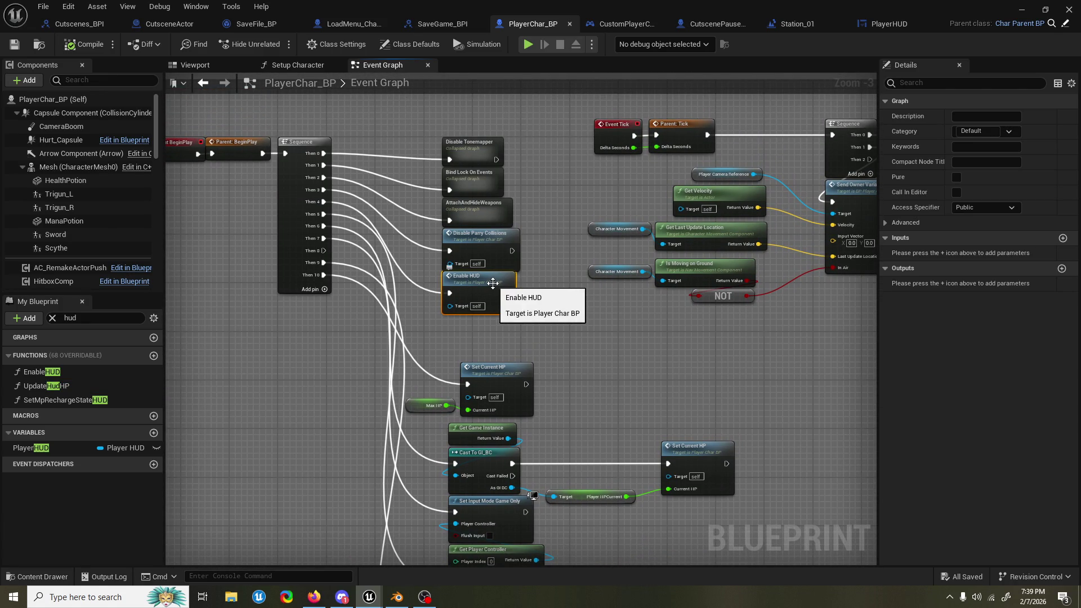
pyautogui.doubleClick(492, 283)
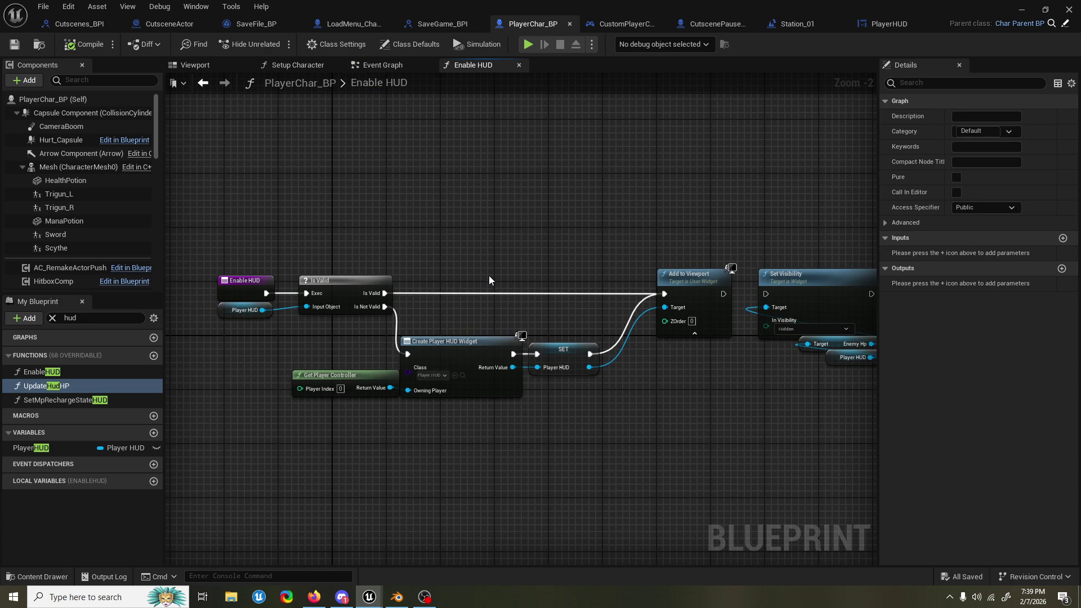
pyautogui.moveTo(489, 274); pyautogui.dragTo(474, 267)
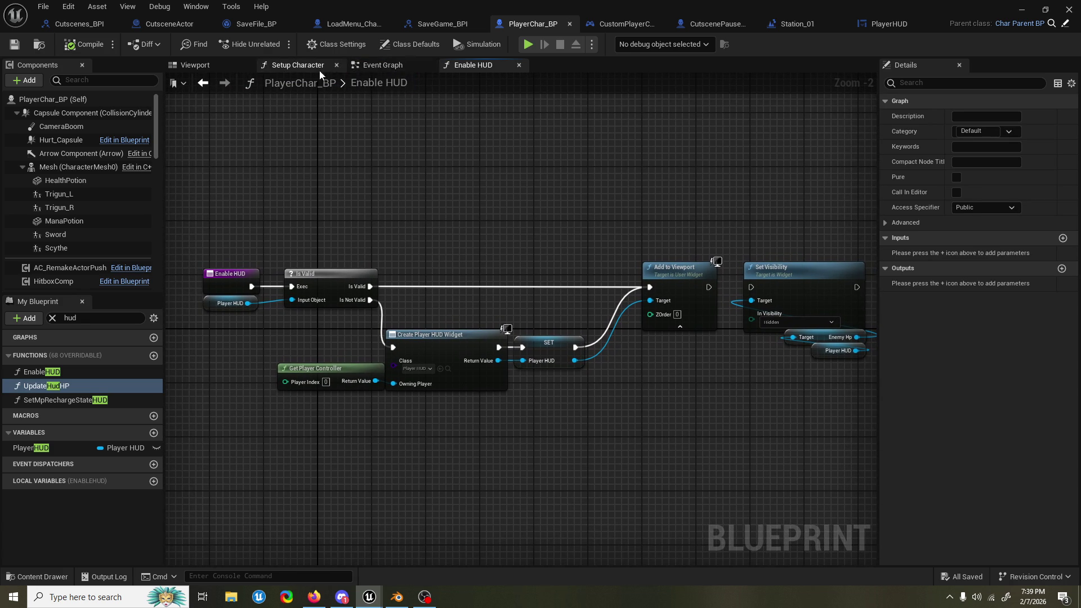
# Step: Inspect the Set Visibility node inside the Setup Character function graph
pyautogui.click(385, 65)
pyautogui.click(269, 65)
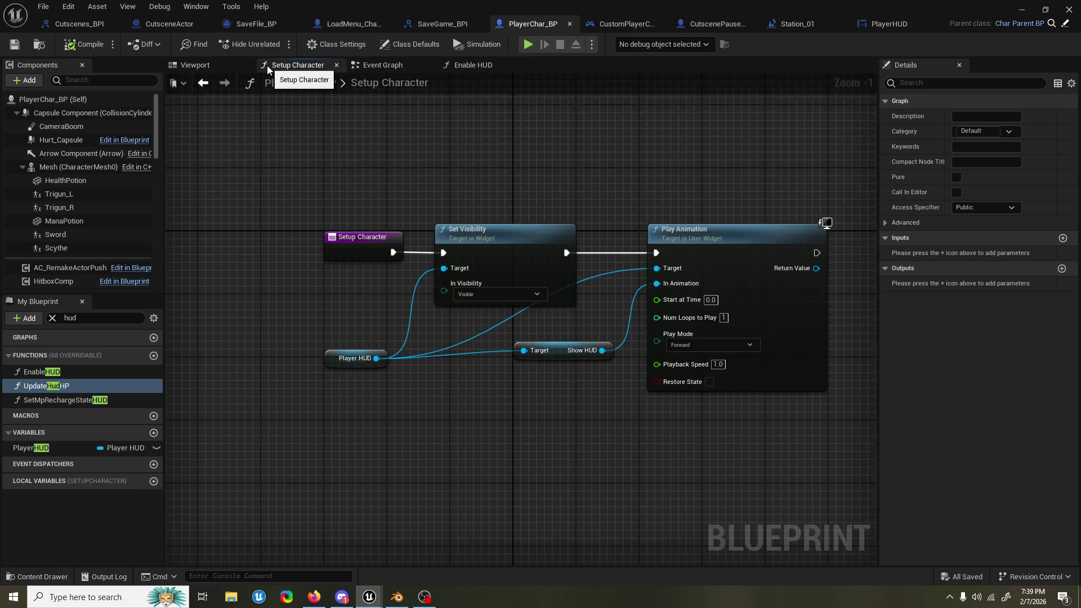
pyautogui.moveTo(384, 151)
pyautogui.mouseDown()
pyautogui.moveTo(403, 172)
pyautogui.moveTo(370, 198)
pyautogui.mouseUp()
pyautogui.click(433, 211)
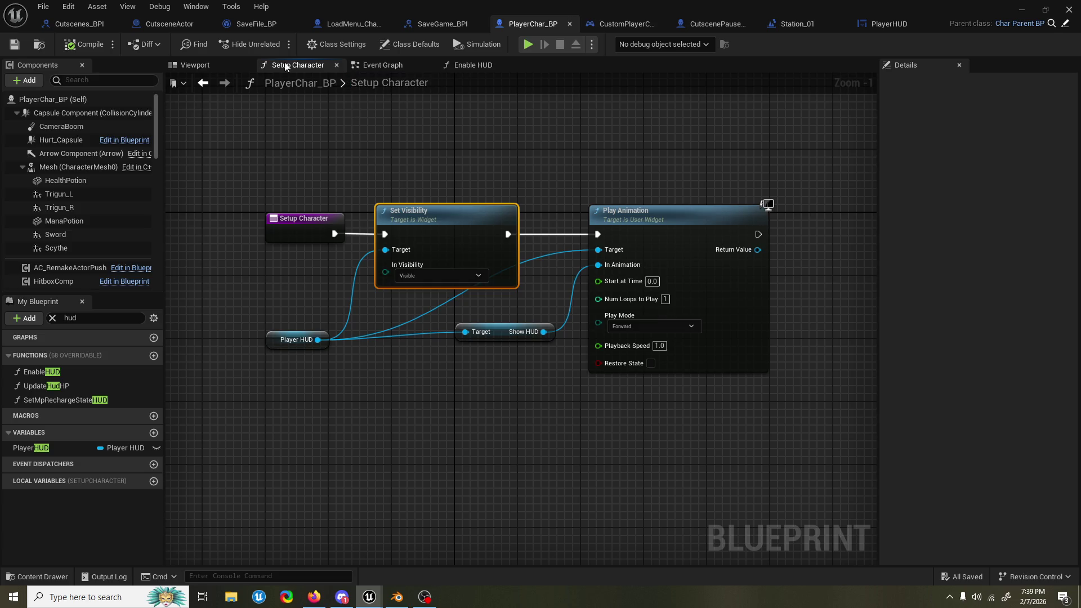
# Step: Delete the HUD-hiding Set Visibility node from the Cutscene Started chain in the Event Graph
pyautogui.click(384, 65)
pyautogui.scroll(-8, 624, 218)
pyautogui.moveTo(634, 214)
pyautogui.mouseDown()
pyautogui.moveTo(498, 196)
pyautogui.moveTo(589, 284)
pyautogui.mouseUp()
pyautogui.scroll(5, 463, 226)
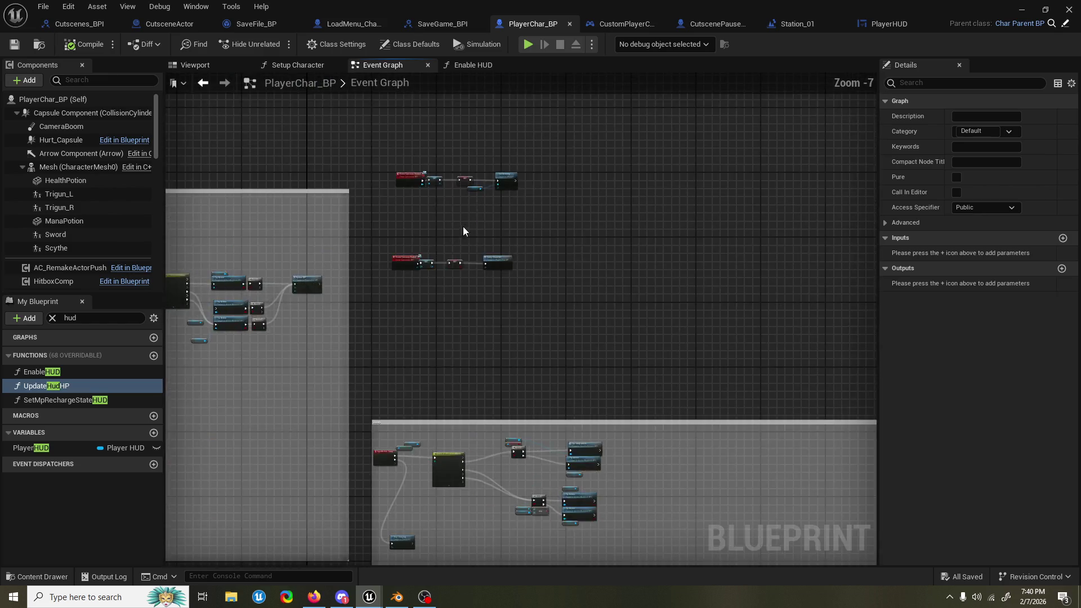
pyautogui.scroll(5, 462, 227)
pyautogui.moveTo(592, 203)
pyautogui.mouseDown()
pyautogui.moveTo(589, 217)
pyautogui.moveTo(644, 228)
pyautogui.mouseUp()
pyautogui.click(612, 285)
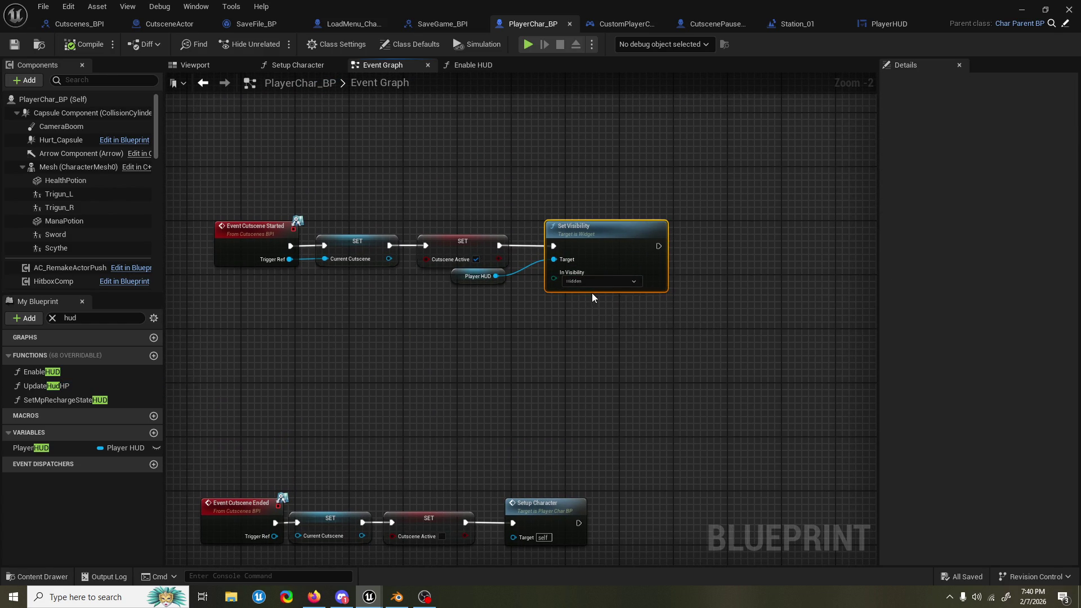
pyautogui.press('Delete')
# Step: Delete the leftover Player HUD getter and add an Enable HUD call after Cutscene Active
pyautogui.click(482, 278)
pyautogui.press('Delete')
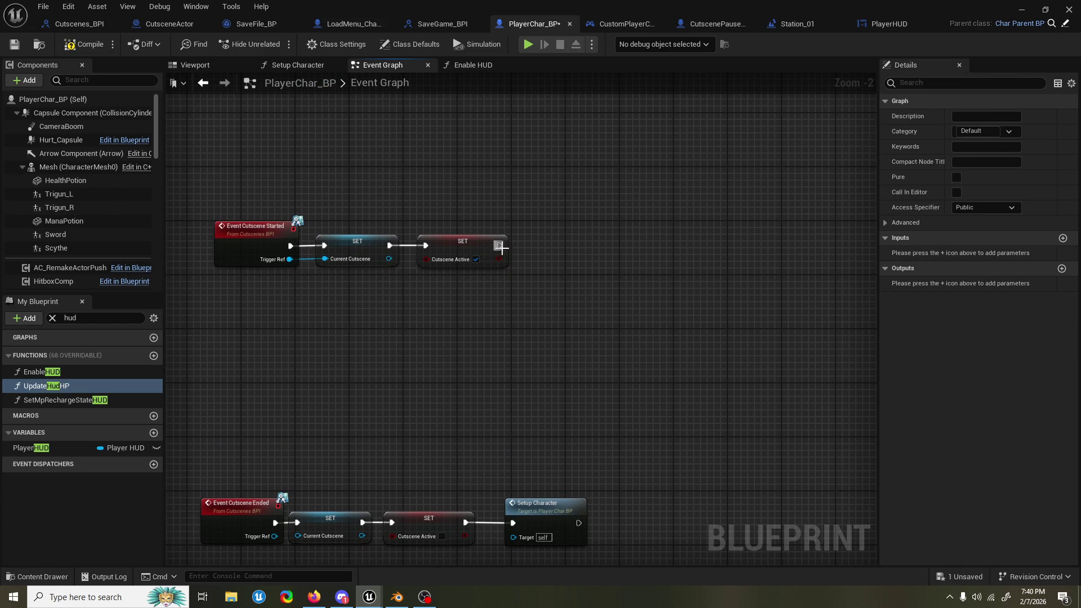
pyautogui.moveTo(499, 246); pyautogui.dragTo(556, 245)
pyautogui.write('enable h')
pyautogui.press('Return')
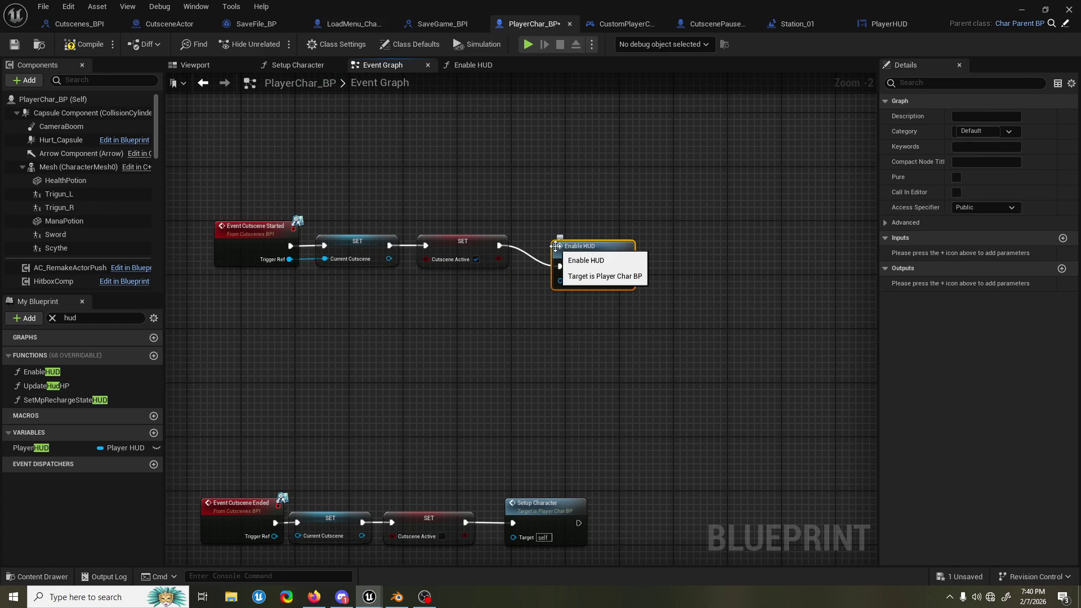
# Step: In the Enable HUD function, tidy the nodes and add a Boolean input named Disable
pyautogui.doubleClick(557, 246)
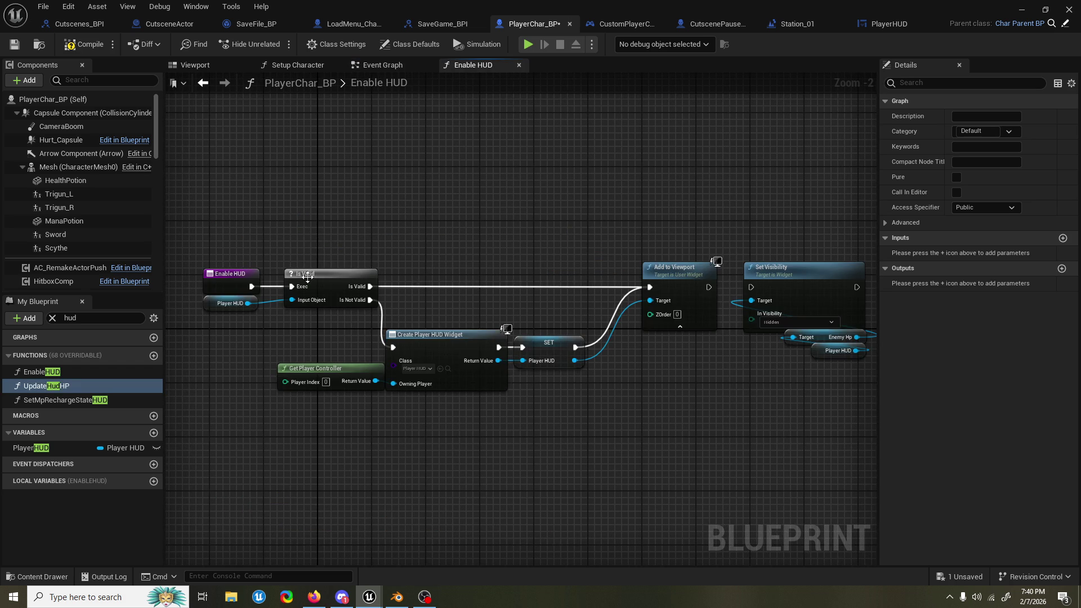
pyautogui.moveTo(326, 283)
pyautogui.mouseDown()
pyautogui.moveTo(434, 248)
pyautogui.moveTo(409, 243)
pyautogui.mouseUp()
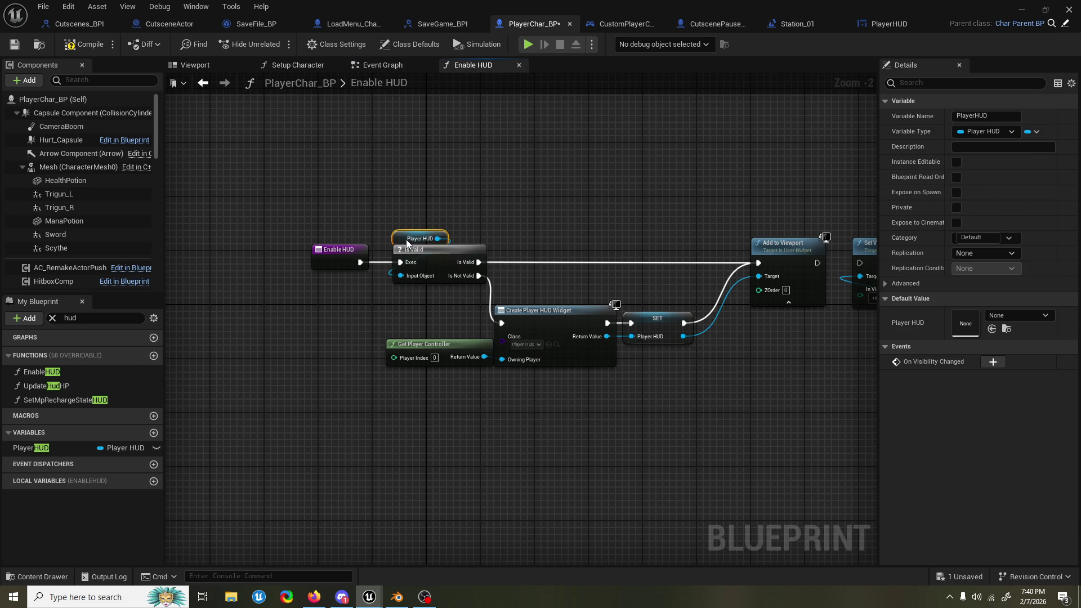
pyautogui.moveTo(321, 260); pyautogui.dragTo(266, 260)
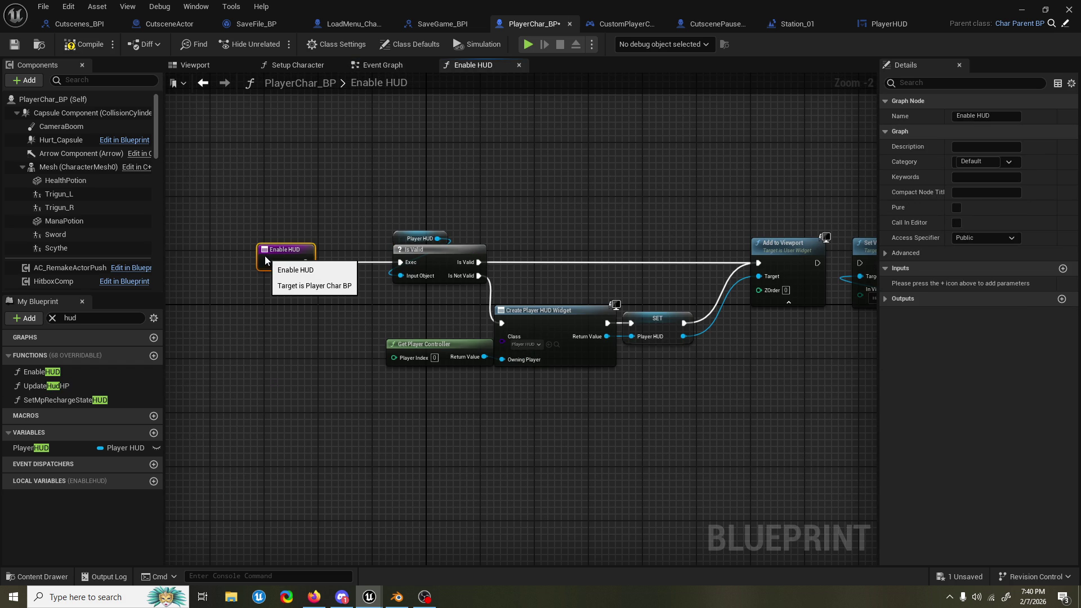
pyautogui.click(1064, 269)
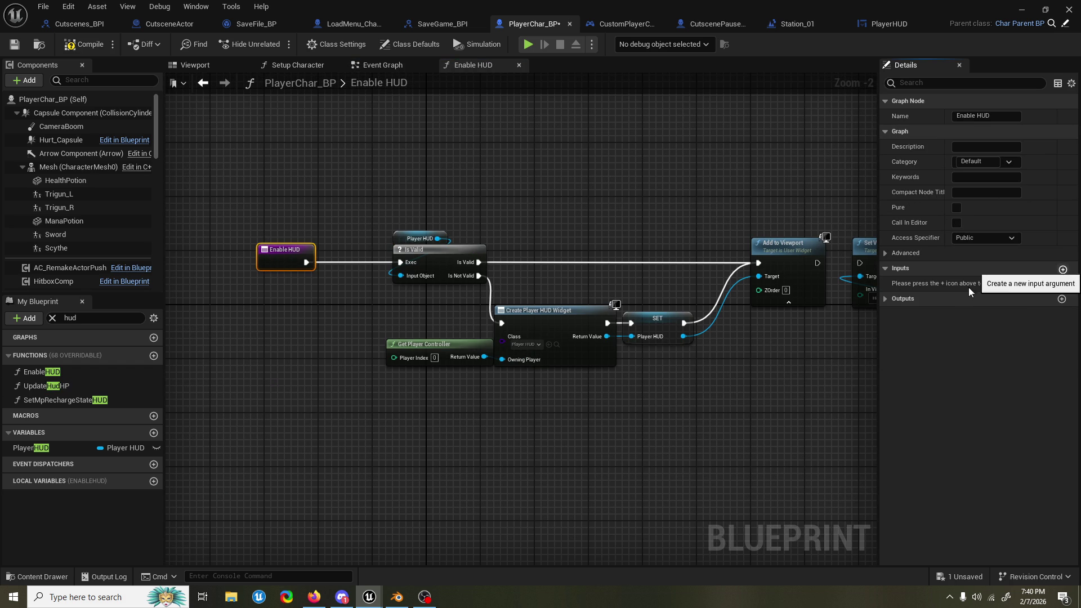
pyautogui.click(278, 252)
pyautogui.click(927, 284)
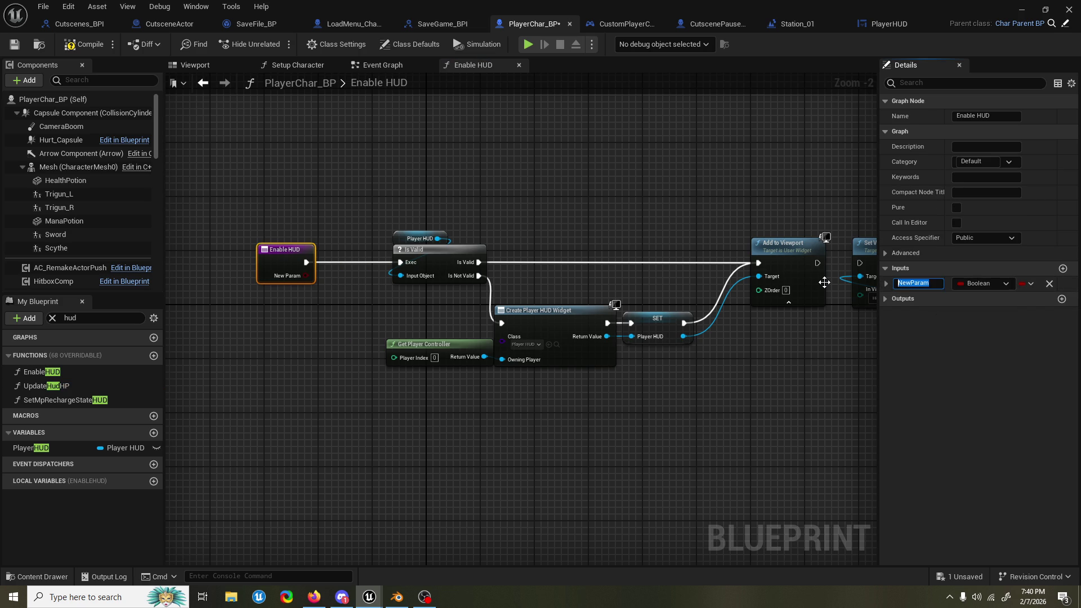
pyautogui.write('Dis')
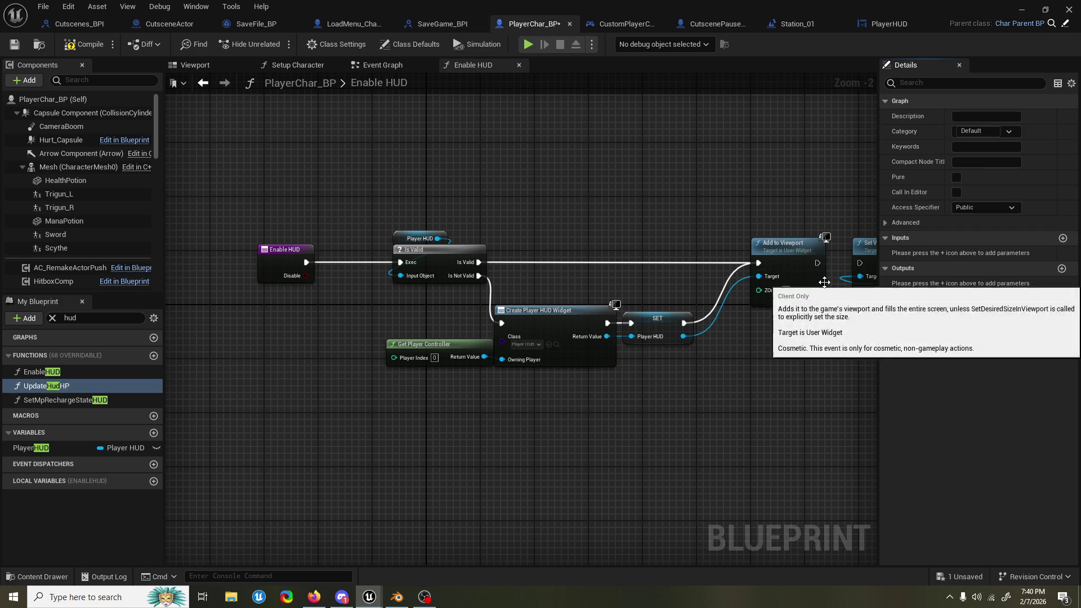
pyautogui.click(676, 186)
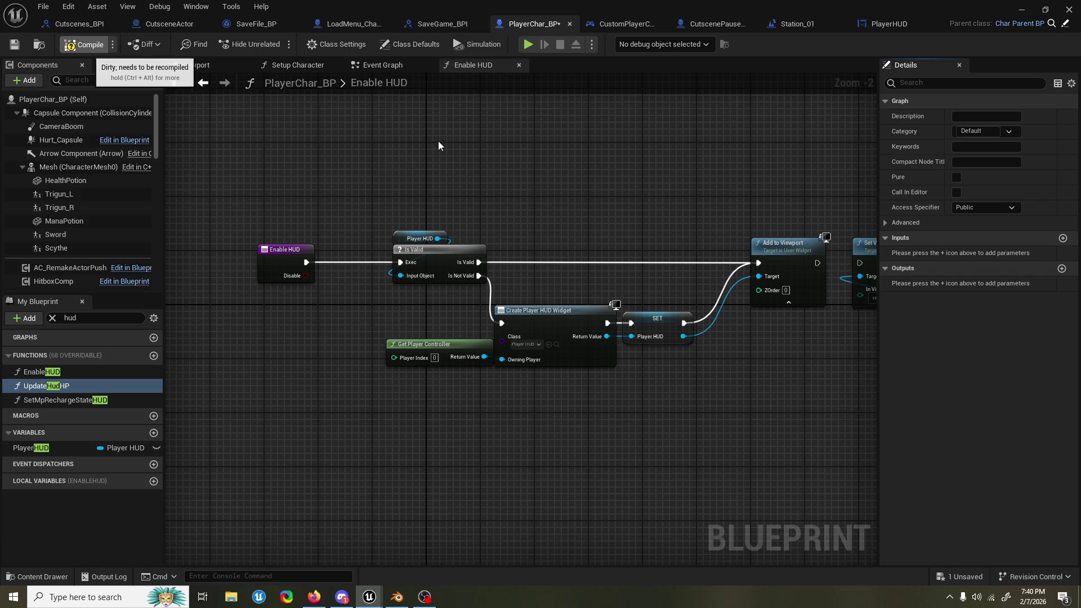
# Step: Save PlayerChar_BP and select the Set Visibility node with its getter nodes
pyautogui.hotkey('ctrl', 's')
pyautogui.moveTo(442, 153); pyautogui.dragTo(408, 157)
pyautogui.moveTo(495, 169); pyautogui.dragTo(403, 163)
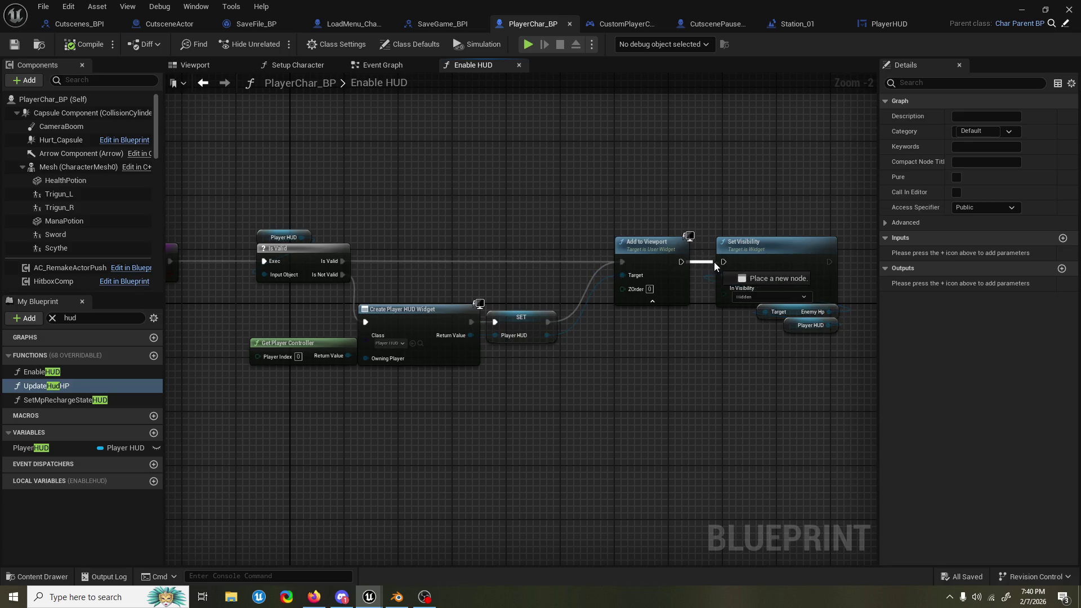
pyautogui.moveTo(771, 358); pyautogui.dragTo(686, 275)
pyautogui.moveTo(356, 258); pyautogui.dragTo(587, 219)
# Step: Add a Select node driven by the Enable HUD Disable input
pyautogui.moveTo(746, 333); pyautogui.dragTo(424, 330)
pyautogui.write('select vis')
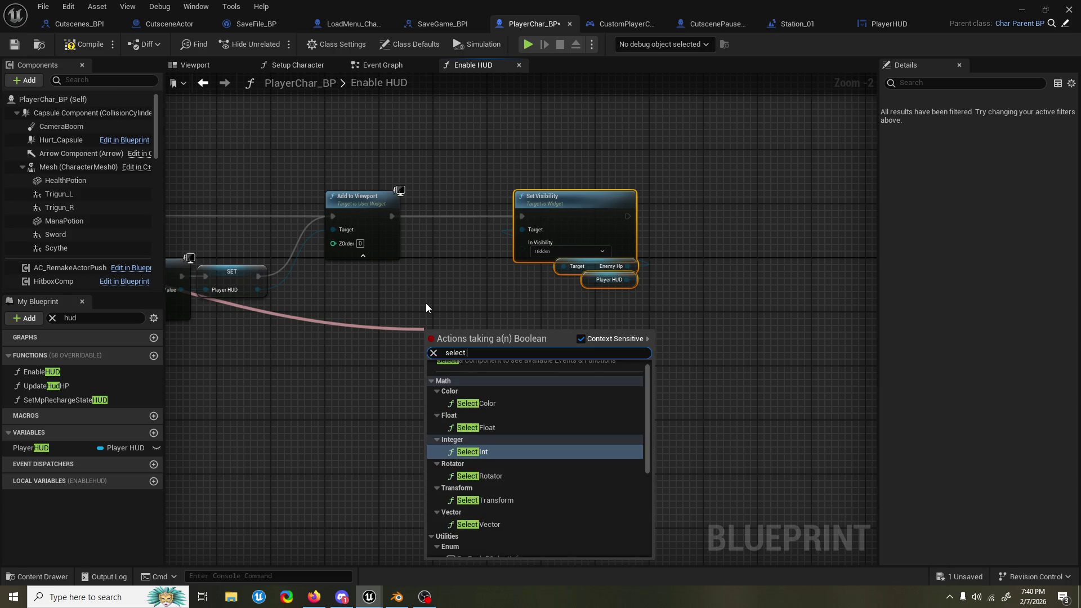
pyautogui.press('BackSpace')
pyautogui.press('BackSpace')
pyautogui.press('BackSpace')
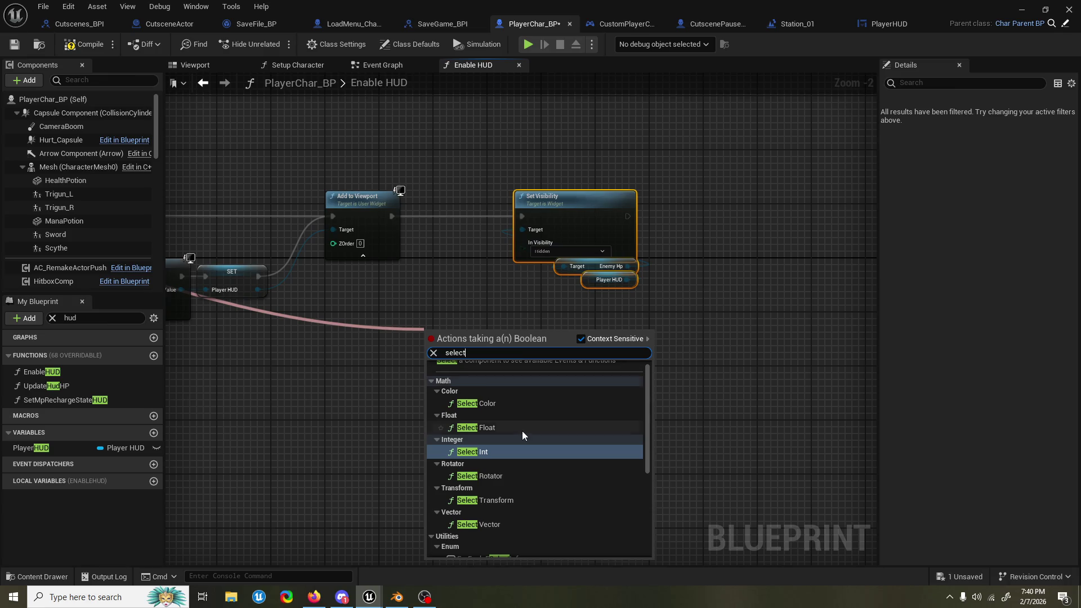
pyautogui.scroll(-1, 527, 434)
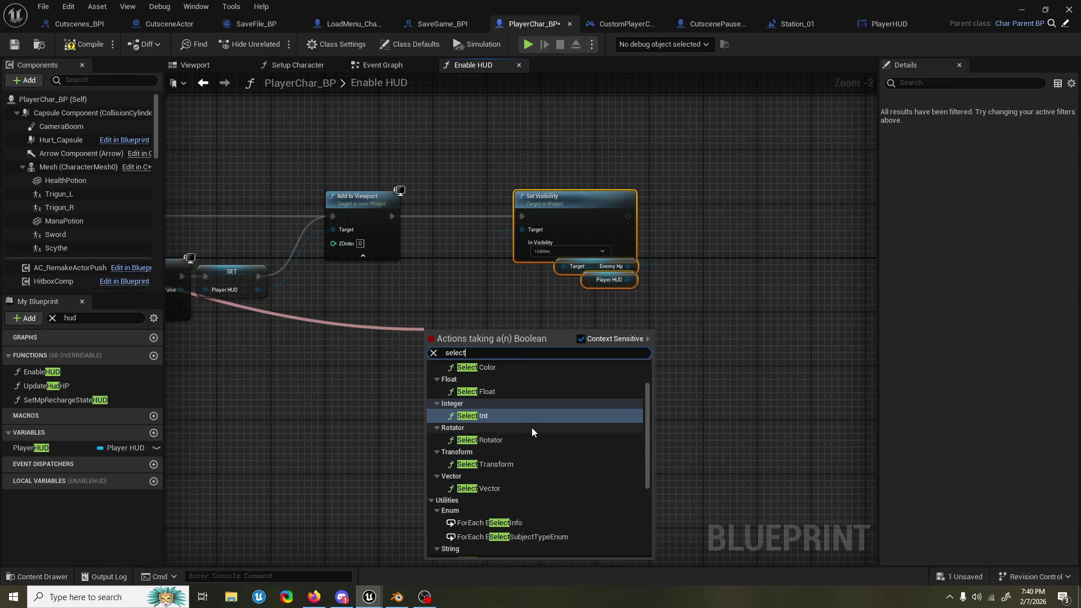
pyautogui.scroll(-5, 532, 428)
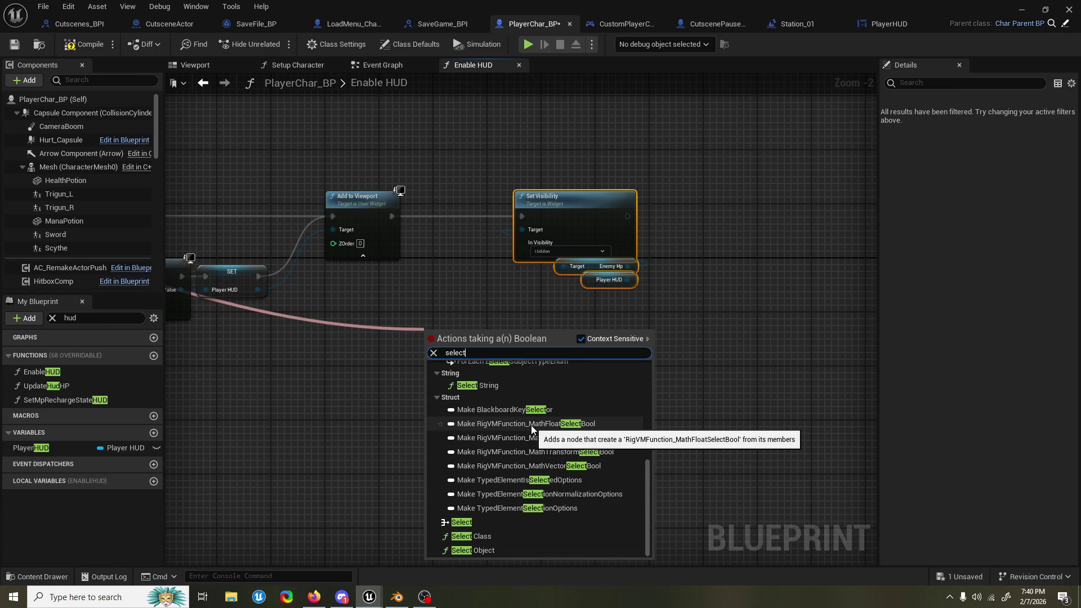
pyautogui.click(491, 526)
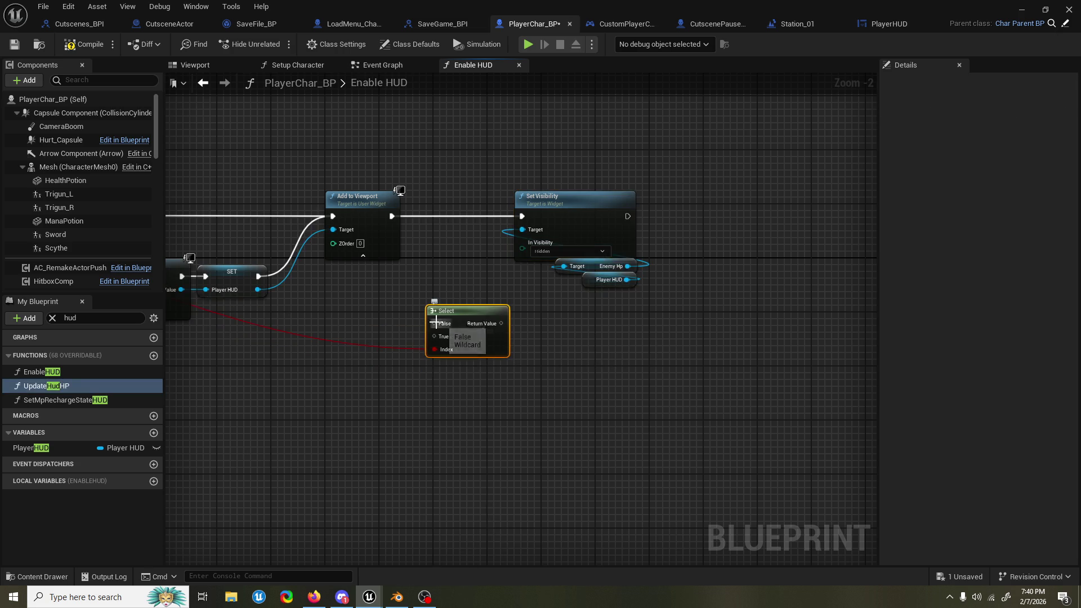
# Step: Move Set Visibility and its getters to the right to make room, then compile
pyautogui.moveTo(405, 325); pyautogui.dragTo(386, 336)
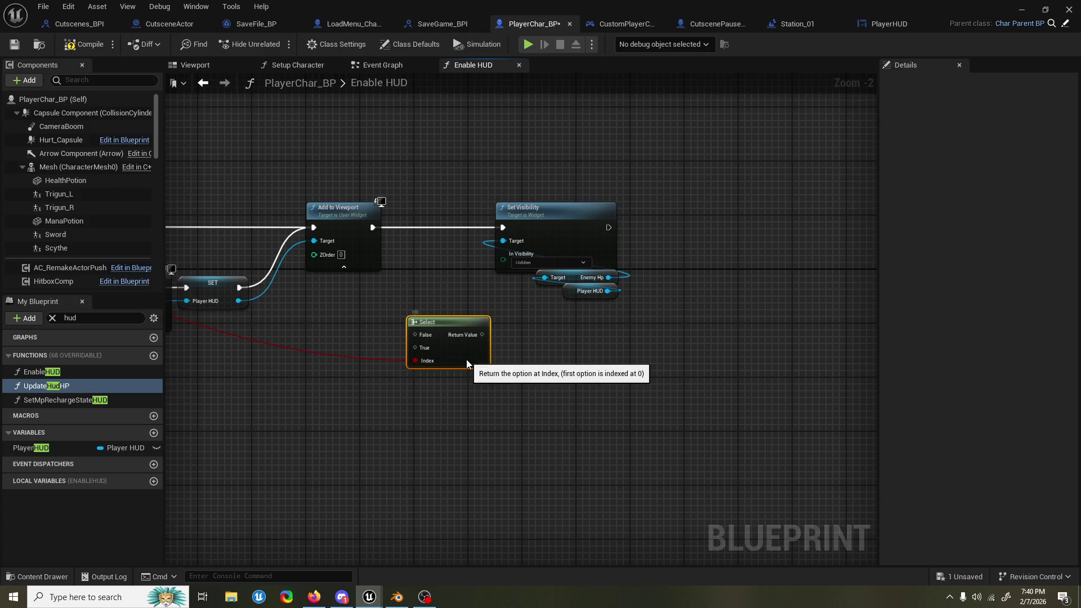
pyautogui.moveTo(701, 336)
pyautogui.mouseDown()
pyautogui.moveTo(512, 204)
pyautogui.moveTo(618, 224)
pyautogui.mouseUp()
pyautogui.moveTo(465, 299); pyautogui.dragTo(501, 297)
pyautogui.click(76, 50)
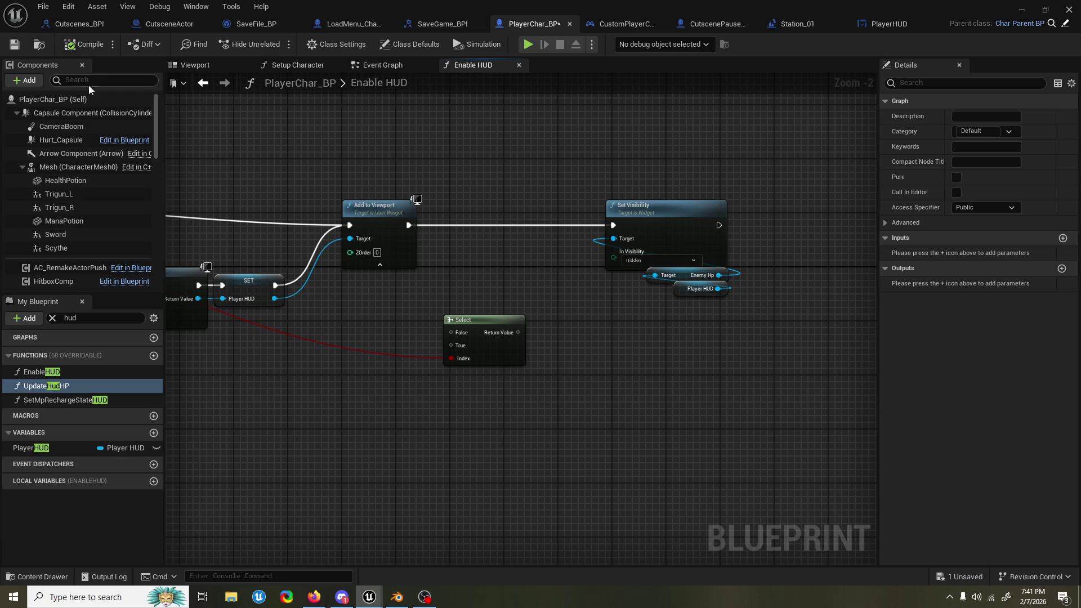
# Step: Place the Select node beside Set Visibility with False as Visible and True as Hidden
pyautogui.moveTo(353, 219)
pyautogui.mouseDown()
pyautogui.moveTo(476, 251)
pyautogui.moveTo(496, 293)
pyautogui.moveTo(476, 245)
pyautogui.moveTo(492, 286)
pyautogui.moveTo(755, 302)
pyautogui.moveTo(707, 302)
pyautogui.mouseUp()
pyautogui.click(197, 236)
pyautogui.click(251, 291)
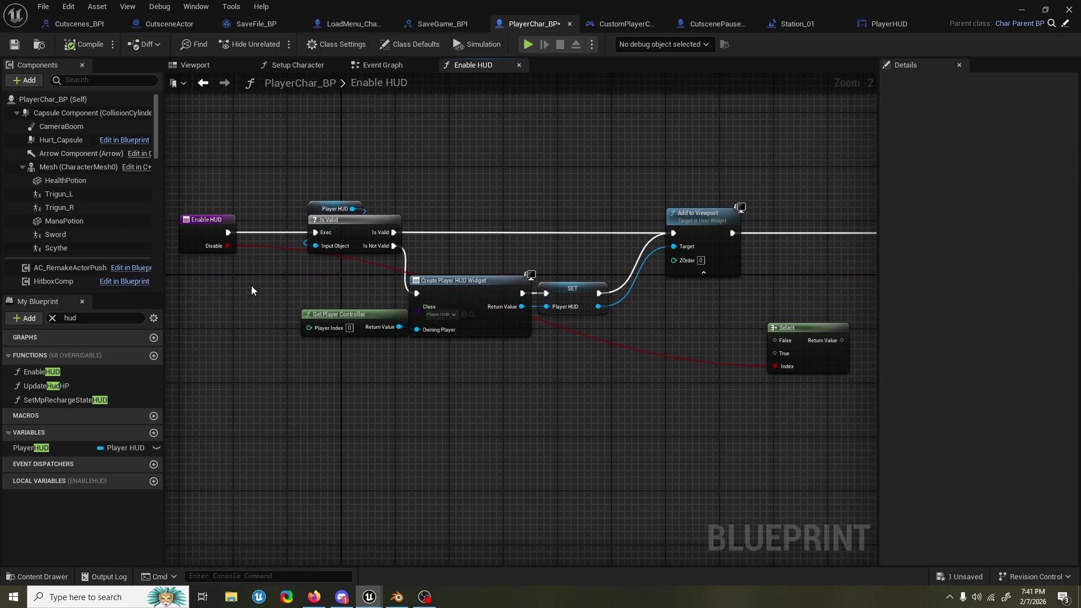
pyautogui.moveTo(264, 285); pyautogui.dragTo(253, 287)
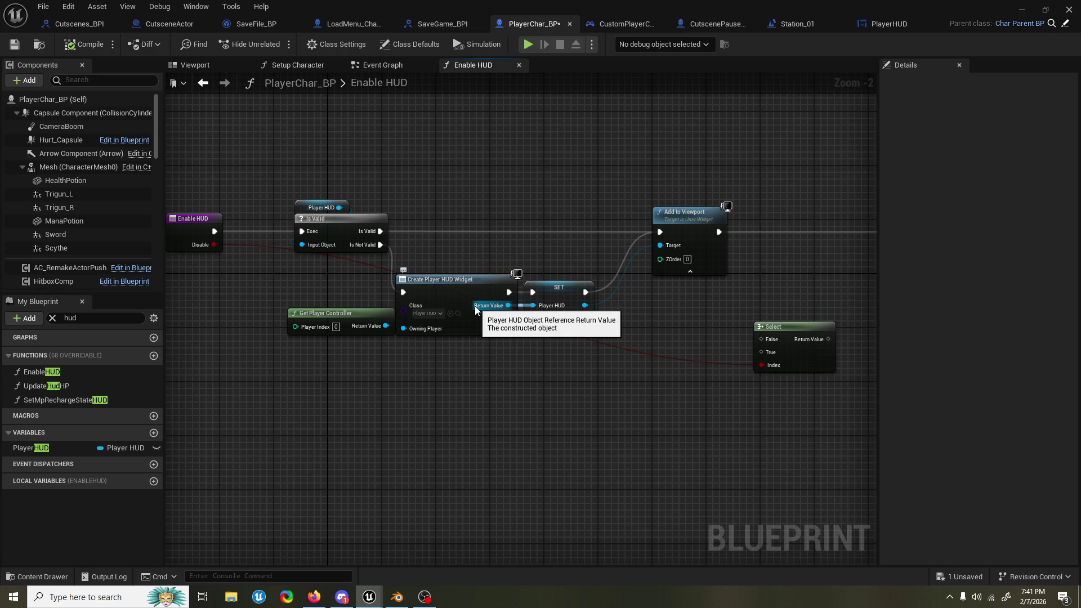
pyautogui.moveTo(665, 304); pyautogui.dragTo(501, 329)
pyautogui.moveTo(666, 353)
pyautogui.mouseDown()
pyautogui.moveTo(697, 308)
pyautogui.moveTo(765, 291)
pyautogui.mouseUp()
pyautogui.click(680, 319)
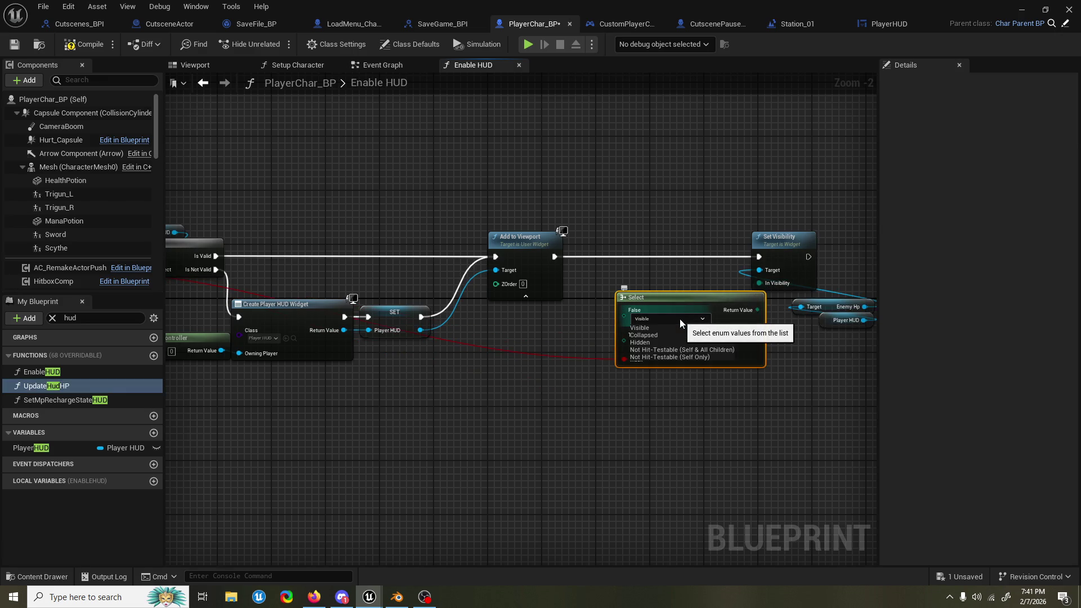
pyautogui.click(676, 321)
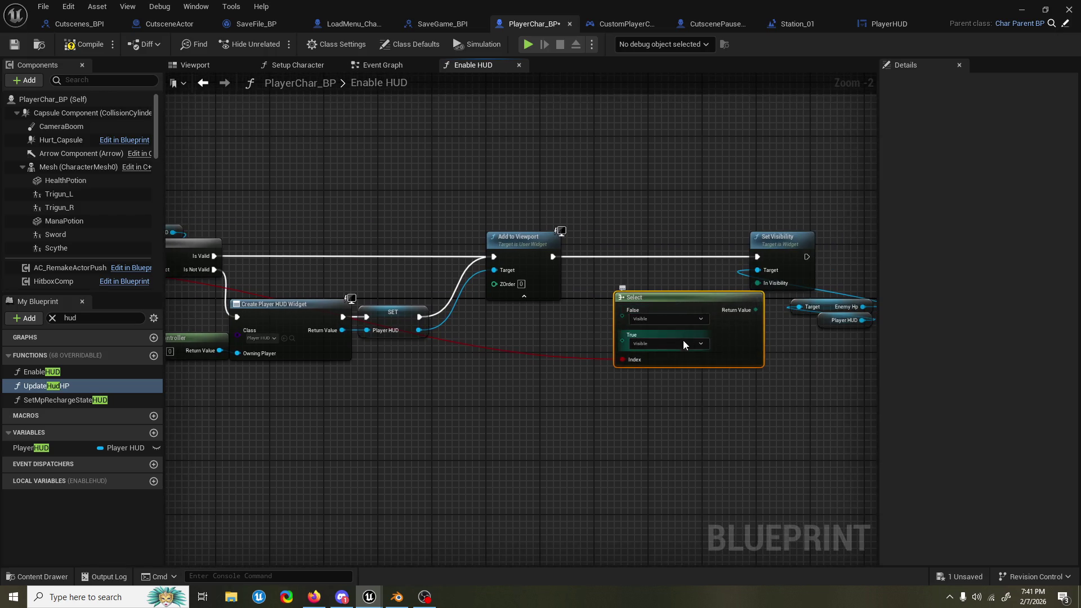
pyautogui.click(682, 343)
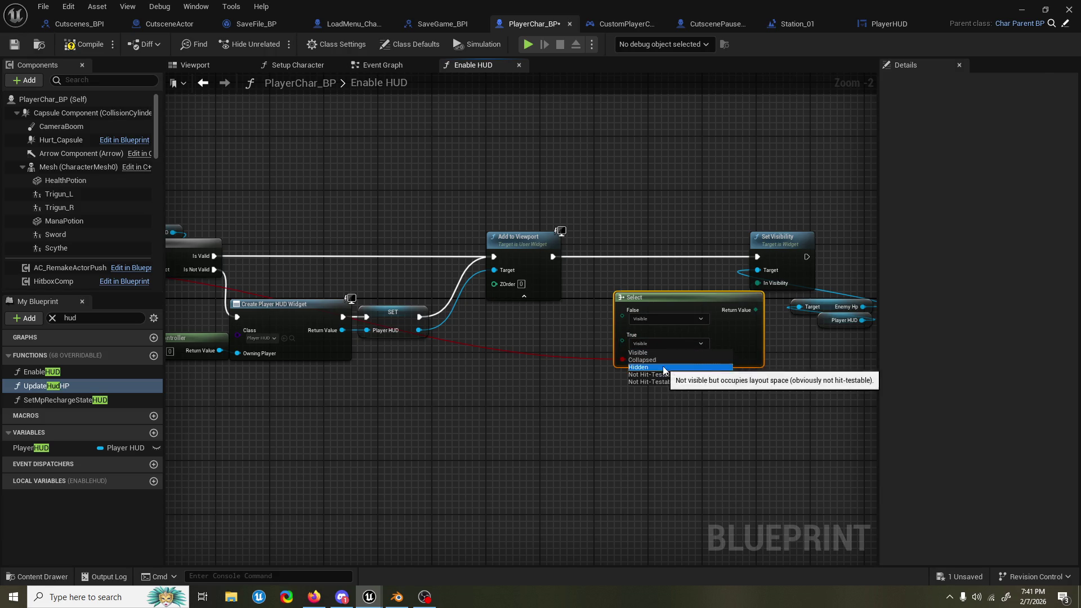
pyautogui.click(664, 368)
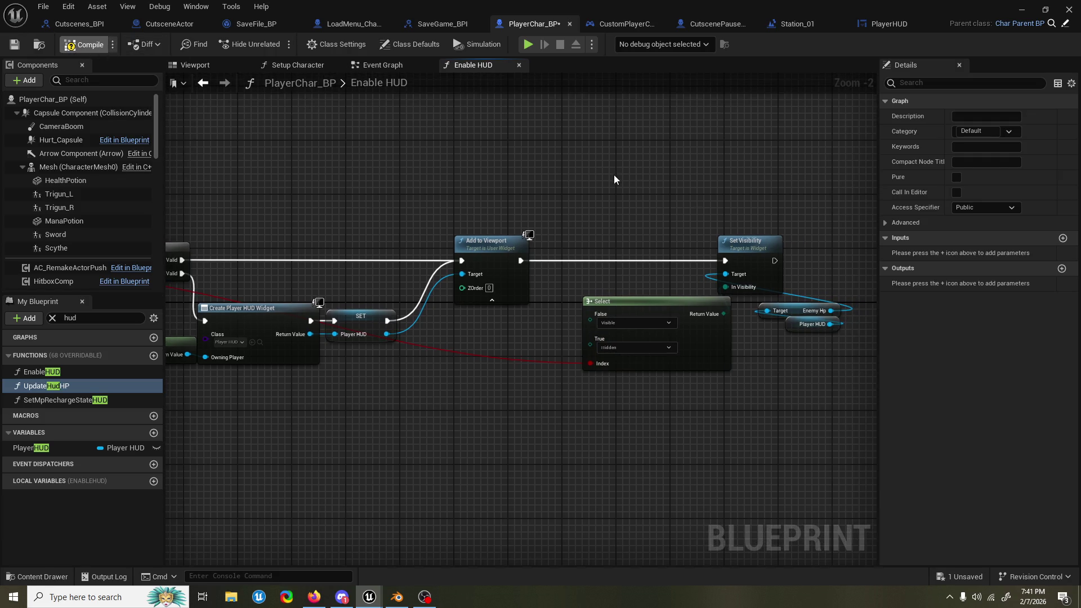
# Step: Compile and save PlayerChar_BP, then return to the Station_01 level
pyautogui.press('F7')
pyautogui.hotkey('ctrl', 's')
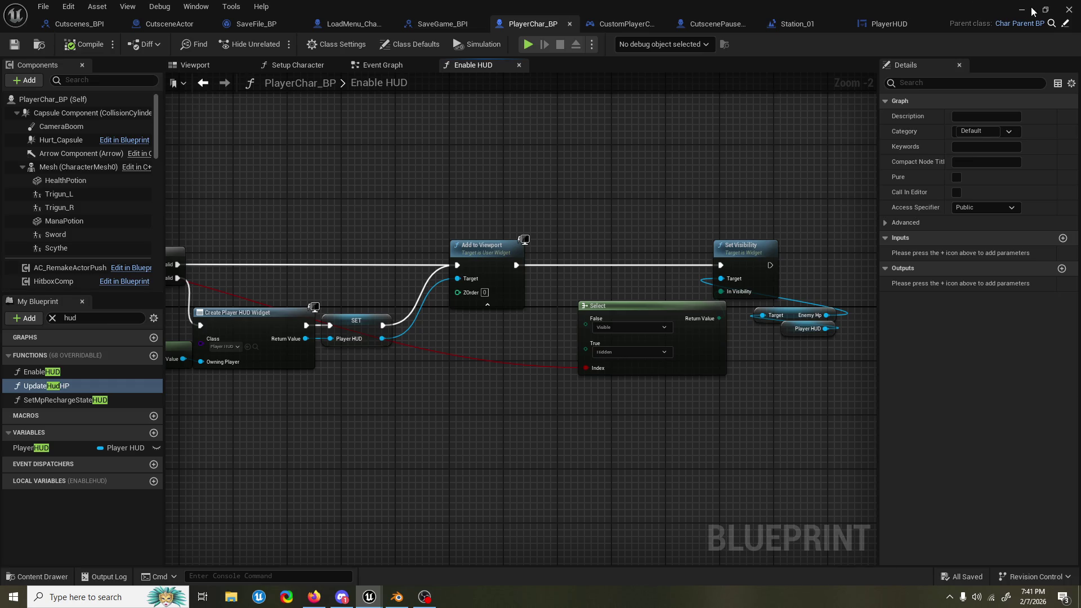
pyautogui.click(1031, 9)
# Step: Test-play the Station_01 level in the editor twice, then stop
pyautogui.click(275, 44)
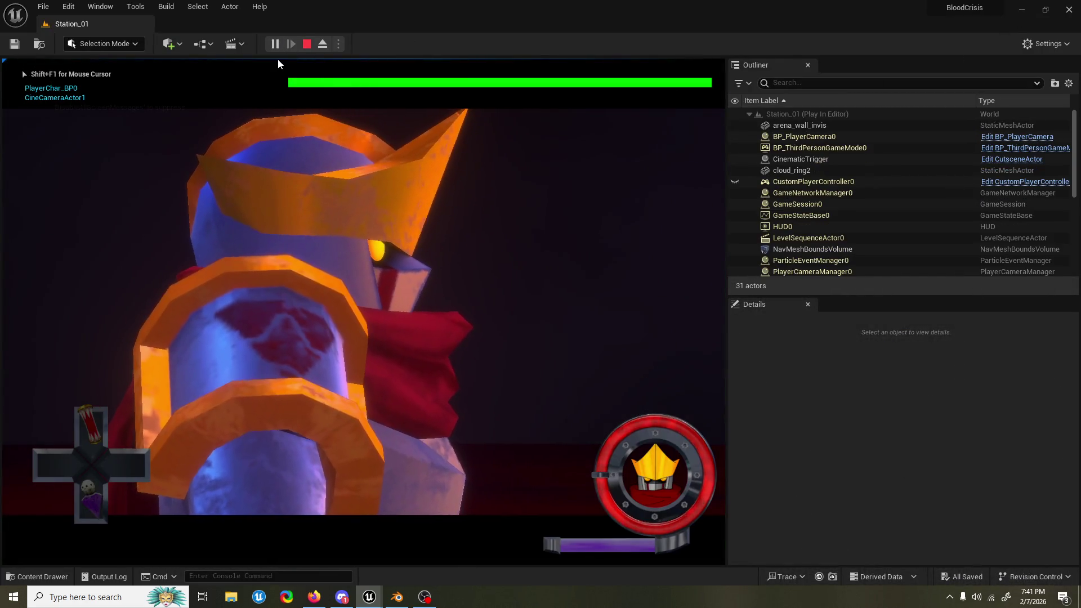
pyautogui.press('Escape')
pyautogui.click(275, 44)
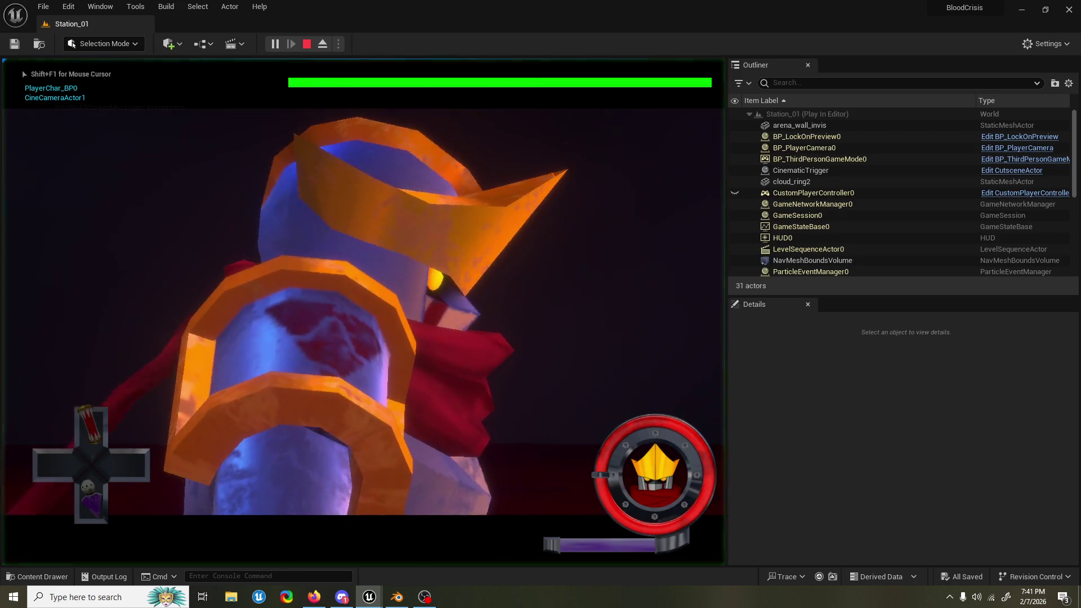
pyautogui.press('Escape')
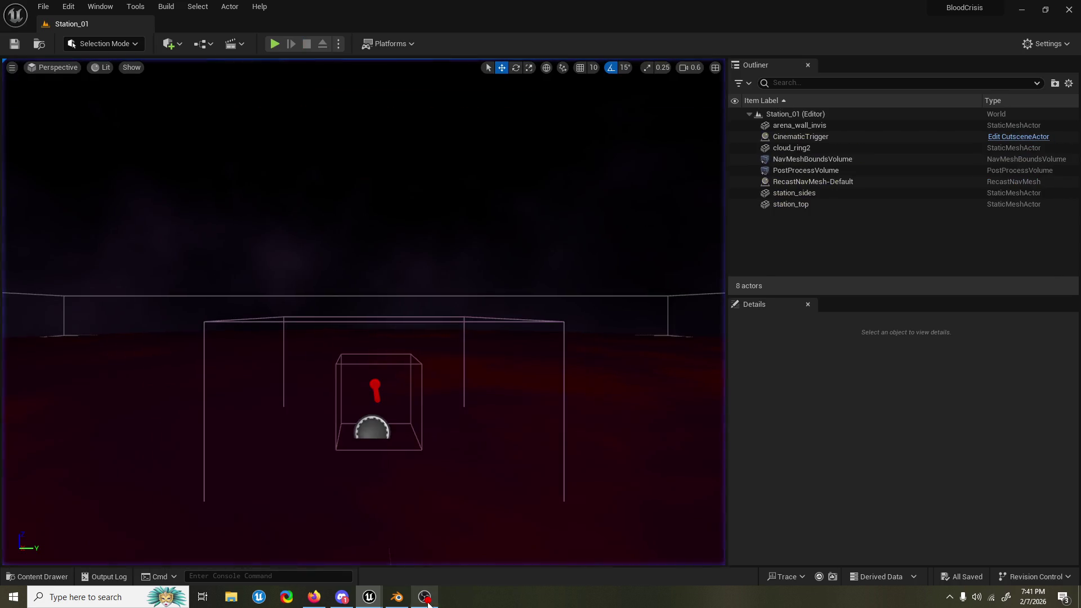
# Step: Tick Disable on the Enable HUD call after Event Cutscene Started in the Event Graph
pyautogui.moveTo(369, 597)
pyautogui.click(423, 555)
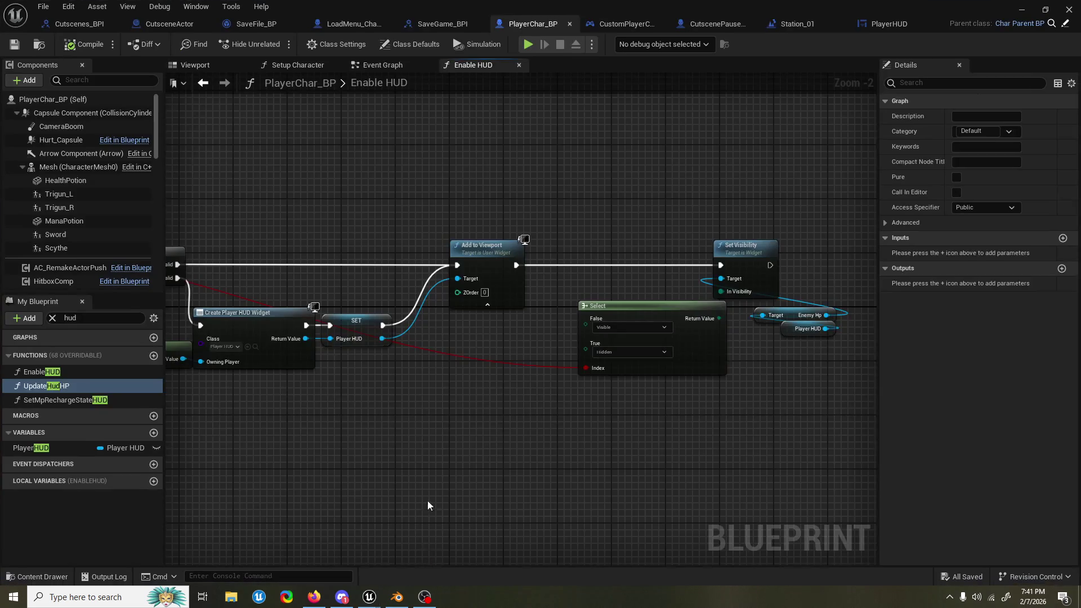
pyautogui.moveTo(555, 198)
pyautogui.mouseDown()
pyautogui.moveTo(546, 212)
pyautogui.moveTo(673, 186)
pyautogui.mouseUp()
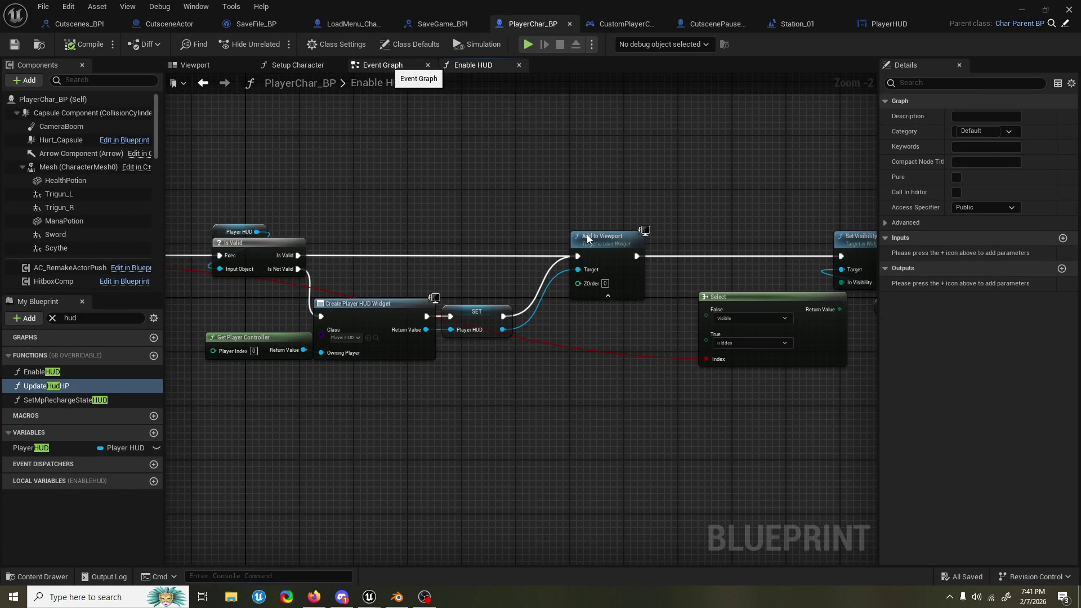
pyautogui.click(383, 65)
pyautogui.click(576, 276)
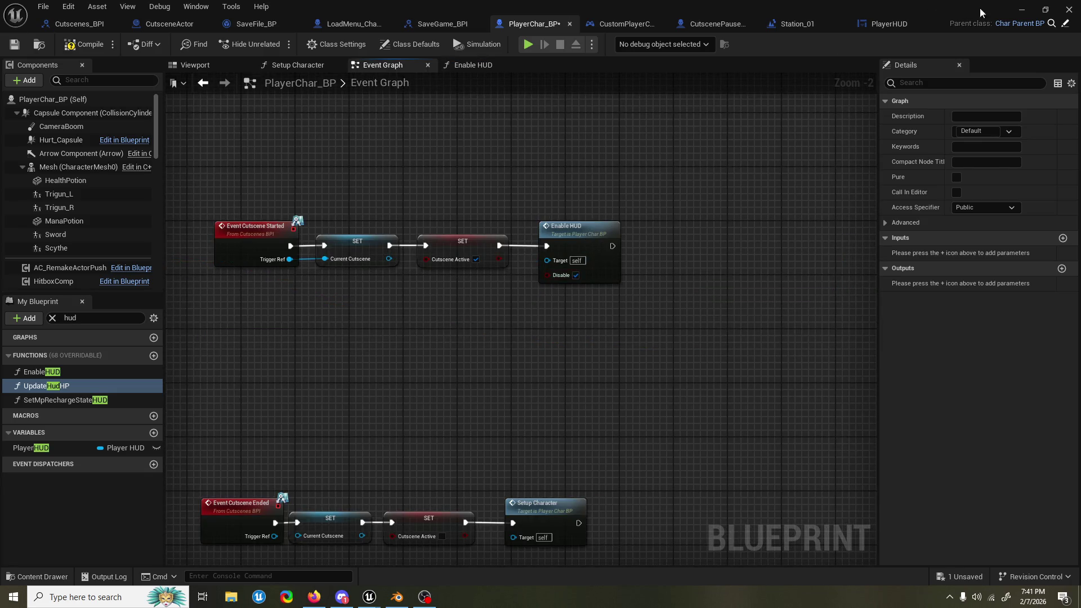
pyautogui.click(1020, 12)
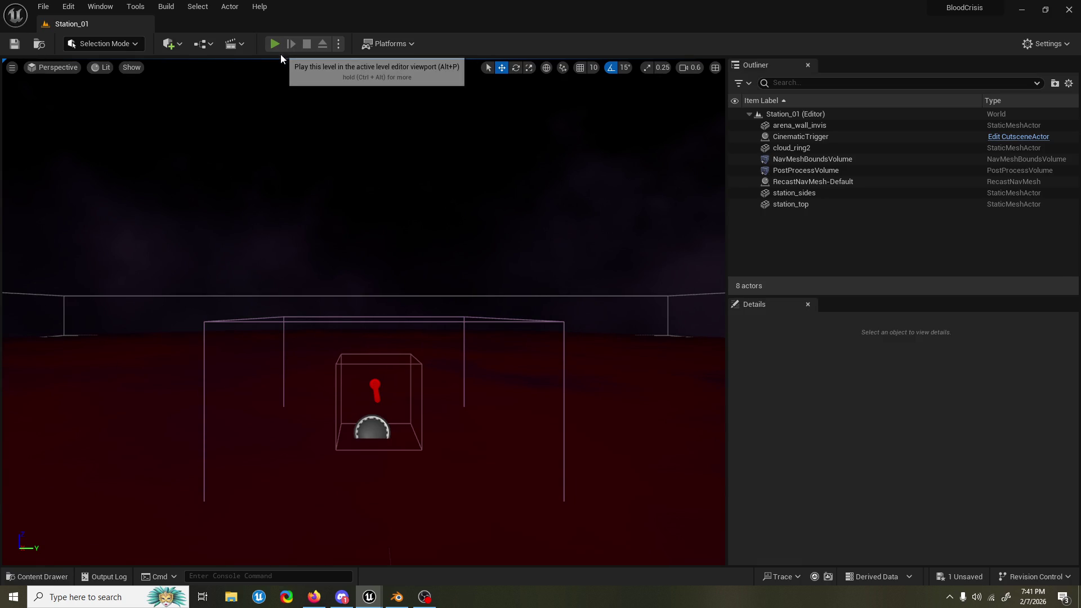
# Step: Test-play Station_01 again, then bring PlayerChar_BP back up
pyautogui.click(281, 54)
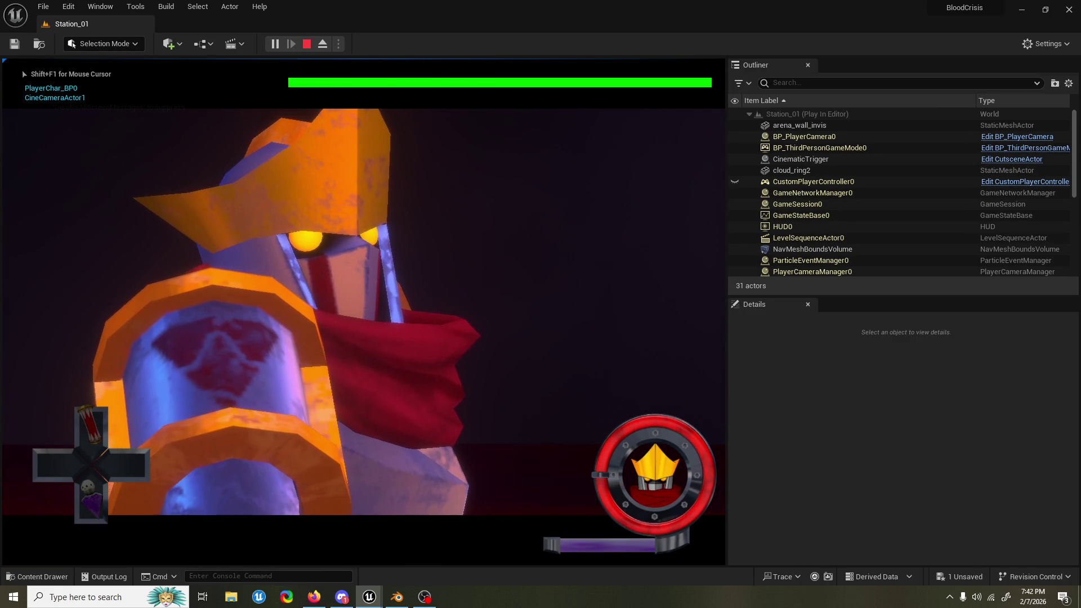
pyautogui.press('Escape')
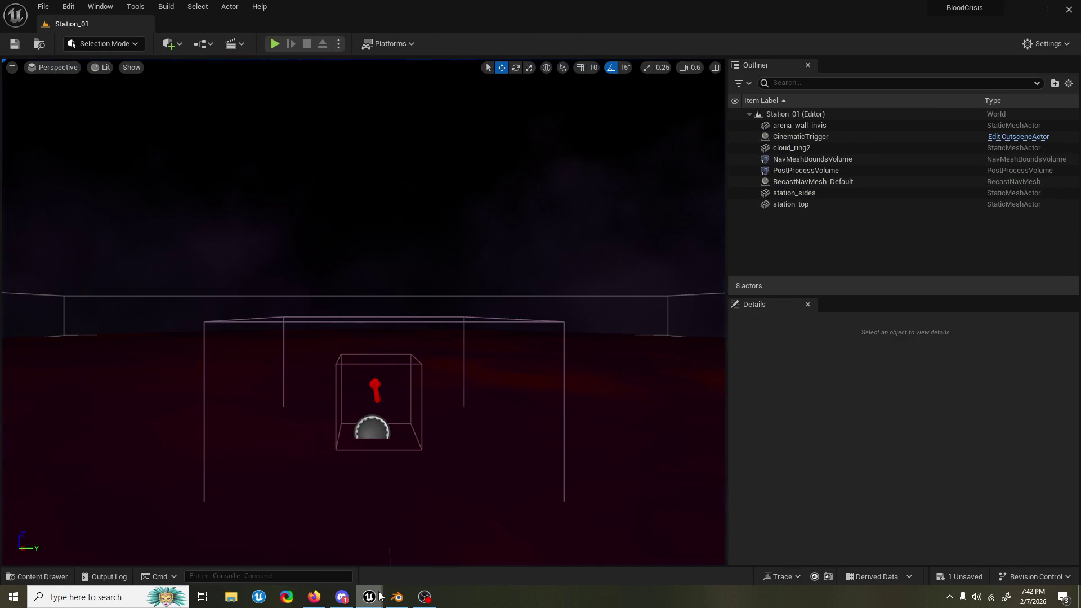
pyautogui.moveTo(372, 596)
pyautogui.click(428, 524)
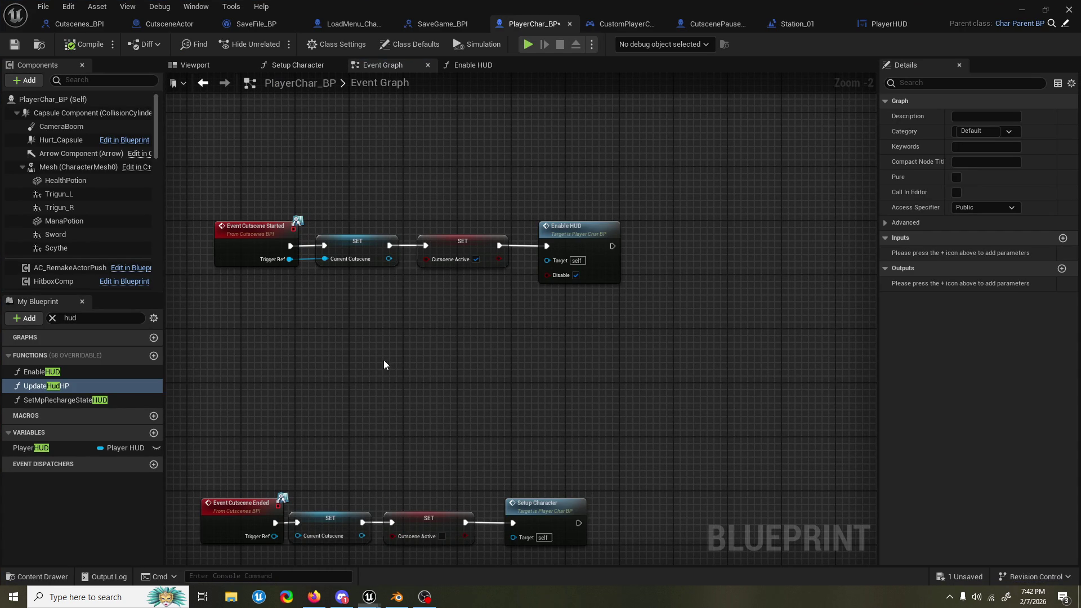
# Step: Inspect the Enable HUD function graph, then return to the Event Graph
pyautogui.scroll(-2, 413, 330)
pyautogui.scroll(1, 414, 330)
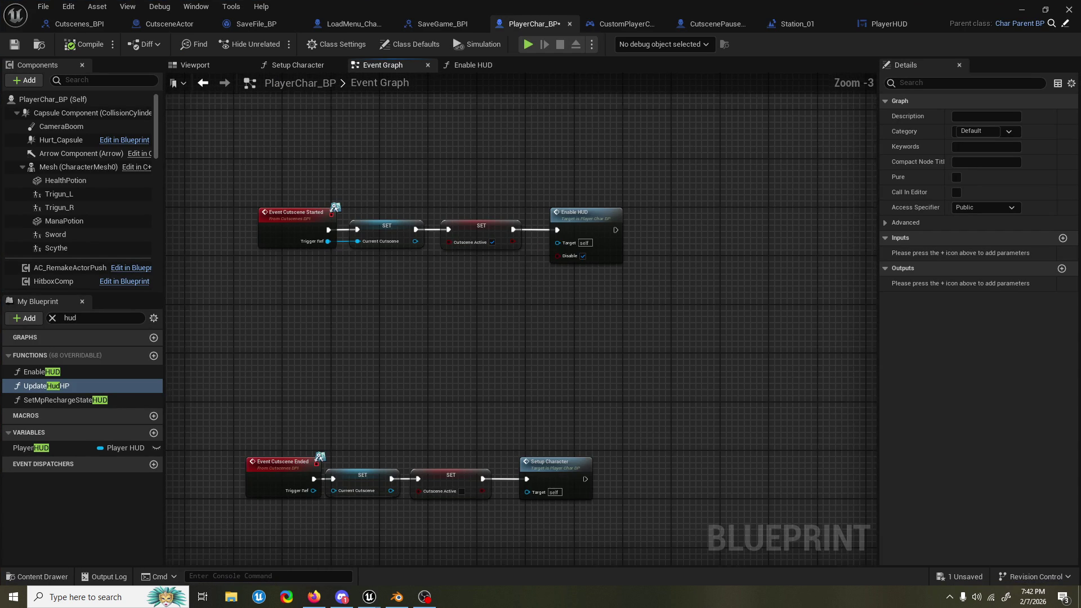
pyautogui.doubleClick(600, 216)
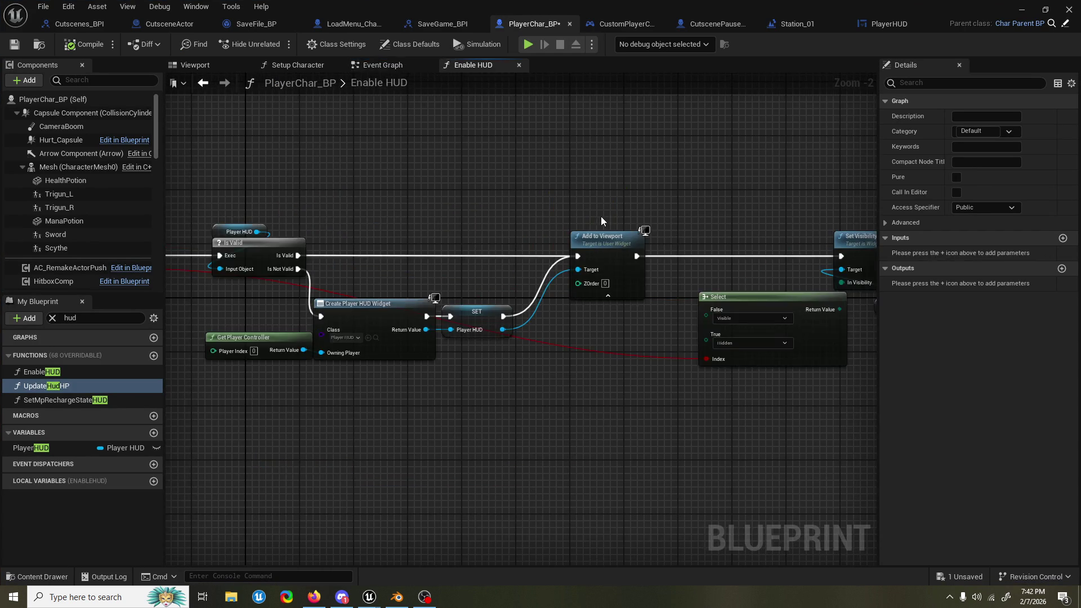
pyautogui.scroll(-3, 601, 216)
pyautogui.scroll(2, 516, 236)
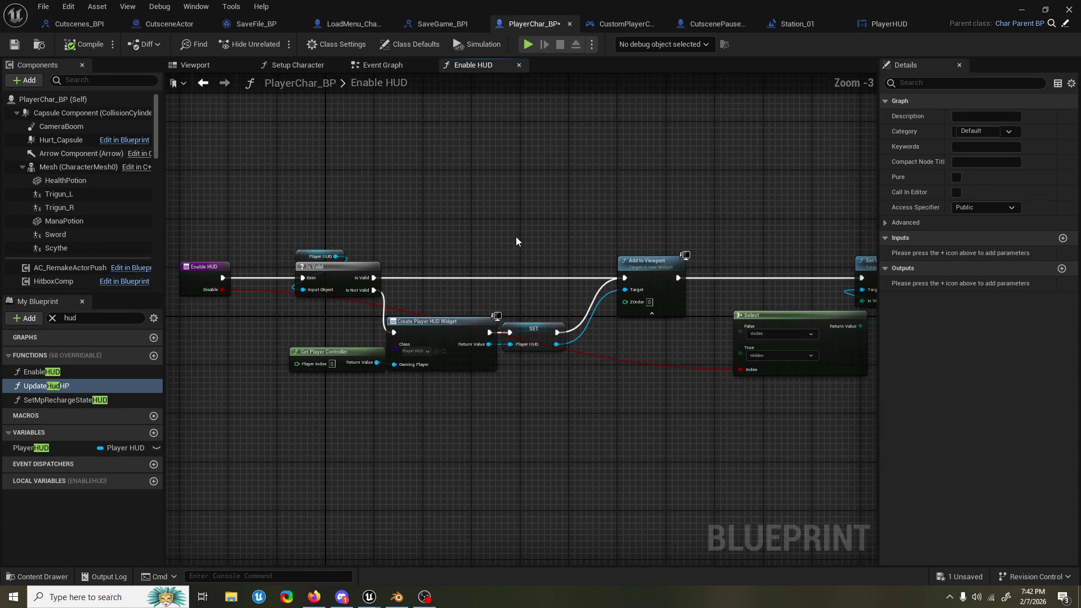
pyautogui.scroll(-1, 516, 236)
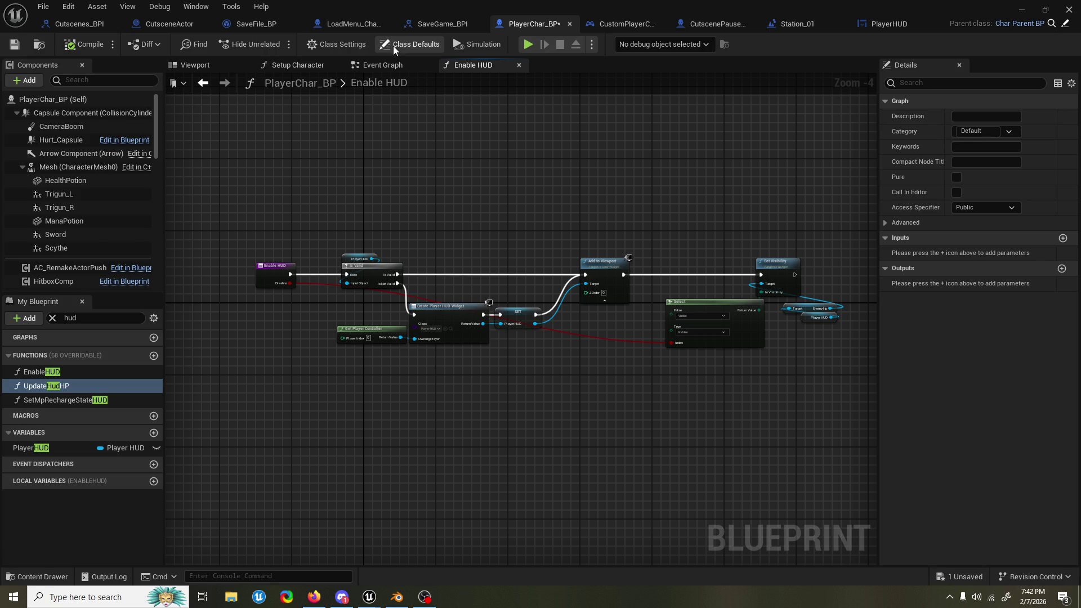
pyautogui.click(387, 70)
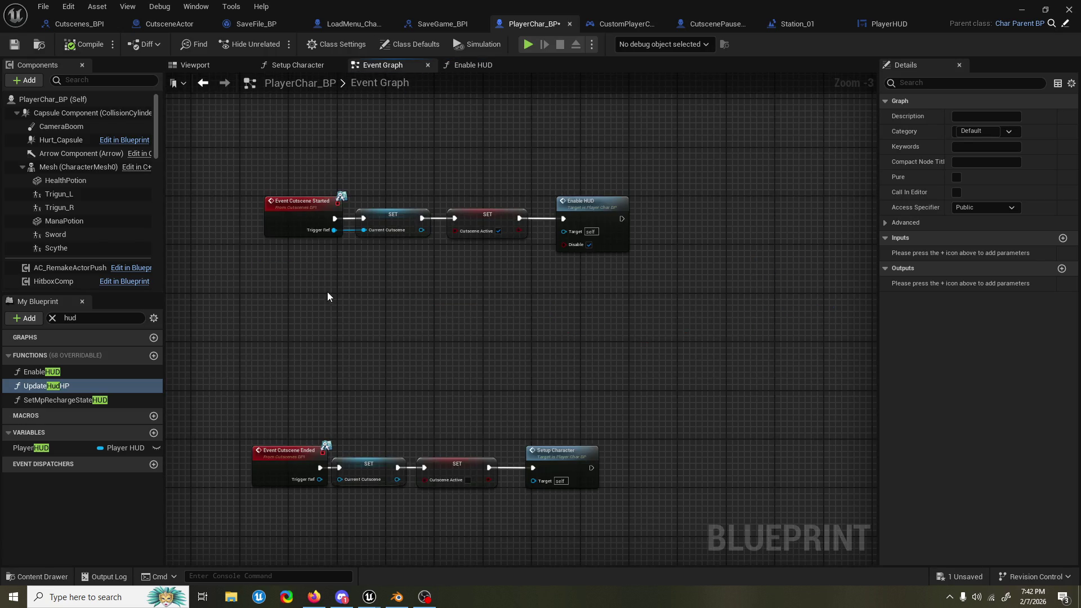
# Step: Break the Sequence's Then 4 link to BeginPlay's Enable HUD call and save PlayerChar_BP
pyautogui.scroll(-6, 327, 293)
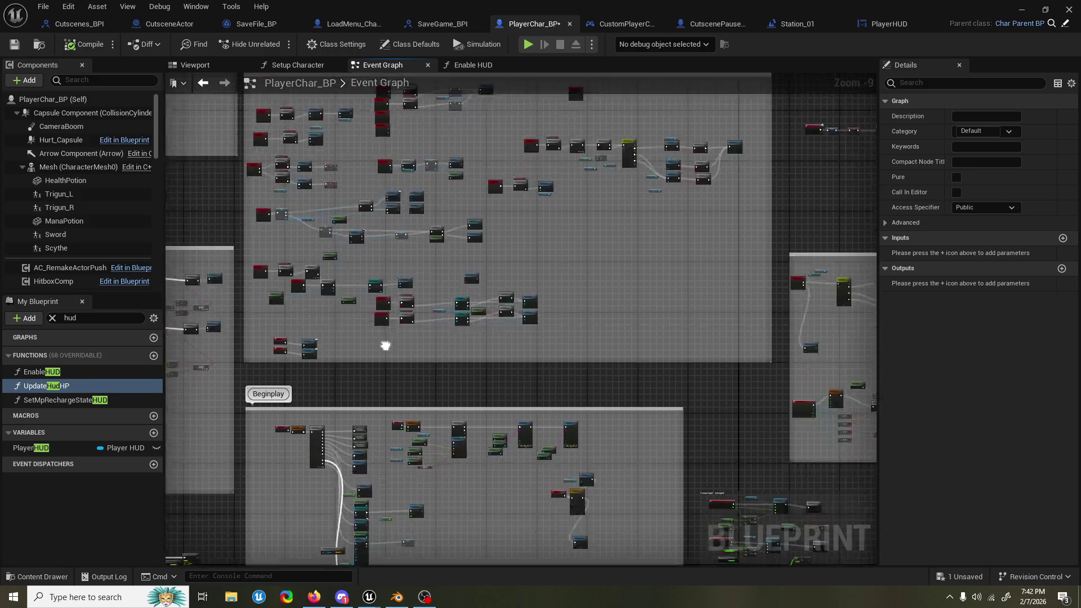
pyautogui.scroll(4, 420, 384)
pyautogui.scroll(2, 421, 385)
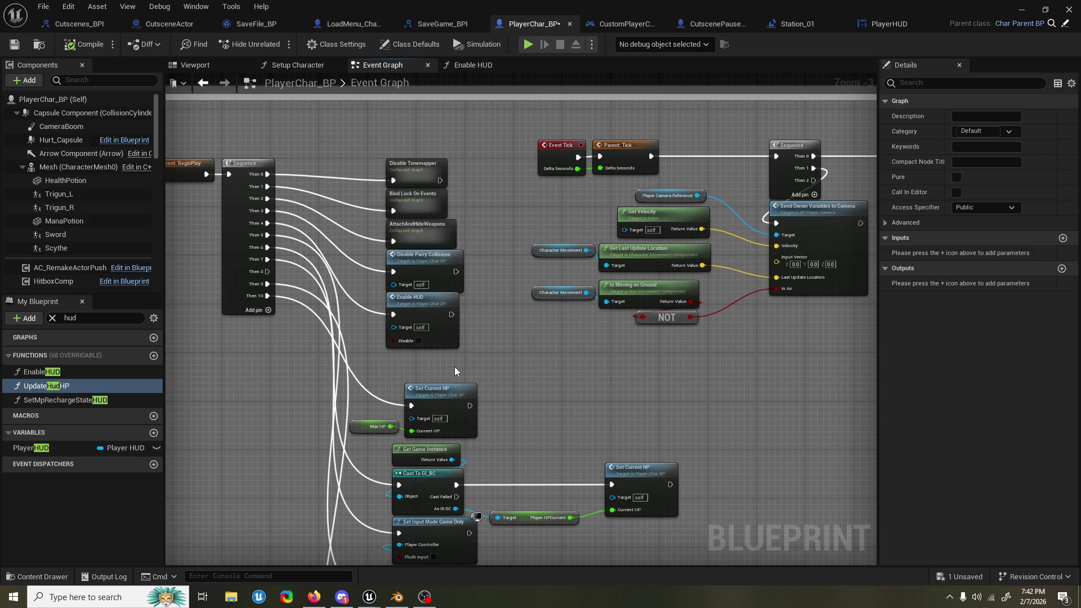
pyautogui.scroll(-1, 485, 346)
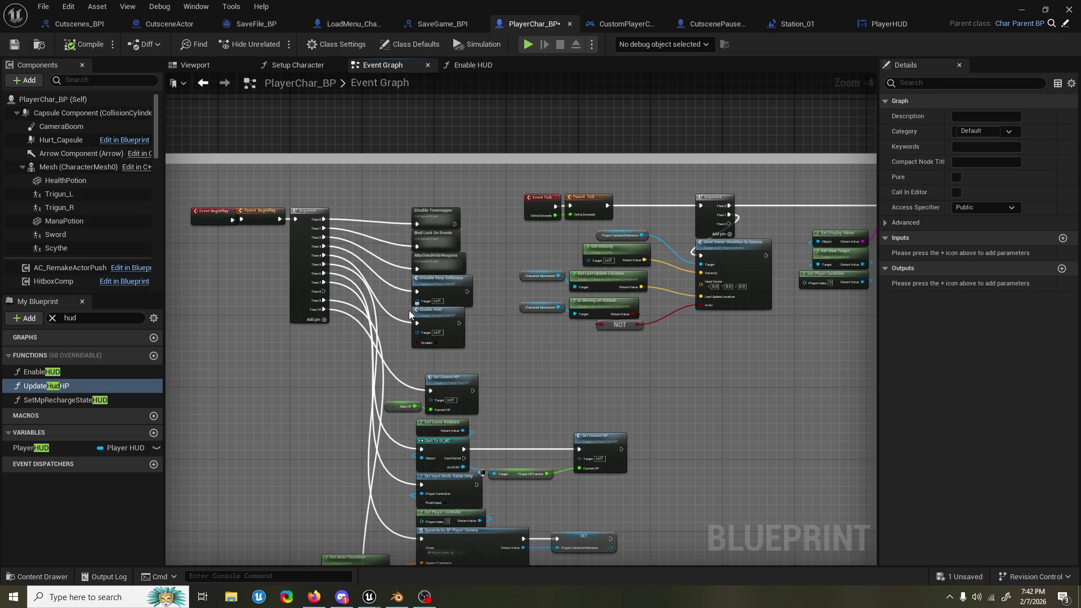
pyautogui.scroll(4, 409, 310)
pyautogui.click(466, 323)
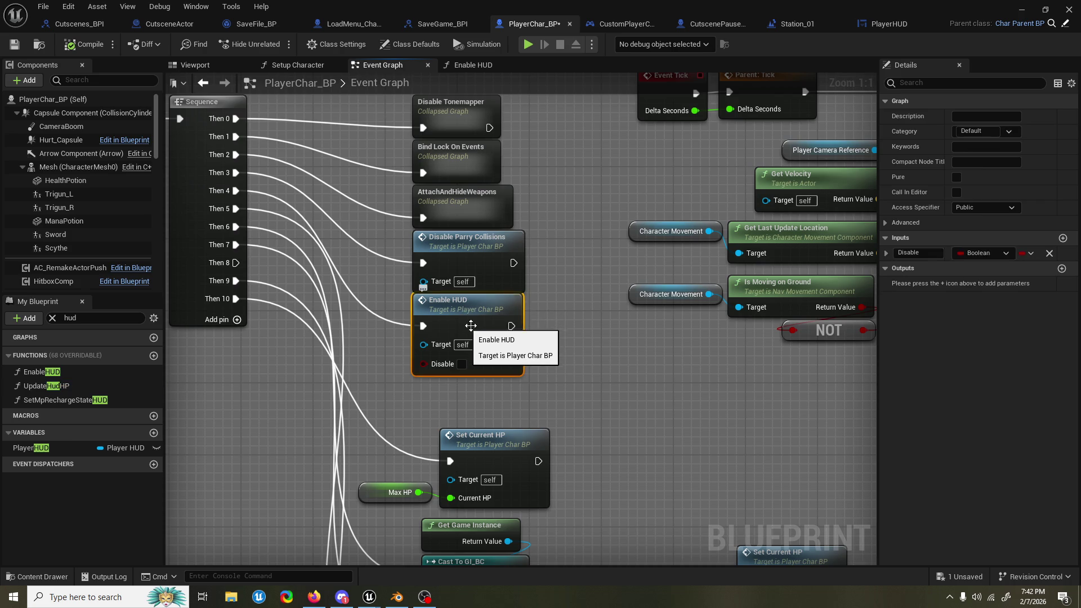
pyautogui.click(565, 321)
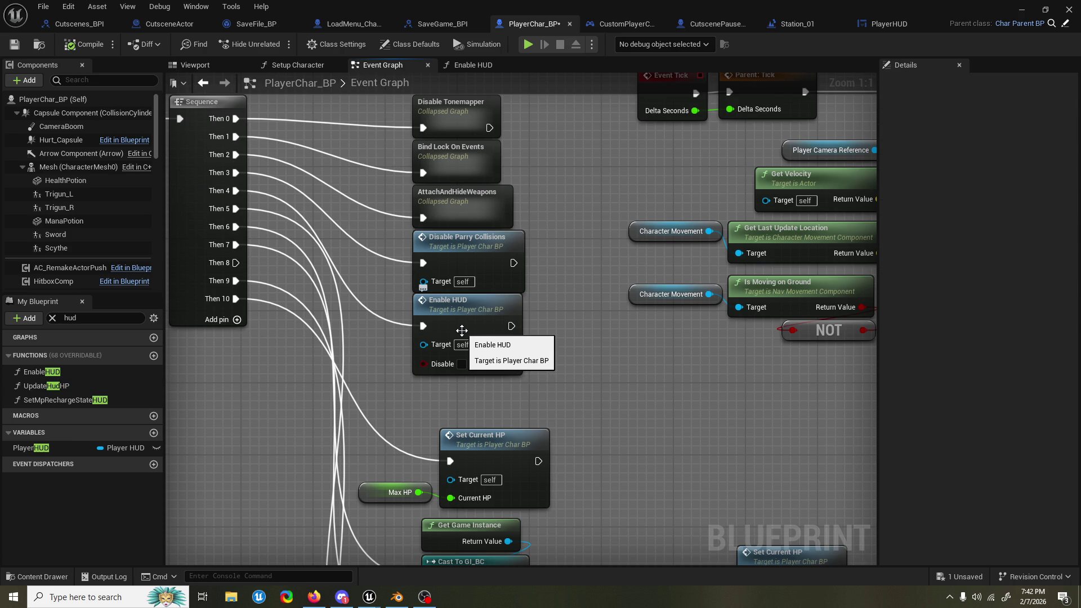
pyautogui.keyDown('alt'); pyautogui.click(424, 327); pyautogui.keyUp('alt')
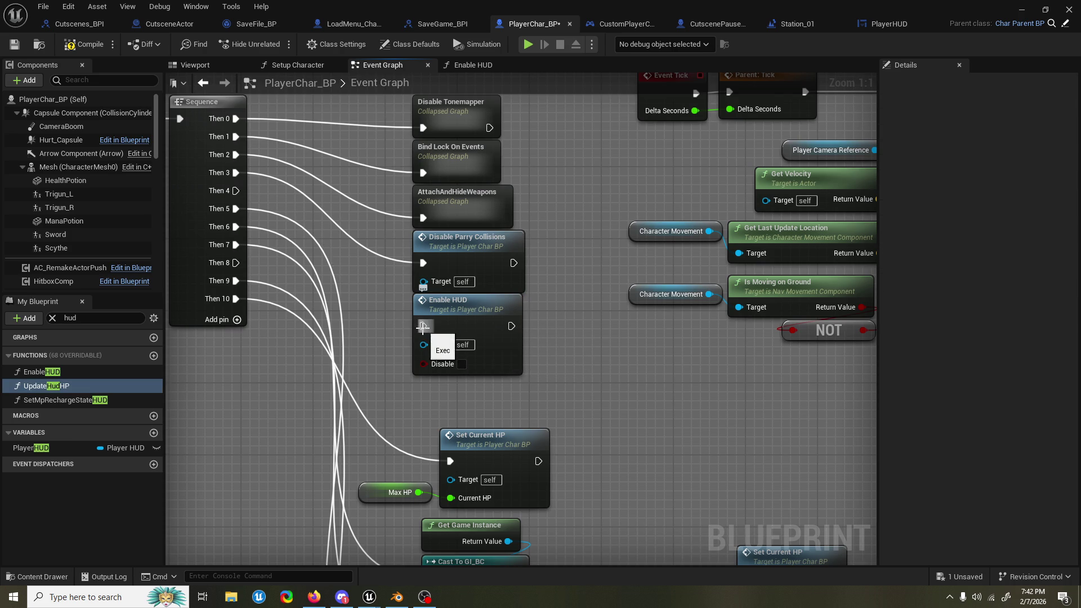
pyautogui.hotkey('ctrl', 's')
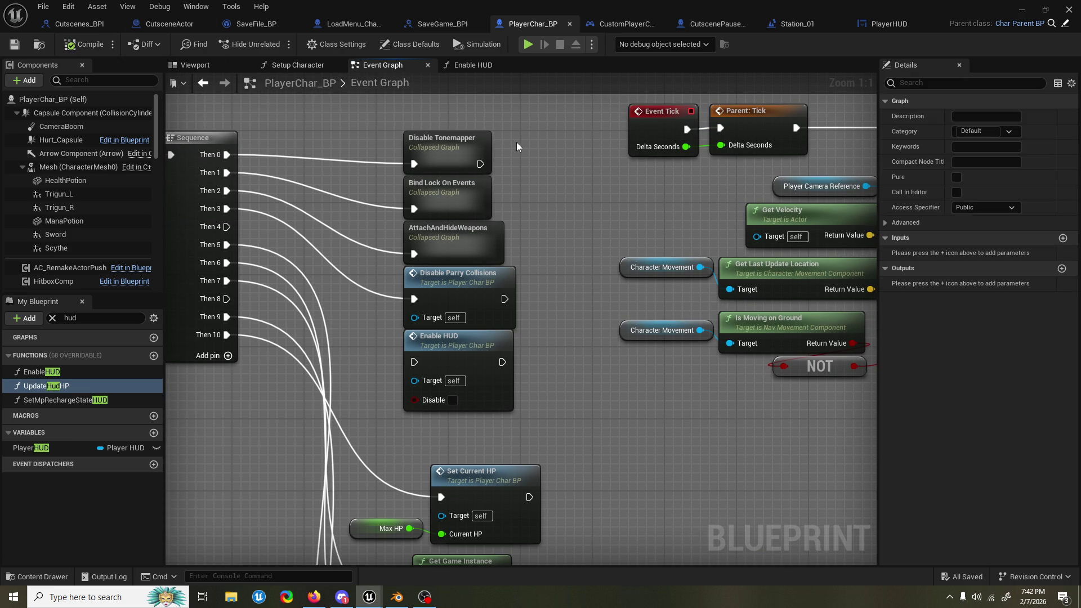
pyautogui.click(1023, 11)
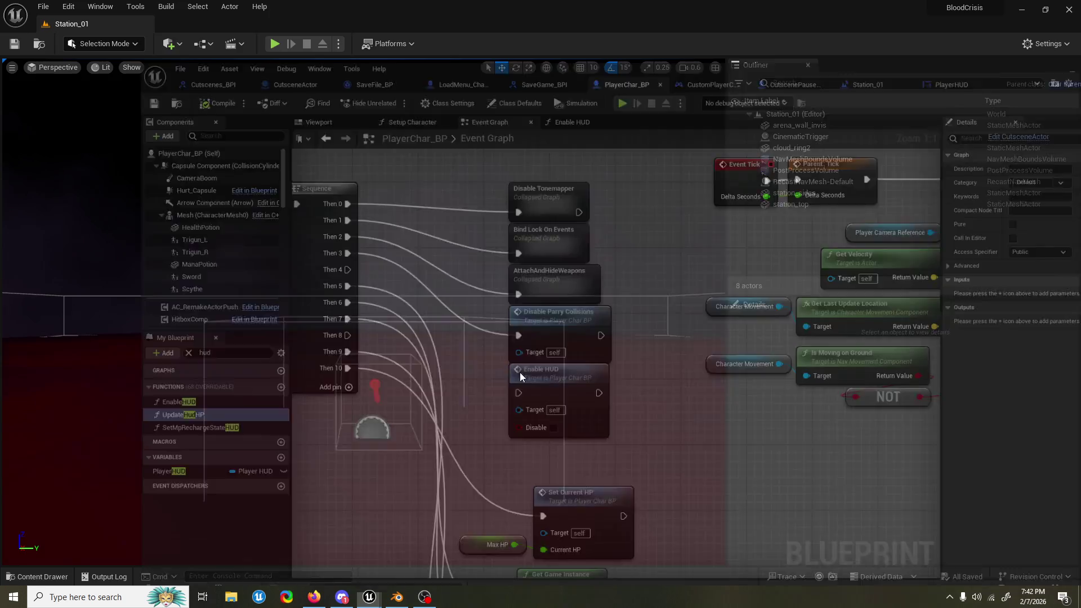
# Step: Find References for the Enable HUD node and step through its calls and function result
pyautogui.scroll(-5, 525, 328)
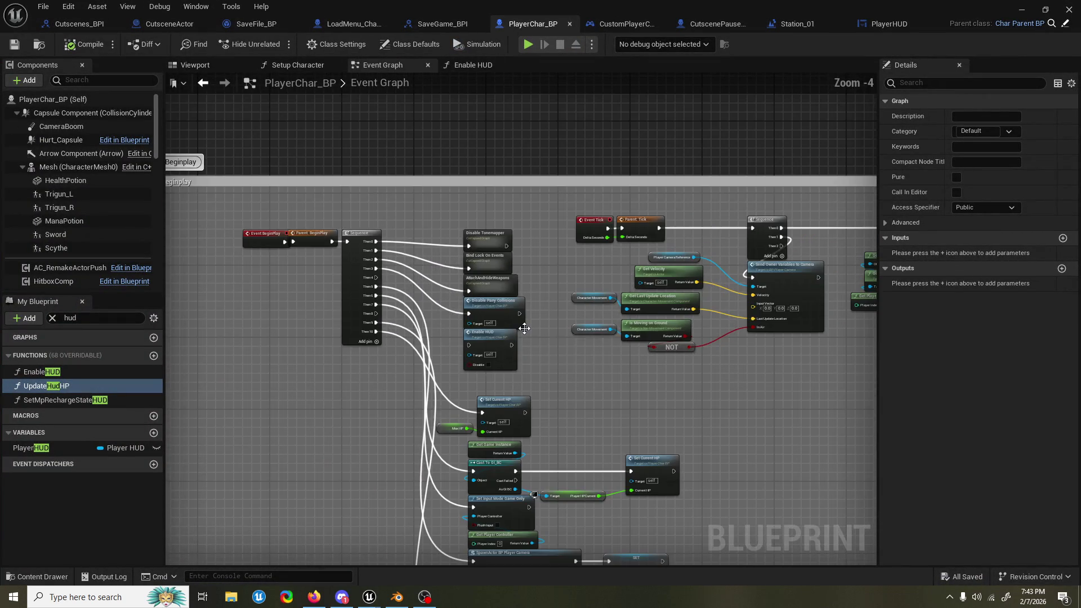
pyautogui.scroll(-1, 526, 329)
pyautogui.scroll(3, 549, 336)
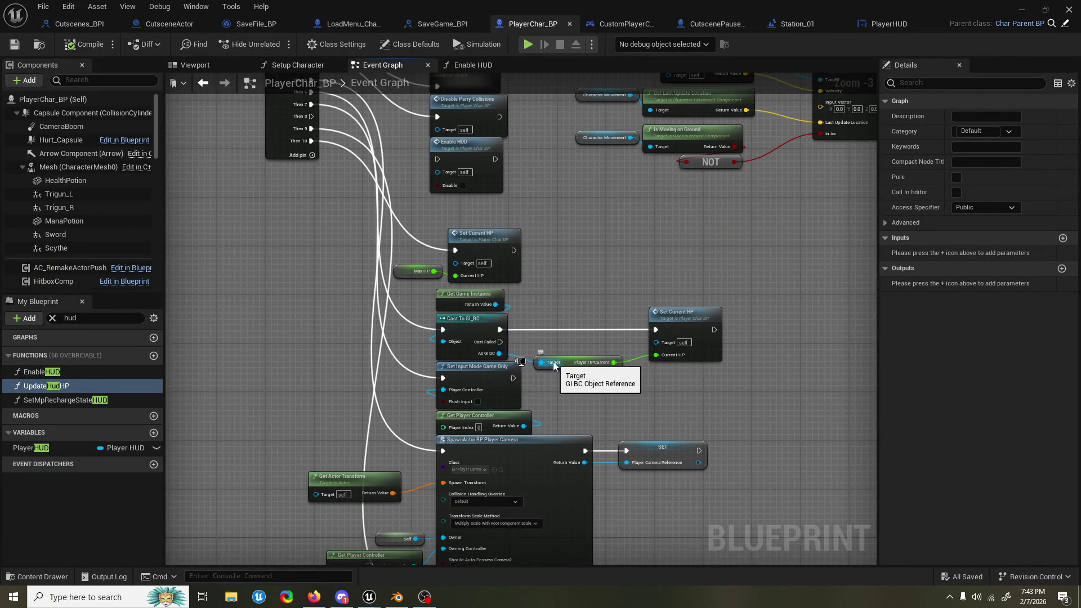
pyautogui.scroll(-4, 552, 379)
pyautogui.scroll(4, 495, 349)
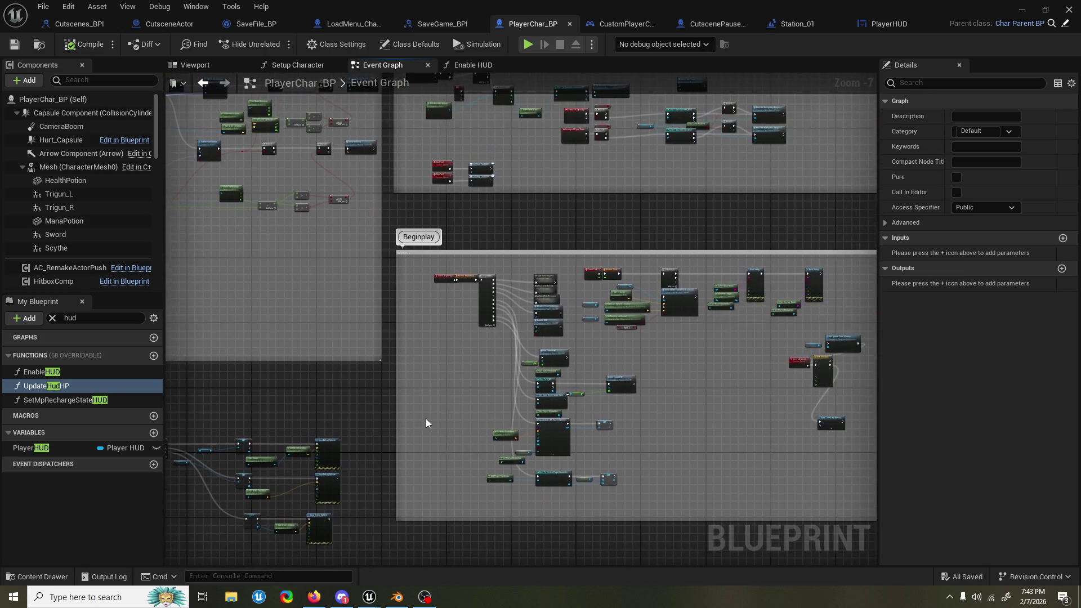
pyautogui.moveTo(601, 353); pyautogui.dragTo(572, 378)
pyautogui.rightClick(585, 283)
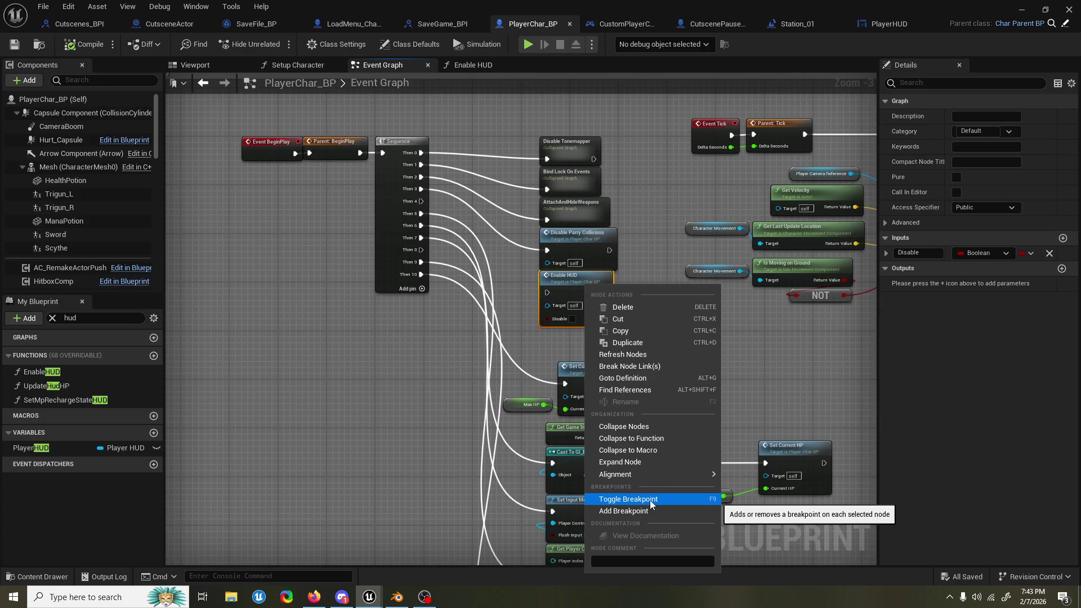
pyautogui.click(661, 393)
pyautogui.click(258, 441)
pyautogui.click(258, 431)
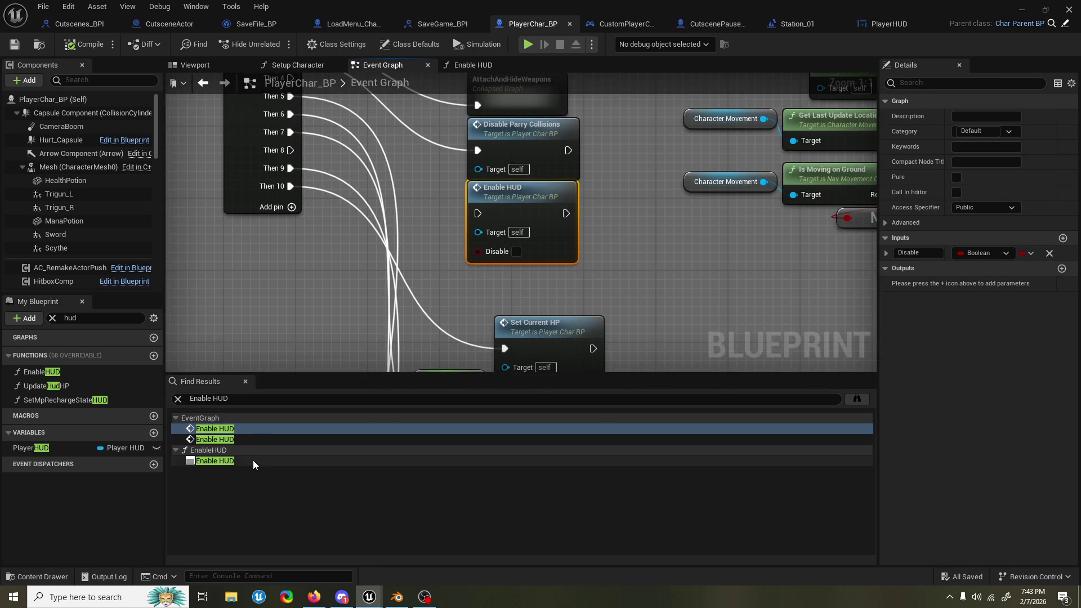
pyautogui.click(254, 460)
pyautogui.click(261, 432)
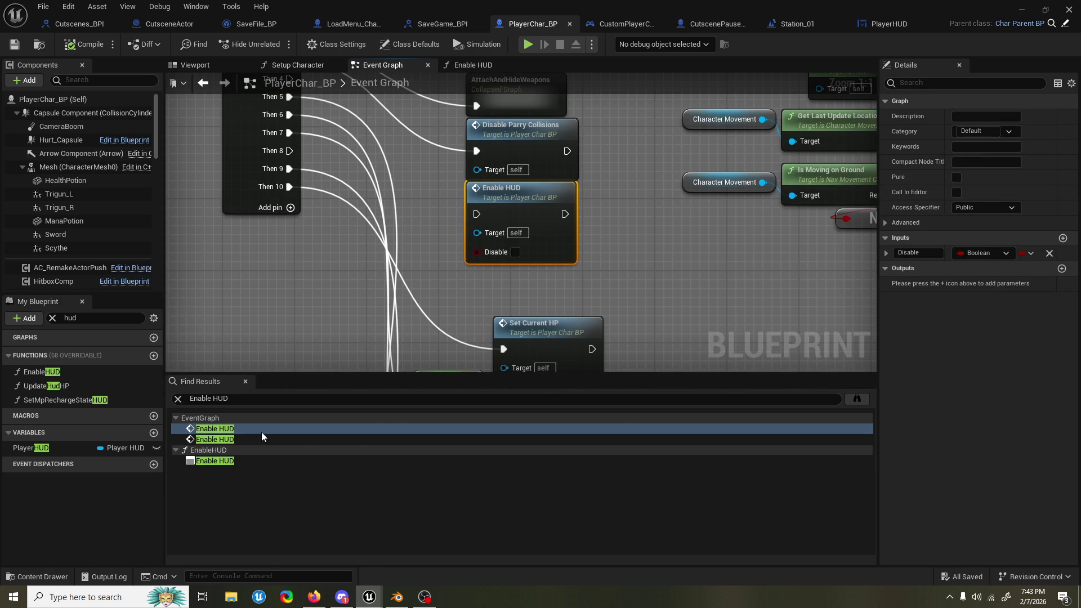
# Step: Search Enable HUD across all blueprints, close the search panels, and switch to PlayerHUD
pyautogui.rightClick(261, 432)
pyautogui.click(857, 398)
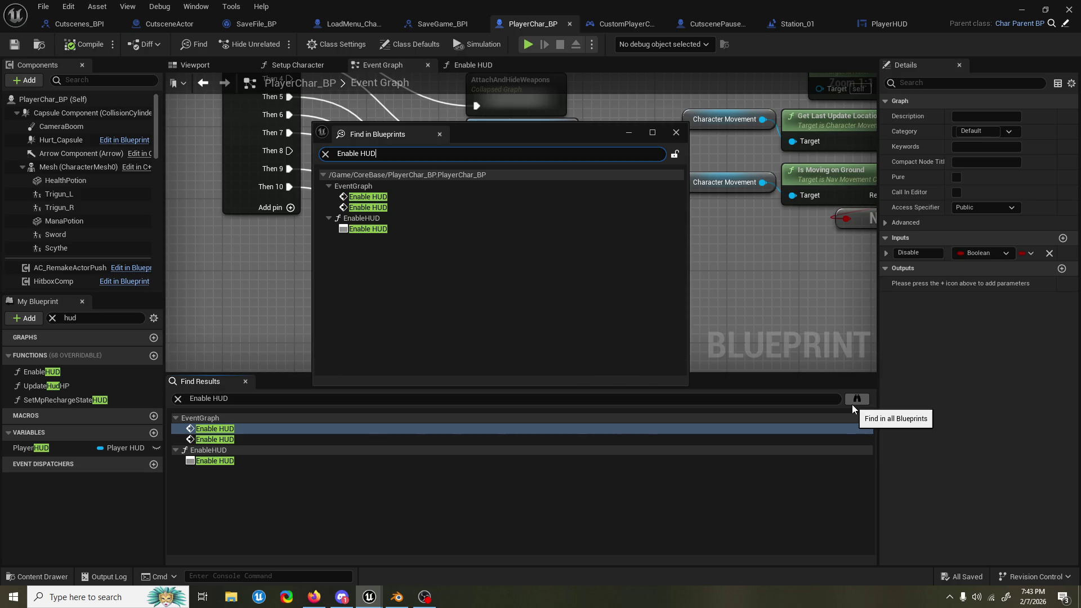
pyautogui.click(676, 133)
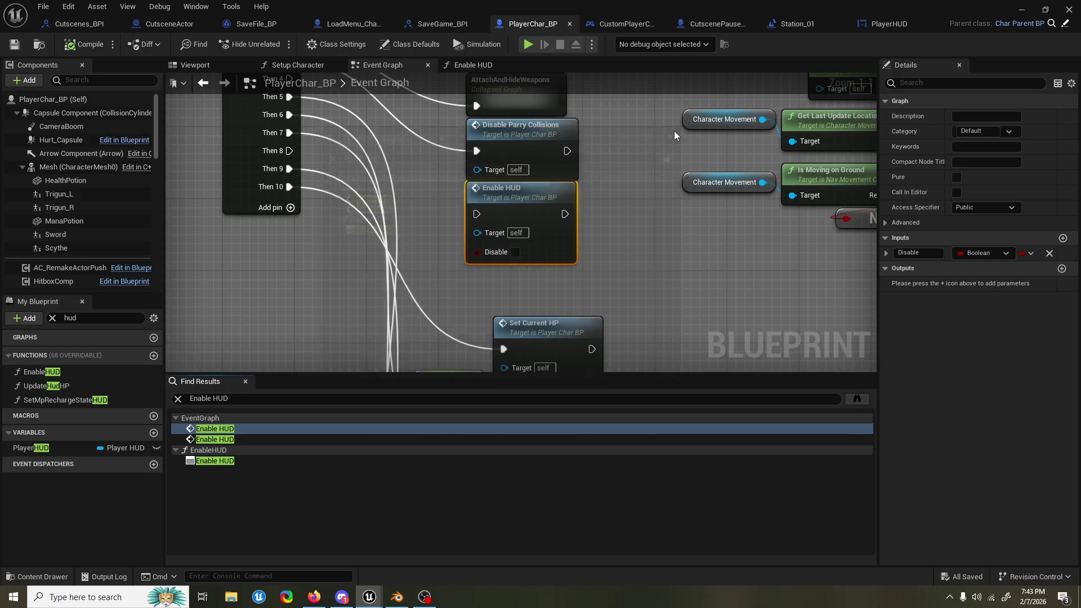
pyautogui.moveTo(656, 183)
pyautogui.mouseDown()
pyautogui.moveTo(624, 245)
pyautogui.moveTo(588, 276)
pyautogui.mouseUp()
pyautogui.scroll(-3, 624, 245)
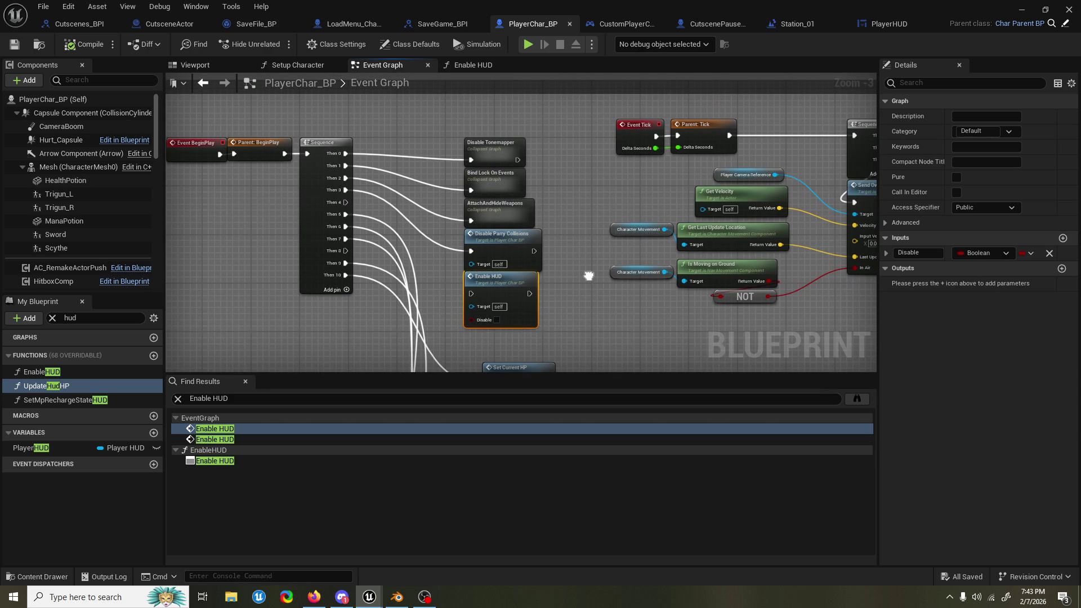
pyautogui.click(245, 381)
pyautogui.scroll(-4, 574, 242)
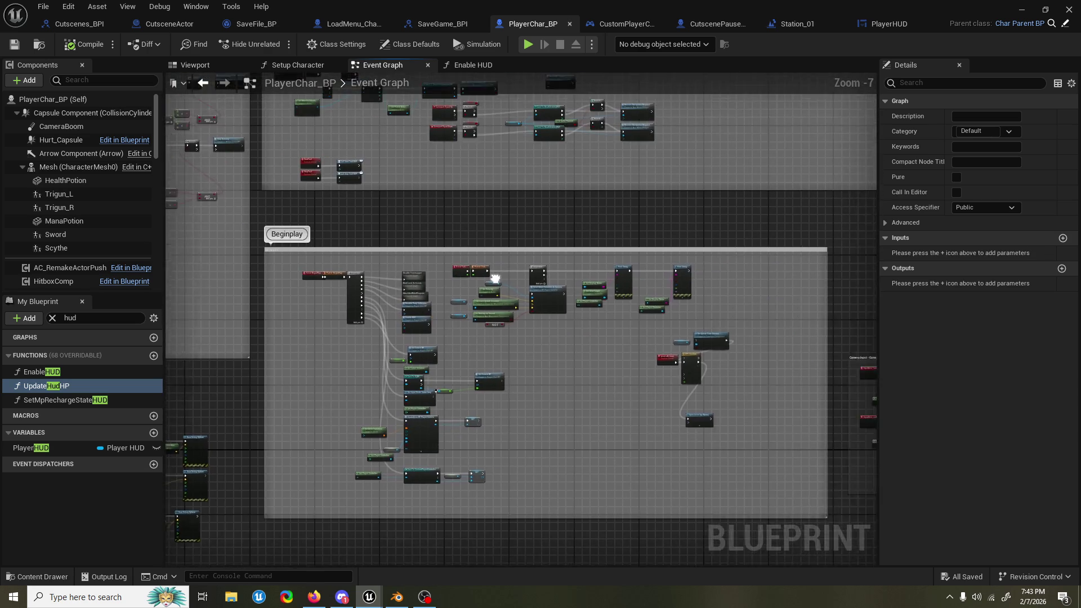
pyautogui.click(890, 24)
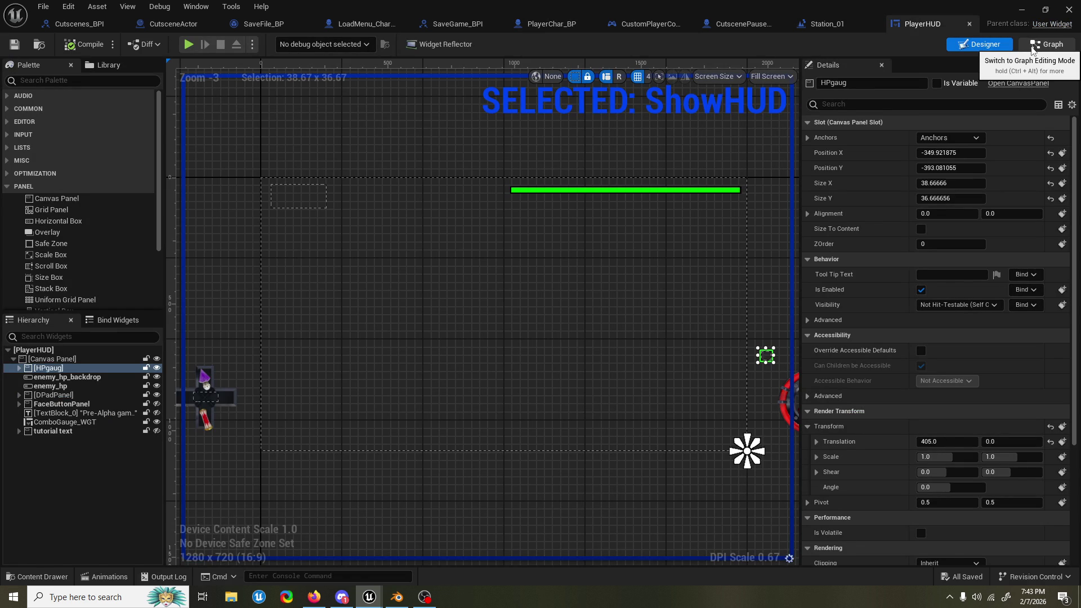
# Step: Show PlayerHUD's Graph mode and move the Enemy Hp variable nodes up
pyautogui.click(1033, 49)
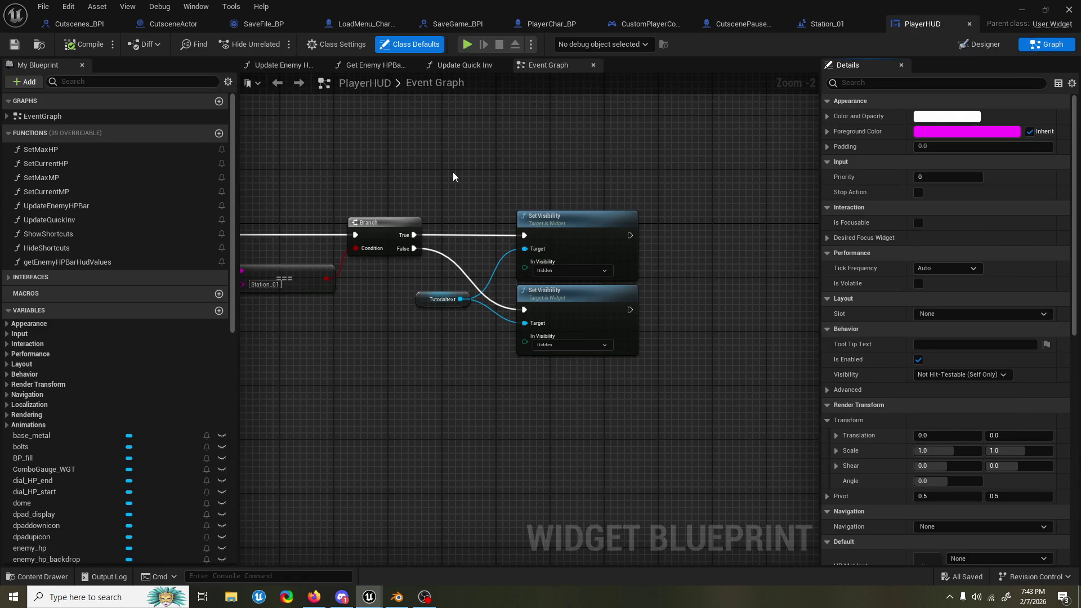
pyautogui.scroll(-5, 604, 174)
pyautogui.scroll(5, 474, 219)
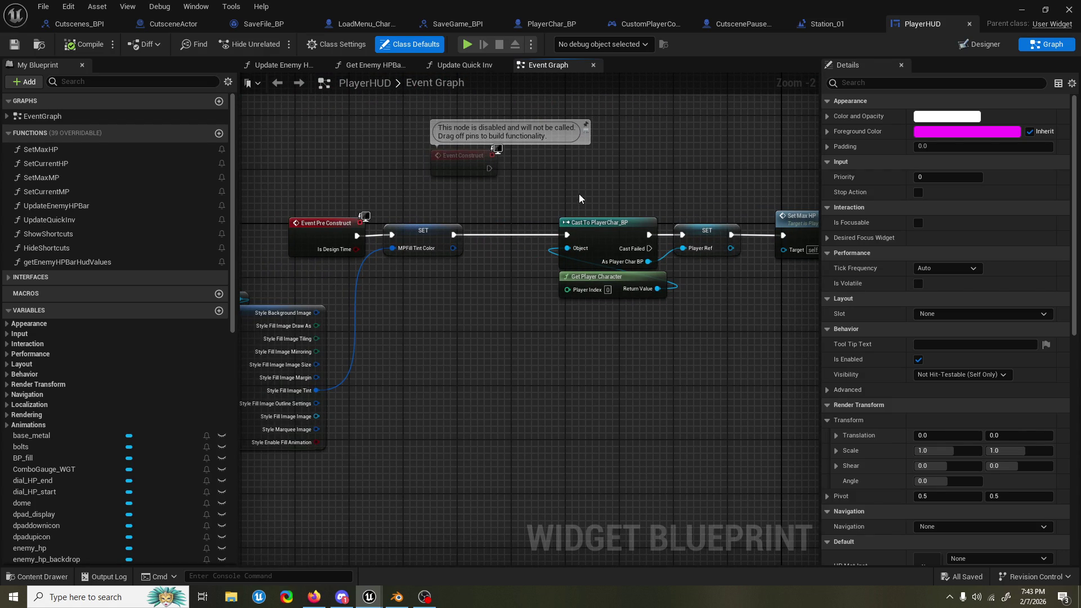
pyautogui.moveTo(588, 198)
pyautogui.mouseDown()
pyautogui.moveTo(635, 186)
pyautogui.moveTo(575, 186)
pyautogui.mouseUp()
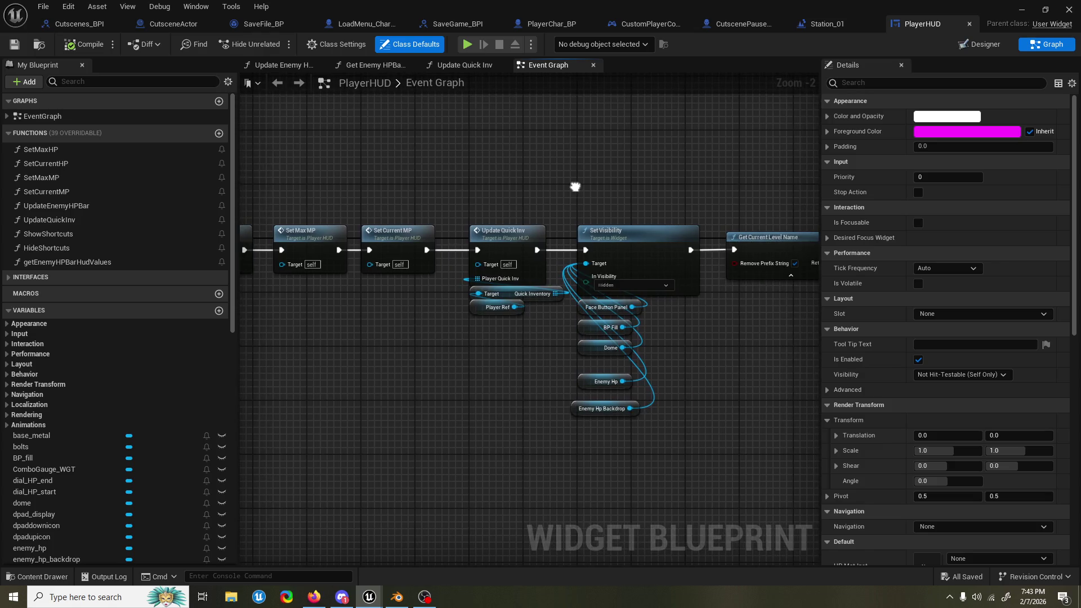
pyautogui.moveTo(644, 439); pyautogui.dragTo(588, 368)
pyautogui.click(587, 400)
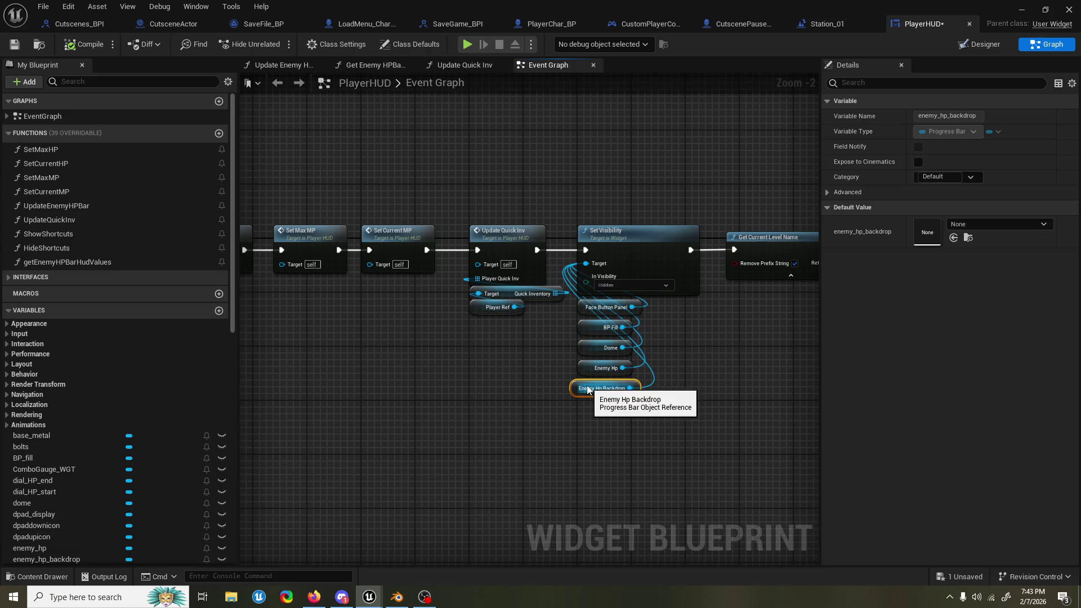
pyautogui.click(729, 353)
# Step: Wire Get Current Level Name's execution output into the Branch node
pyautogui.moveTo(728, 354)
pyautogui.mouseDown()
pyautogui.moveTo(262, 361)
pyautogui.moveTo(453, 350)
pyautogui.mouseUp()
pyautogui.moveTo(511, 327); pyautogui.dragTo(545, 321)
pyautogui.moveTo(566, 257); pyautogui.dragTo(698, 257)
pyautogui.keyDown('alt'); pyautogui.click(447, 264); pyautogui.keyUp('alt')
pyautogui.moveTo(447, 265)
pyautogui.mouseDown()
pyautogui.moveTo(584, 327)
pyautogui.moveTo(600, 301)
pyautogui.moveTo(623, 294)
pyautogui.mouseUp()
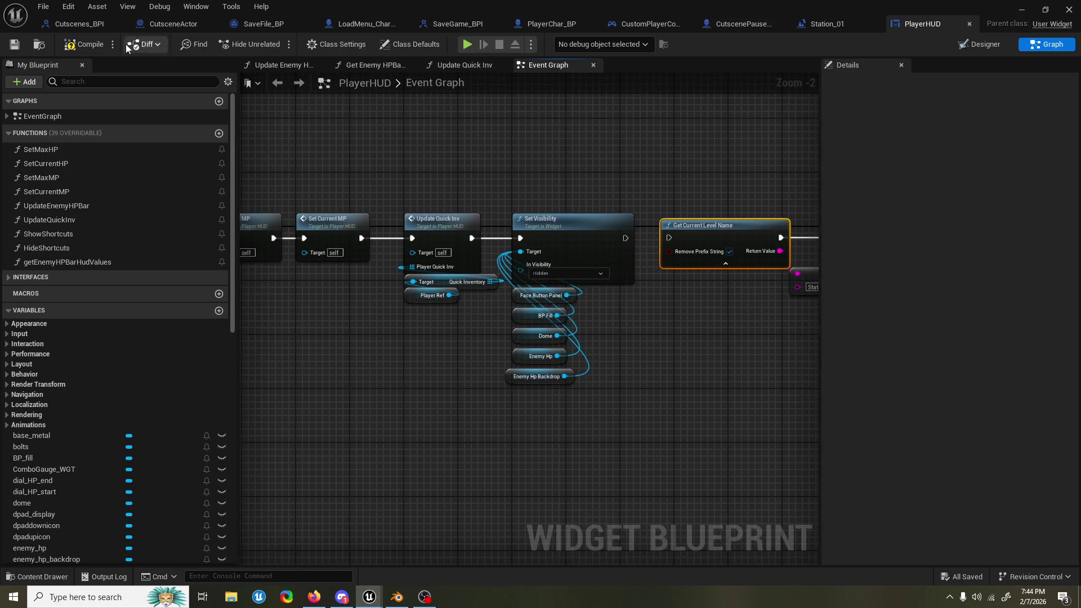
# Step: Compile the PlayerHUD widget blueprint and survey the graph back to the Set Visibility node
pyautogui.click(97, 49)
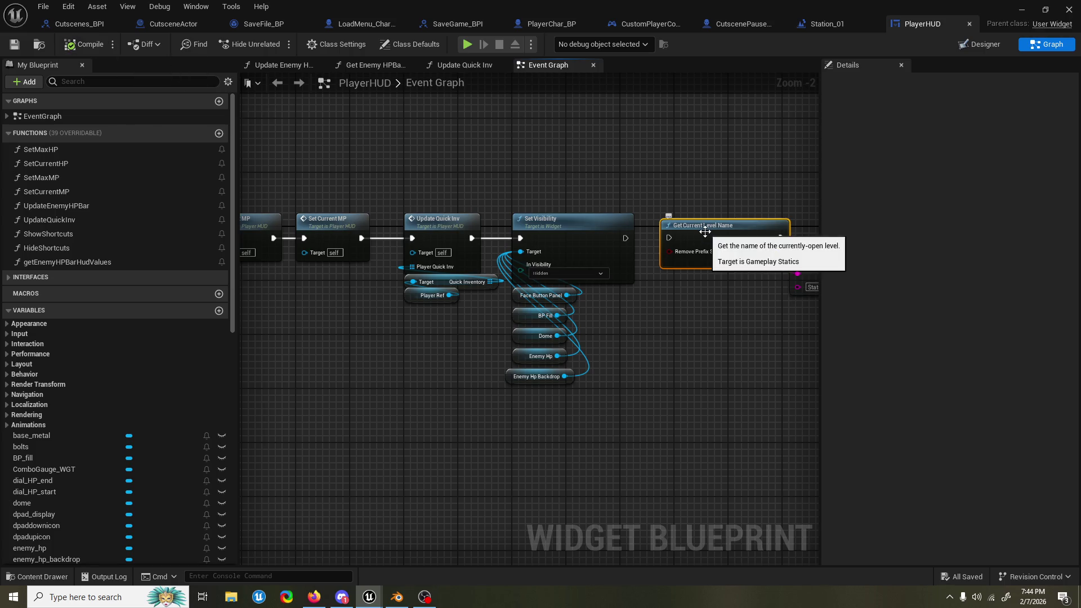
pyautogui.moveTo(586, 165)
pyautogui.mouseDown()
pyautogui.moveTo(635, 180)
pyautogui.moveTo(731, 177)
pyautogui.moveTo(526, 183)
pyautogui.moveTo(733, 176)
pyautogui.mouseUp()
pyautogui.scroll(-4, 734, 184)
pyautogui.scroll(4, 502, 220)
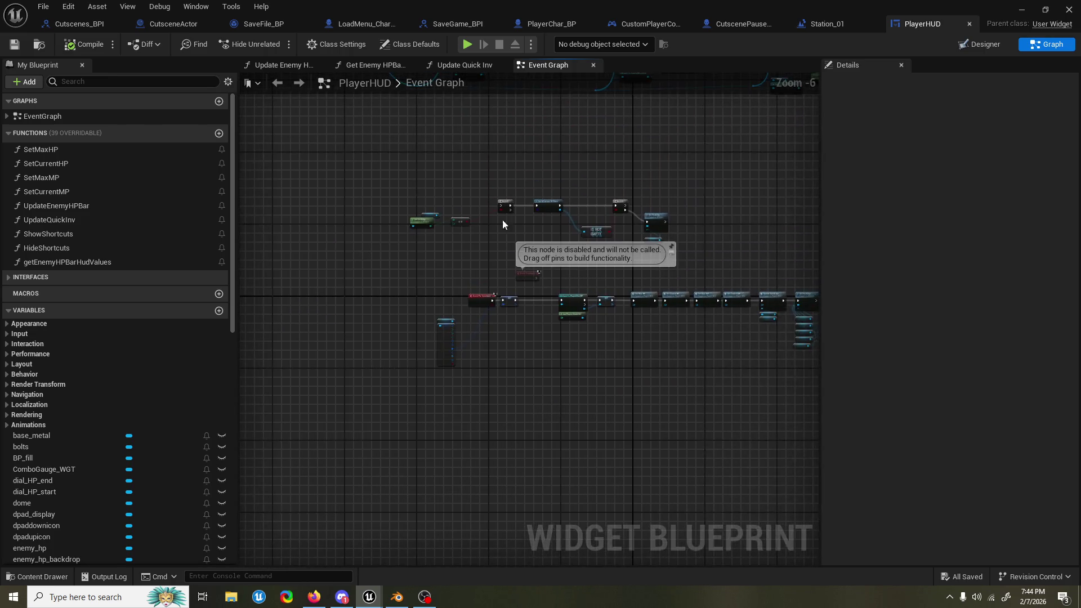
pyautogui.scroll(-6, 490, 208)
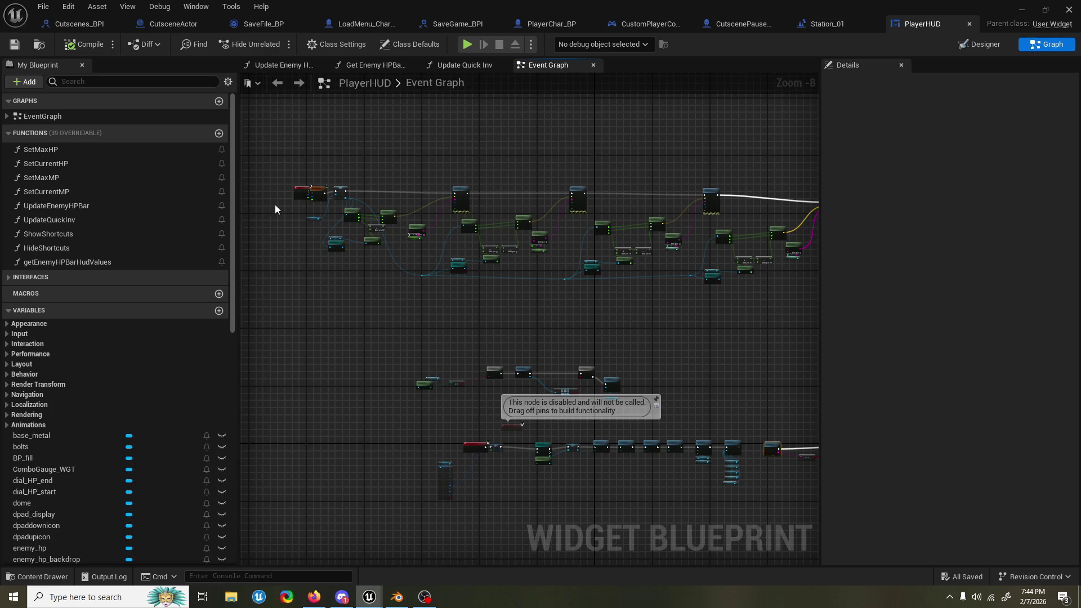
pyautogui.scroll(5, 275, 207)
pyautogui.scroll(-5, 297, 210)
pyautogui.scroll(-1, 297, 210)
pyautogui.moveTo(297, 210); pyautogui.dragTo(447, 215)
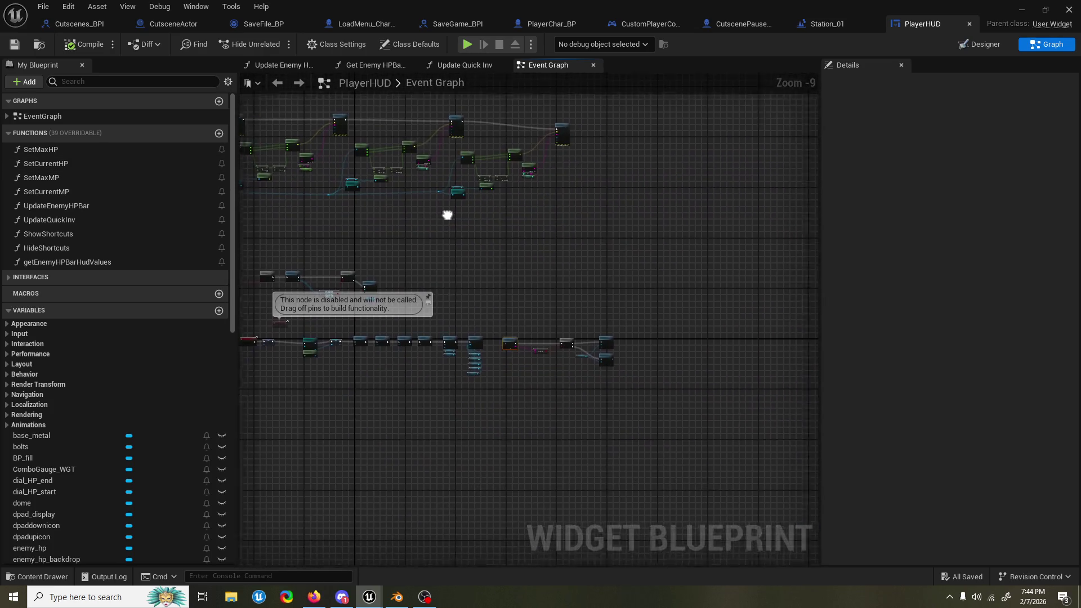
pyautogui.scroll(5, 473, 338)
pyautogui.scroll(2, 487, 377)
pyautogui.scroll(-7, 408, 385)
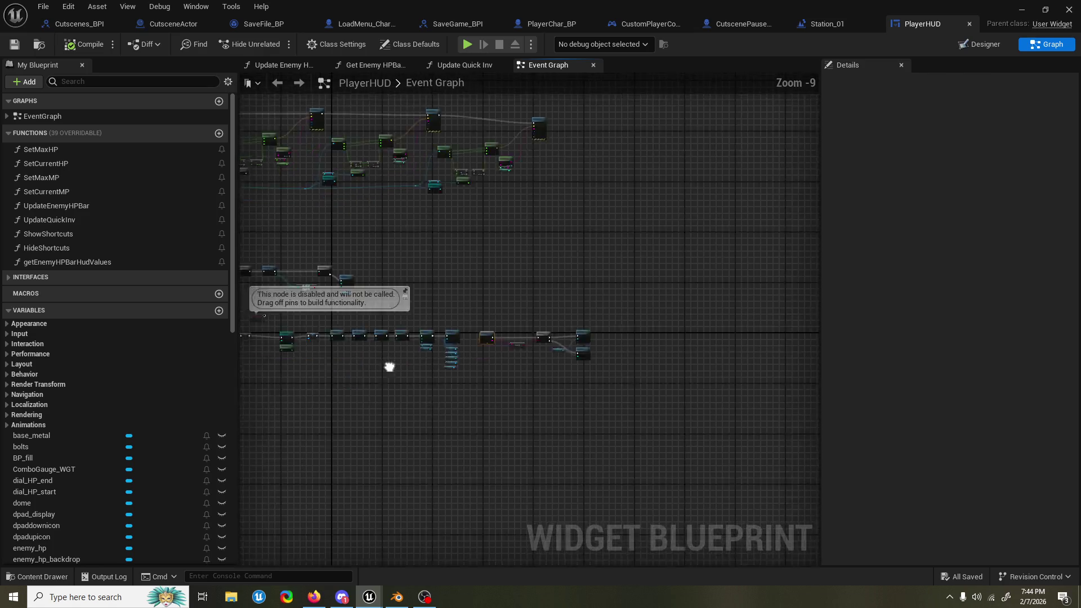
pyautogui.moveTo(390, 367); pyautogui.dragTo(576, 352)
pyautogui.scroll(3, 566, 360)
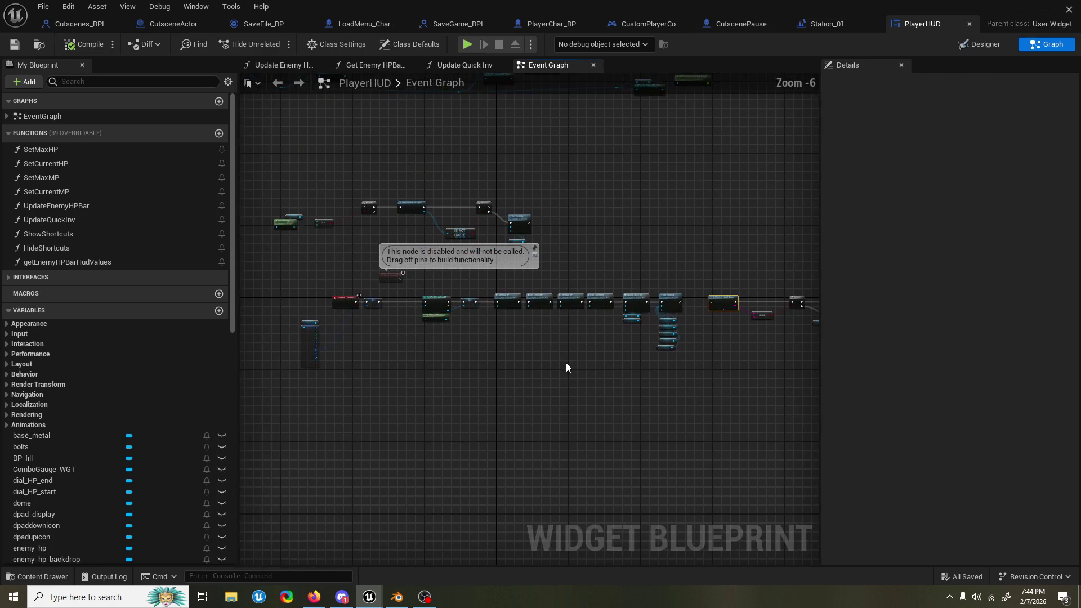
pyautogui.scroll(2, 566, 363)
pyautogui.scroll(1, 566, 367)
pyautogui.moveTo(609, 361)
pyautogui.mouseDown()
pyautogui.moveTo(451, 357)
pyautogui.moveTo(414, 364)
pyautogui.moveTo(456, 366)
pyautogui.moveTo(258, 370)
pyautogui.moveTo(242, 384)
pyautogui.moveTo(462, 377)
pyautogui.moveTo(572, 386)
pyautogui.moveTo(427, 345)
pyautogui.moveTo(591, 313)
pyautogui.moveTo(627, 325)
pyautogui.moveTo(487, 337)
pyautogui.mouseUp()
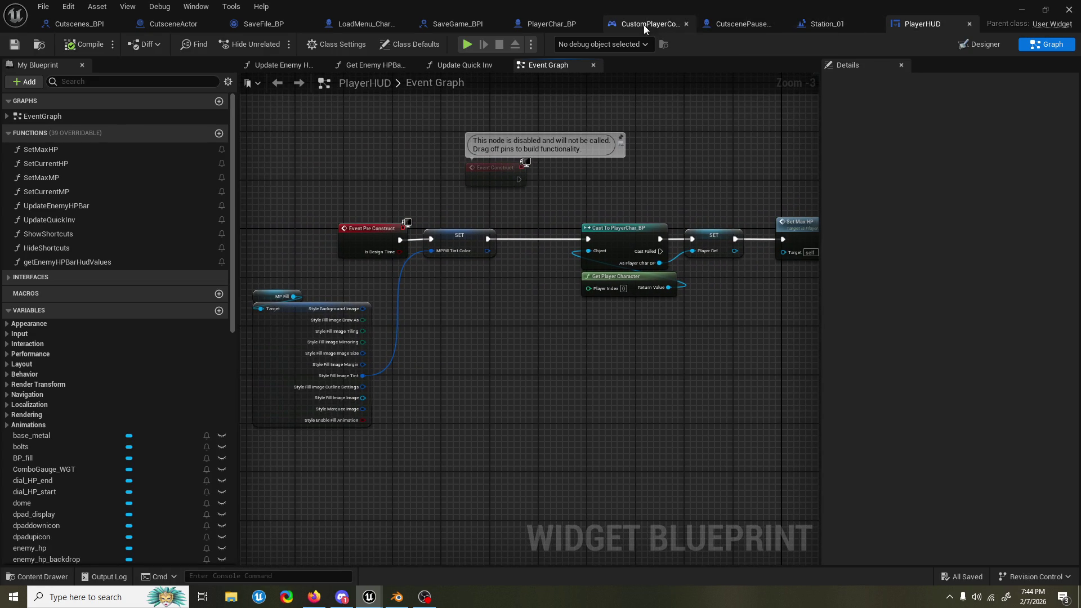
# Step: Return to PlayerChar_BP and open the Enable HUD function graph from BeginPlay
pyautogui.click(545, 33)
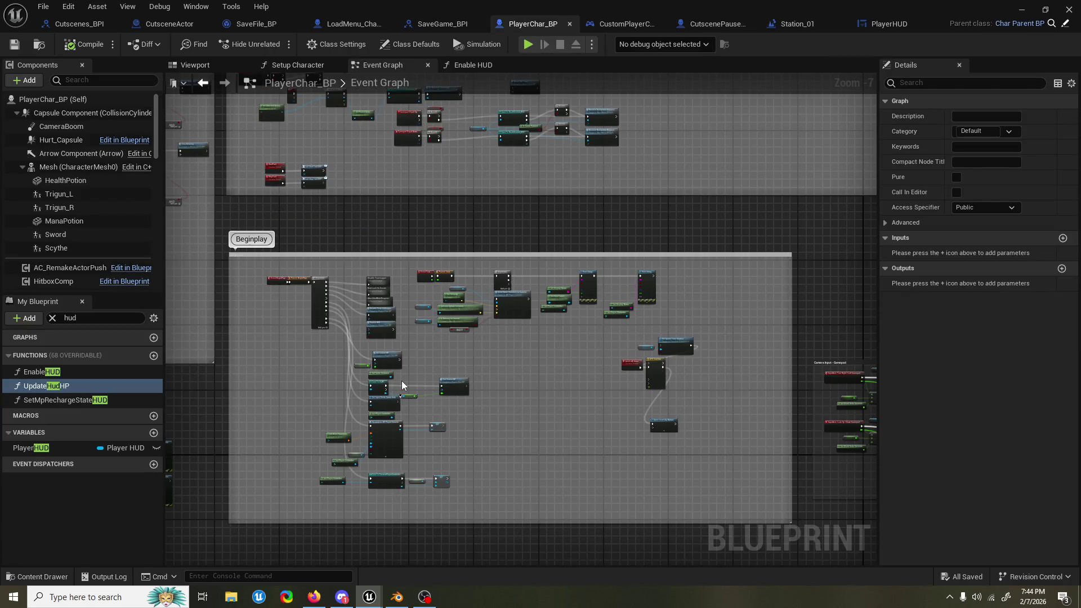
pyautogui.scroll(3, 401, 381)
pyautogui.click(358, 260)
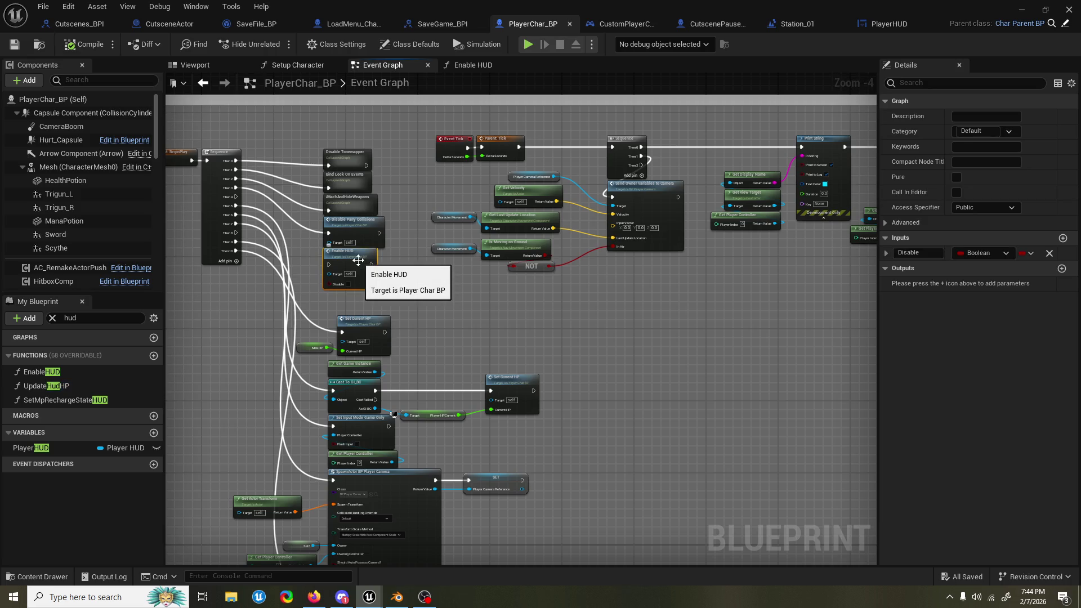
pyautogui.scroll(-6, 358, 259)
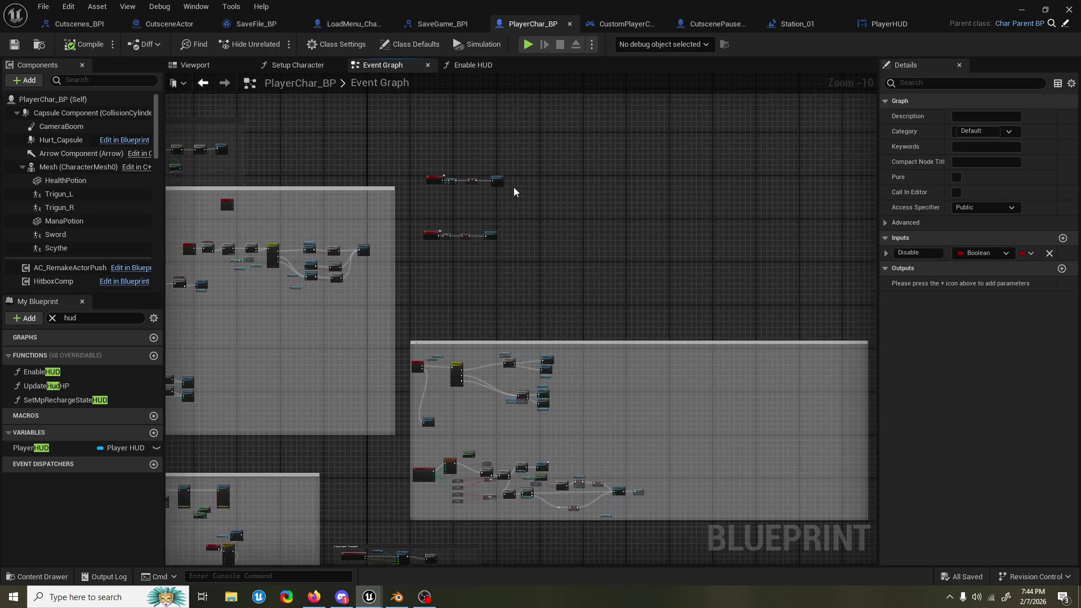
pyautogui.scroll(8, 514, 191)
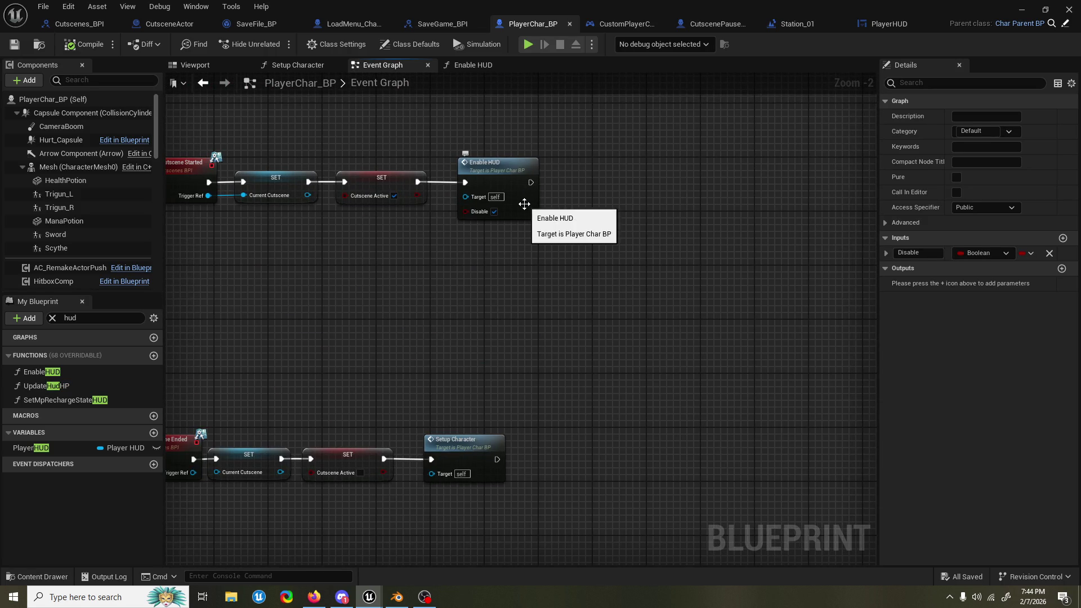
pyautogui.doubleClick(525, 204)
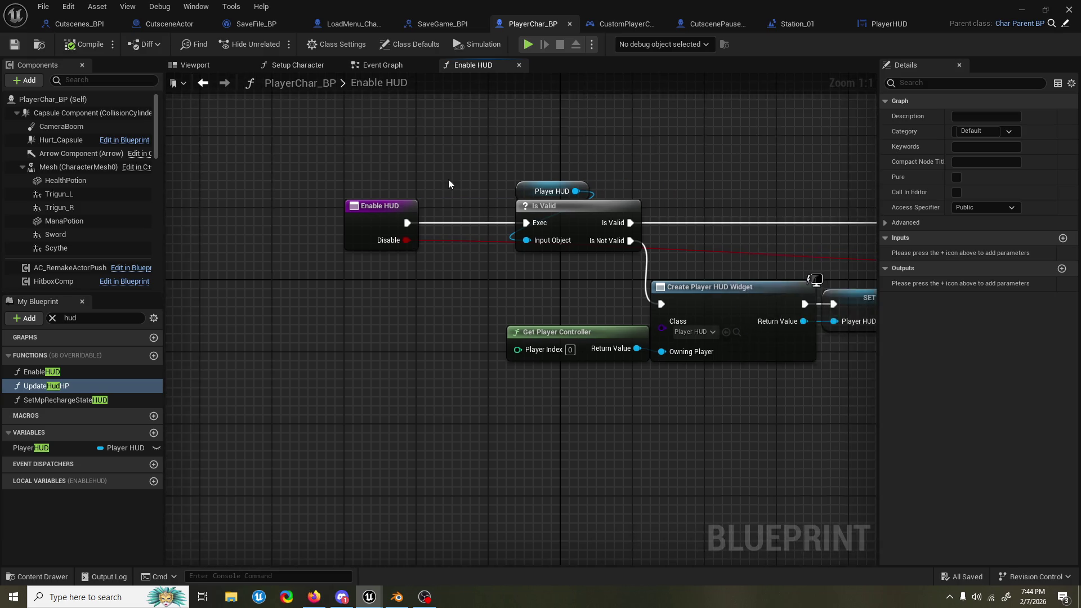
# Step: Rearrange the Select node, Player HUD getter and Set Visibility node in Enable HUD
pyautogui.moveTo(613, 174)
pyautogui.mouseDown()
pyautogui.moveTo(503, 194)
pyautogui.moveTo(437, 181)
pyautogui.moveTo(256, 193)
pyautogui.mouseUp()
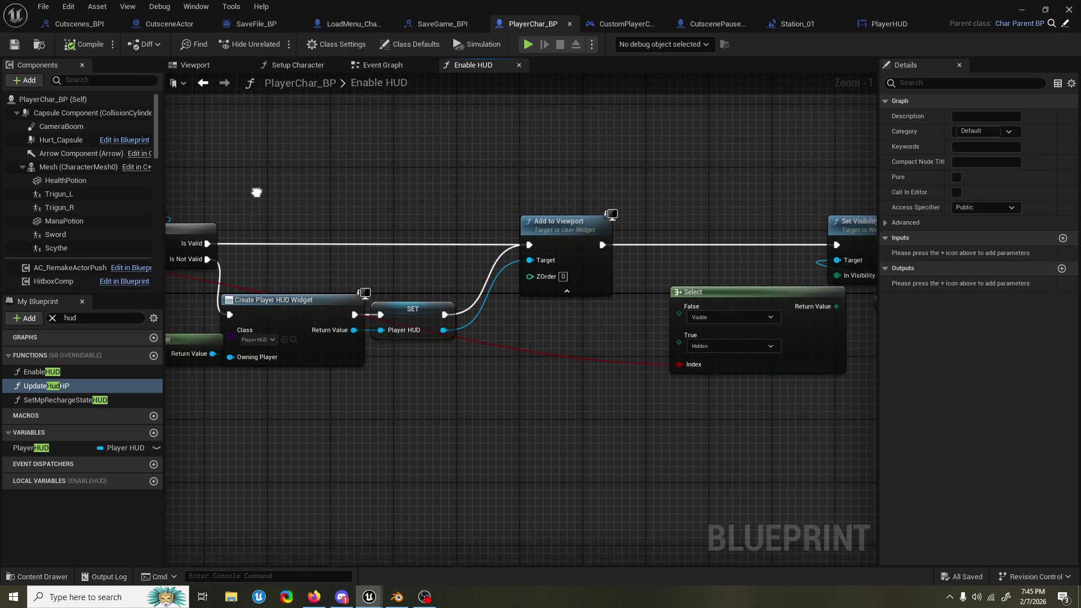
pyautogui.moveTo(257, 193); pyautogui.dragTo(182, 201)
pyautogui.moveTo(732, 360)
pyautogui.mouseDown()
pyautogui.moveTo(383, 338)
pyautogui.moveTo(727, 338)
pyautogui.mouseUp()
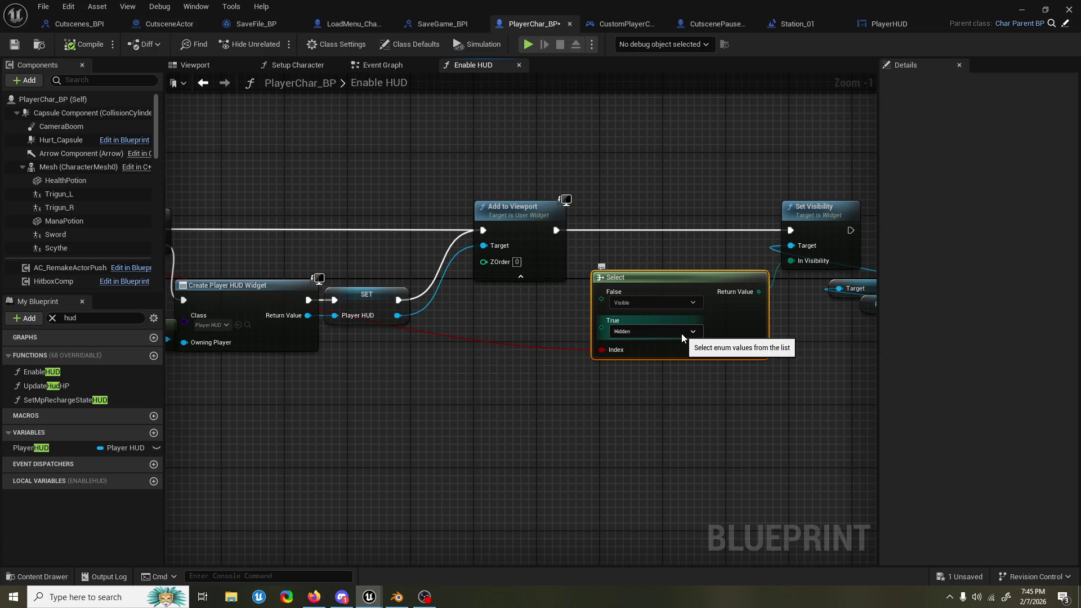
pyautogui.moveTo(780, 344); pyautogui.dragTo(643, 352)
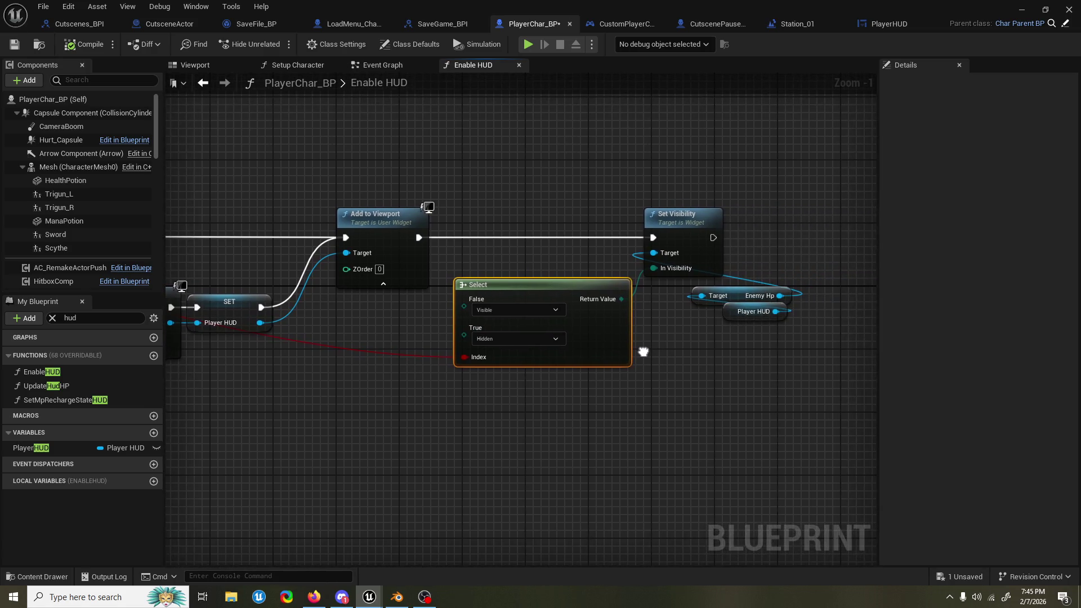
pyautogui.moveTo(766, 320); pyautogui.dragTo(758, 328)
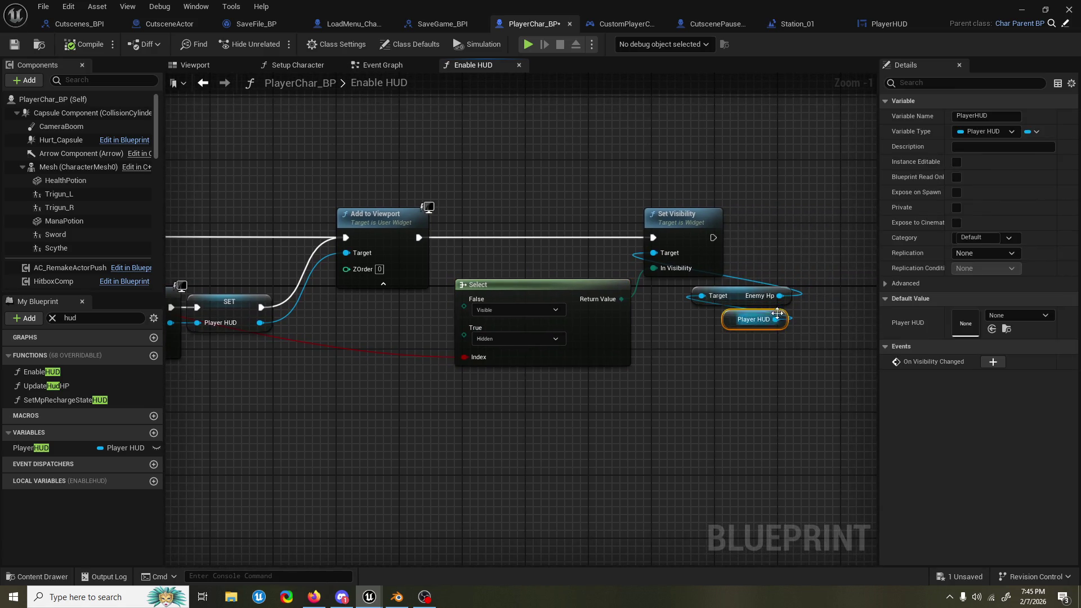
pyautogui.click(700, 220)
pyautogui.moveTo(701, 220); pyautogui.dragTo(821, 223)
pyautogui.scroll(-3, 821, 224)
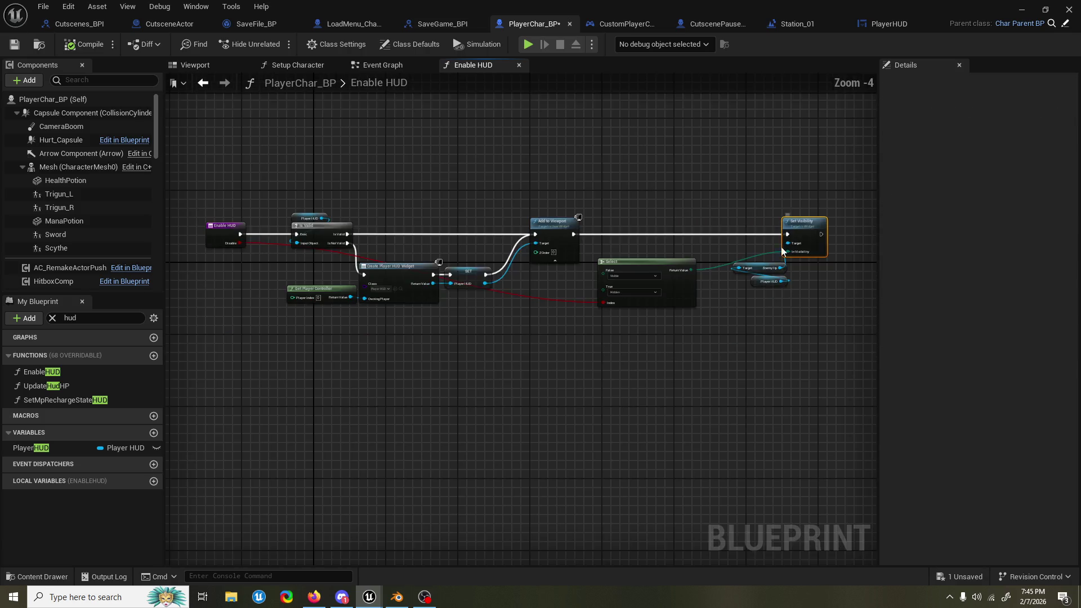
pyautogui.scroll(2, 776, 288)
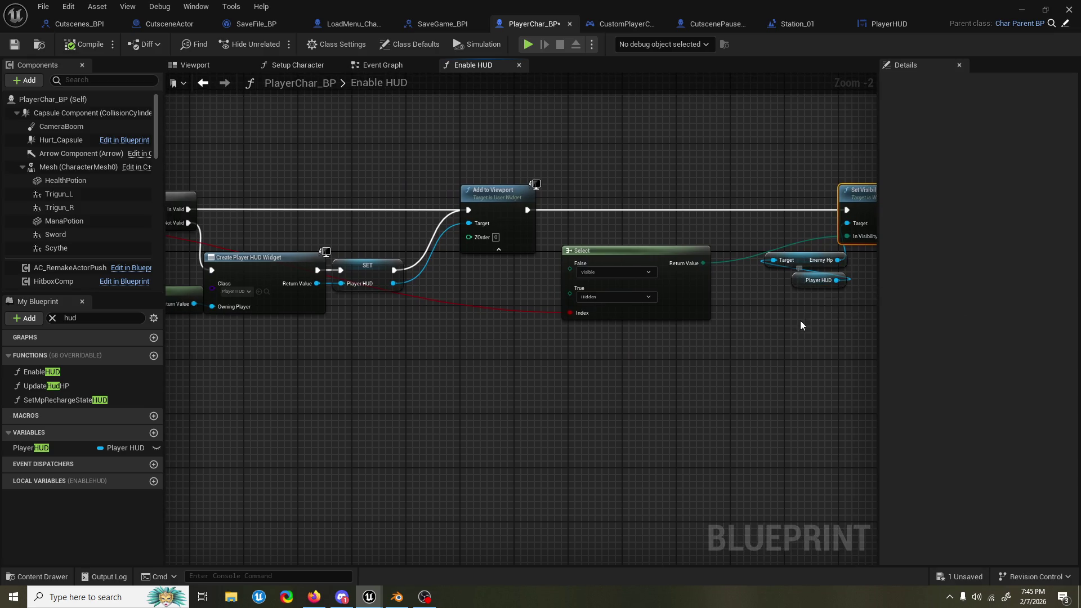
pyautogui.moveTo(803, 325); pyautogui.dragTo(685, 381)
# Step: Break the exec link to the old Set Visibility and move the old visibility nodes aside
pyautogui.keyDown('alt'); pyautogui.click(738, 255); pyautogui.keyUp('alt')
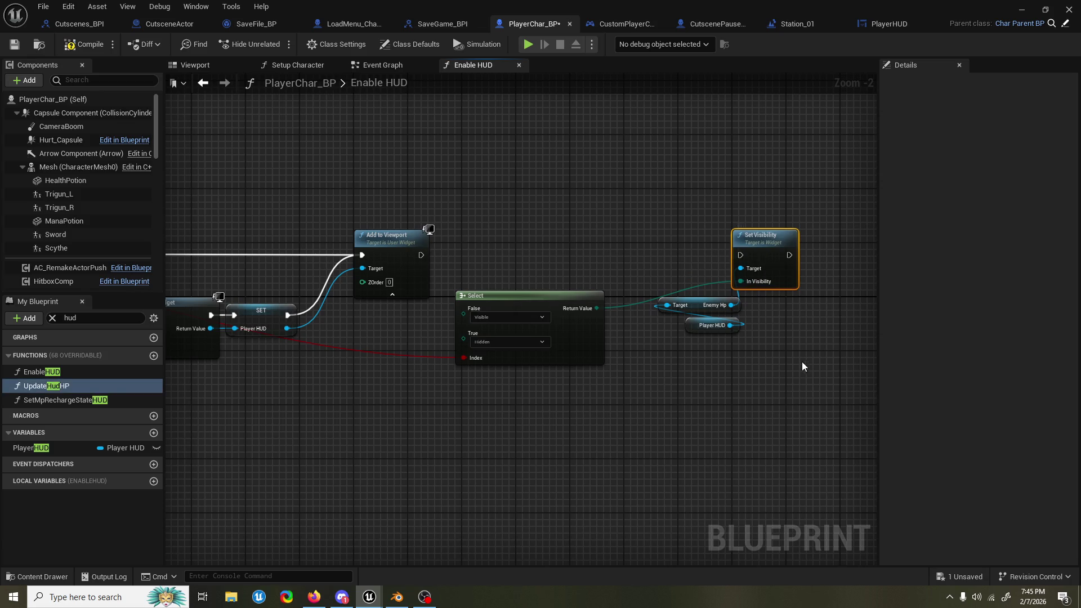
pyautogui.moveTo(802, 367); pyautogui.dragTo(656, 295)
pyautogui.moveTo(767, 258); pyautogui.dragTo(827, 332)
pyautogui.moveTo(665, 319); pyautogui.dragTo(730, 316)
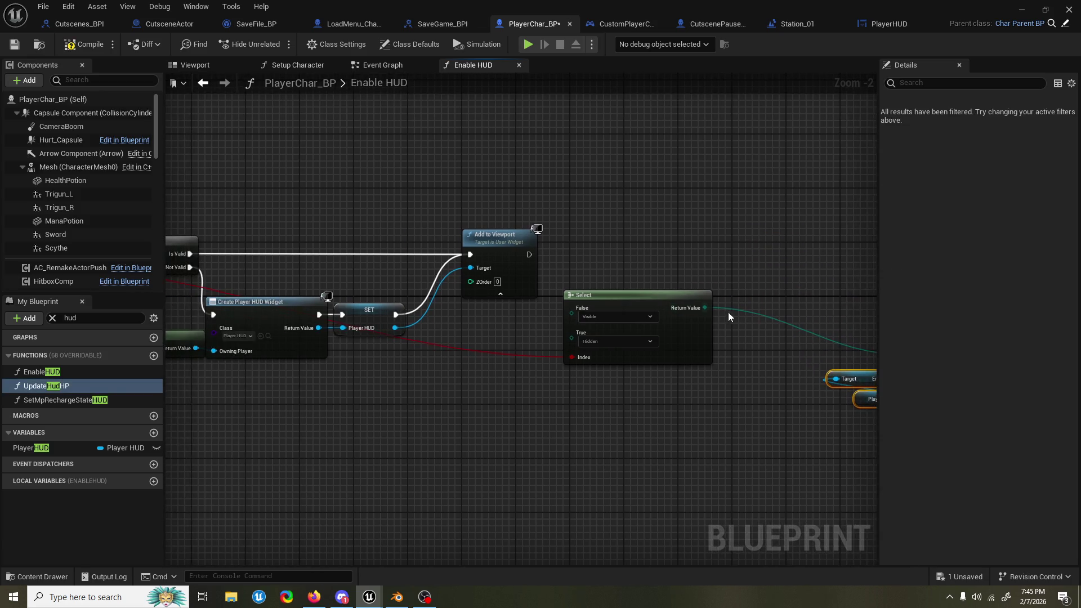
pyautogui.moveTo(633, 270)
pyautogui.mouseDown()
pyautogui.moveTo(832, 265)
pyautogui.moveTo(818, 268)
pyautogui.mouseUp()
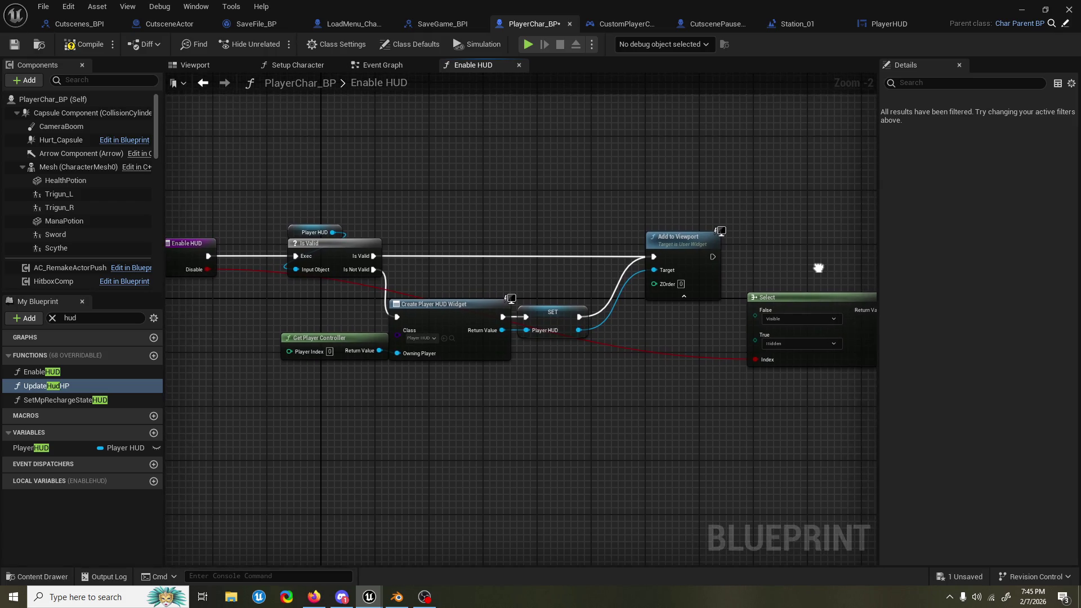
# Step: Duplicate the Player HUD getter and the Set Visibility node
pyautogui.click(309, 230)
pyautogui.hotkey('ctrl', 'c')
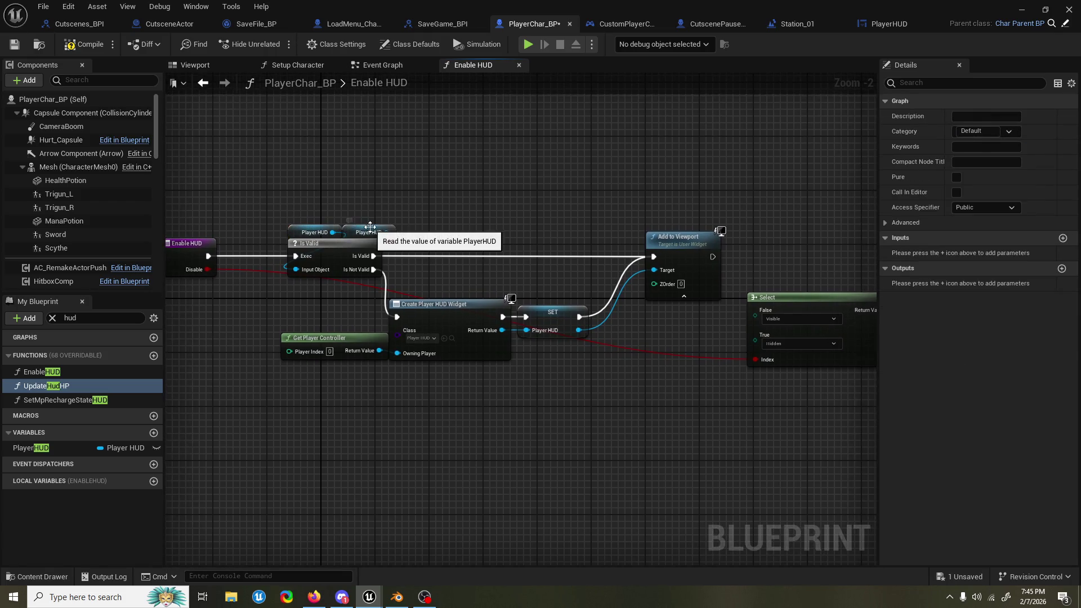
pyautogui.hotkey('ctrl', 'v')
pyautogui.moveTo(727, 198); pyautogui.dragTo(483, 194)
pyautogui.click(853, 338)
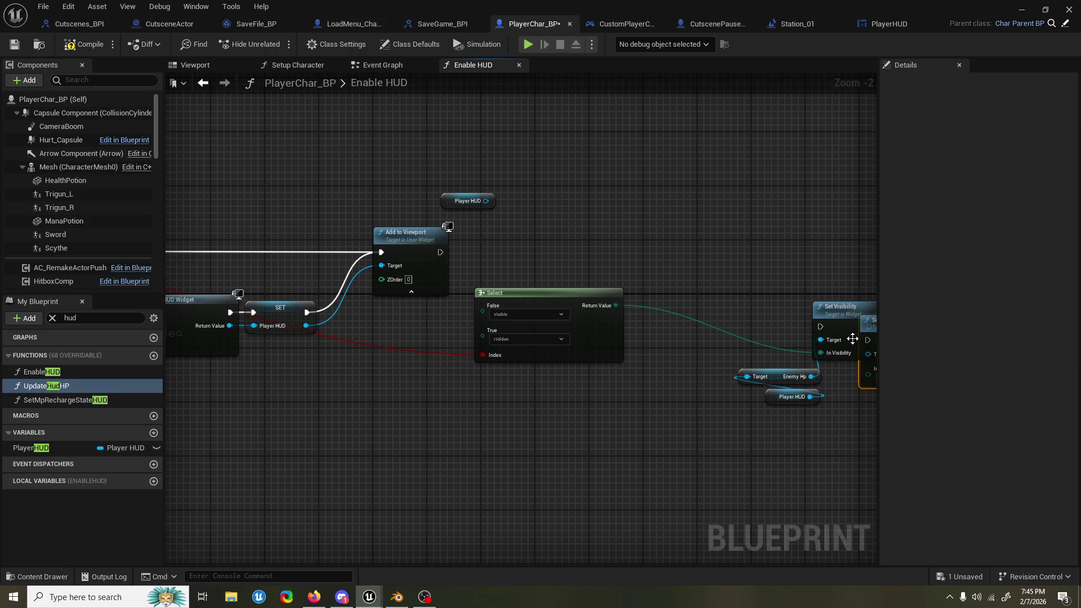
pyautogui.moveTo(871, 375); pyautogui.dragTo(765, 372)
pyautogui.hotkey('ctrl', 'c')
pyautogui.hotkey('ctrl', 'v')
# Step: Place the new Set Visibility after Add to Viewport and wire Player HUD into its Target
pyautogui.moveTo(819, 339); pyautogui.dragTo(650, 223)
pyautogui.moveTo(510, 306)
pyautogui.mouseDown()
pyautogui.moveTo(550, 245)
pyautogui.moveTo(383, 202)
pyautogui.mouseUp()
pyautogui.moveTo(335, 252)
pyautogui.mouseDown()
pyautogui.moveTo(544, 194)
pyautogui.moveTo(564, 232)
pyautogui.mouseUp()
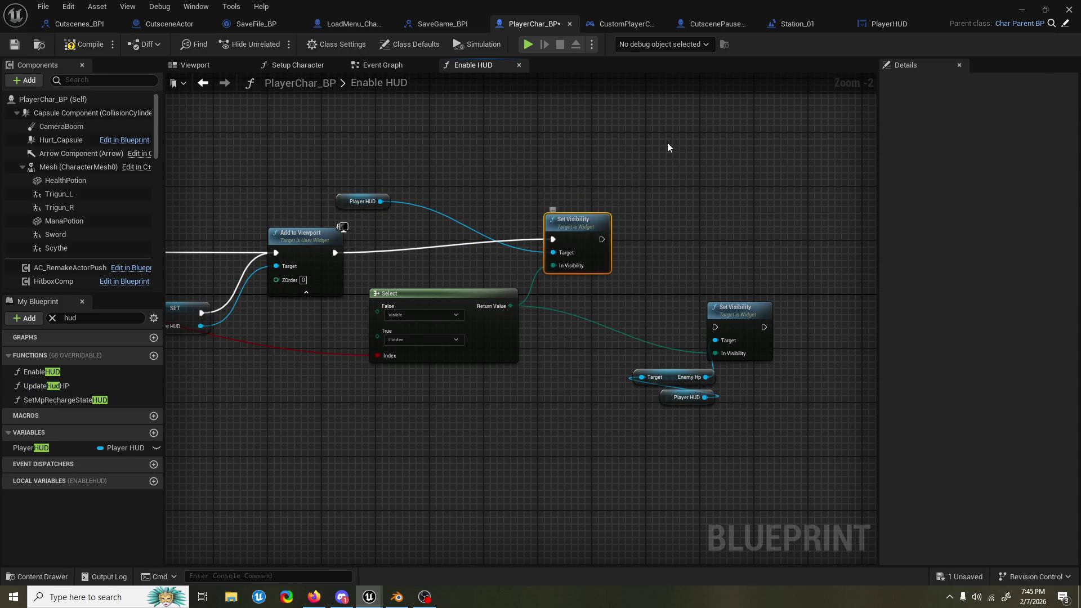
pyautogui.click(1021, 10)
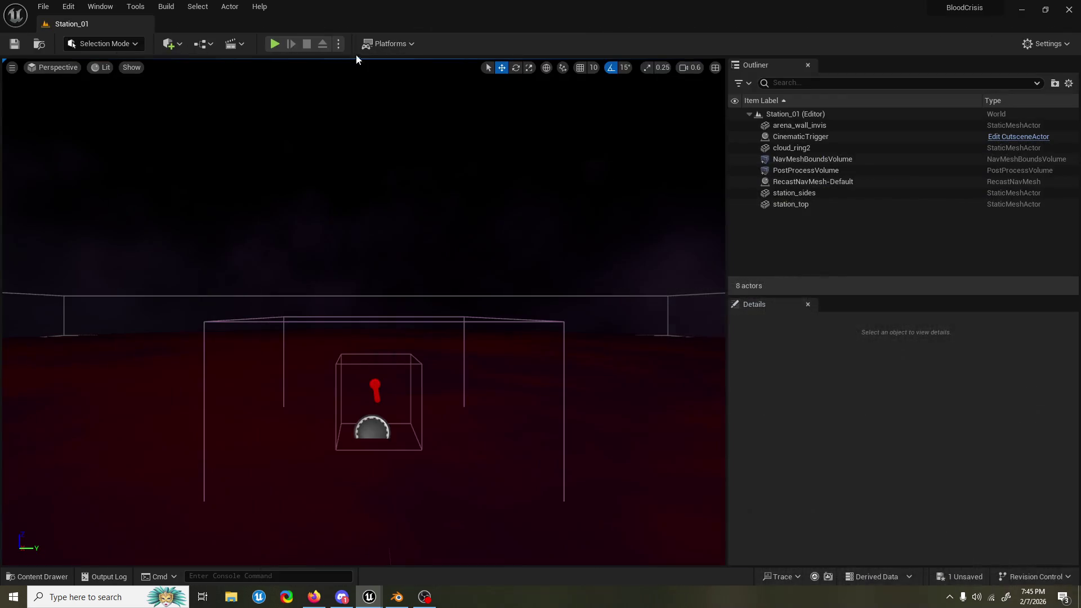
pyautogui.click(280, 45)
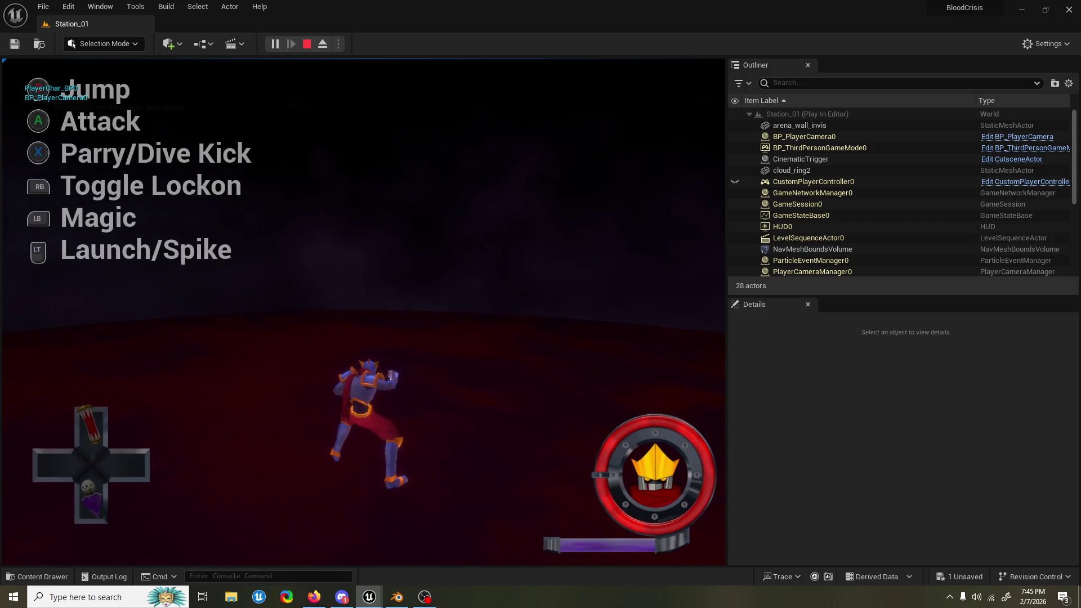
pyautogui.press('Escape')
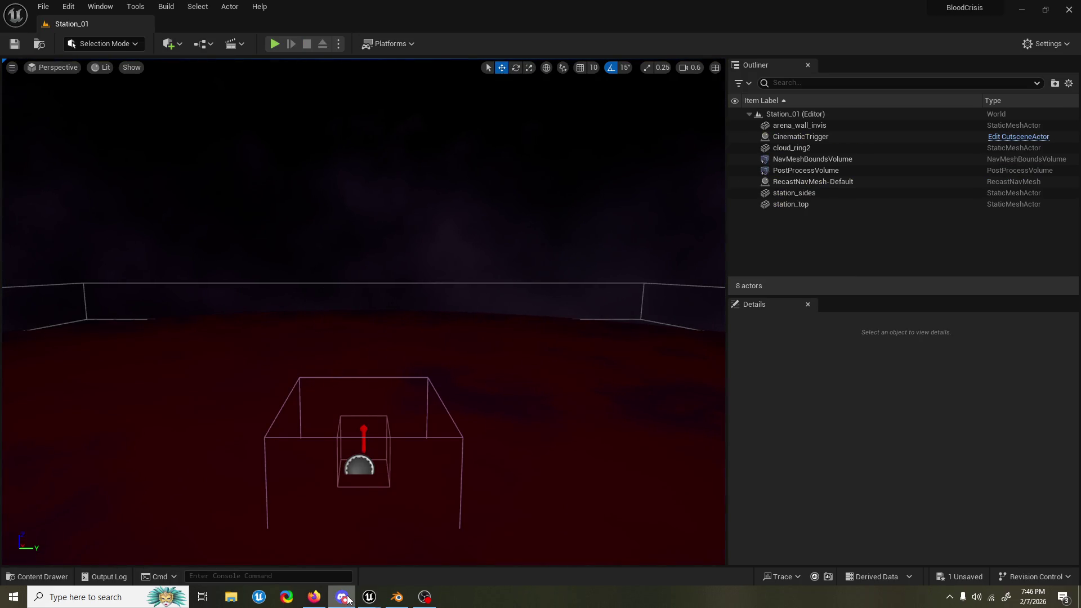
pyautogui.moveTo(370, 598)
pyautogui.click(425, 559)
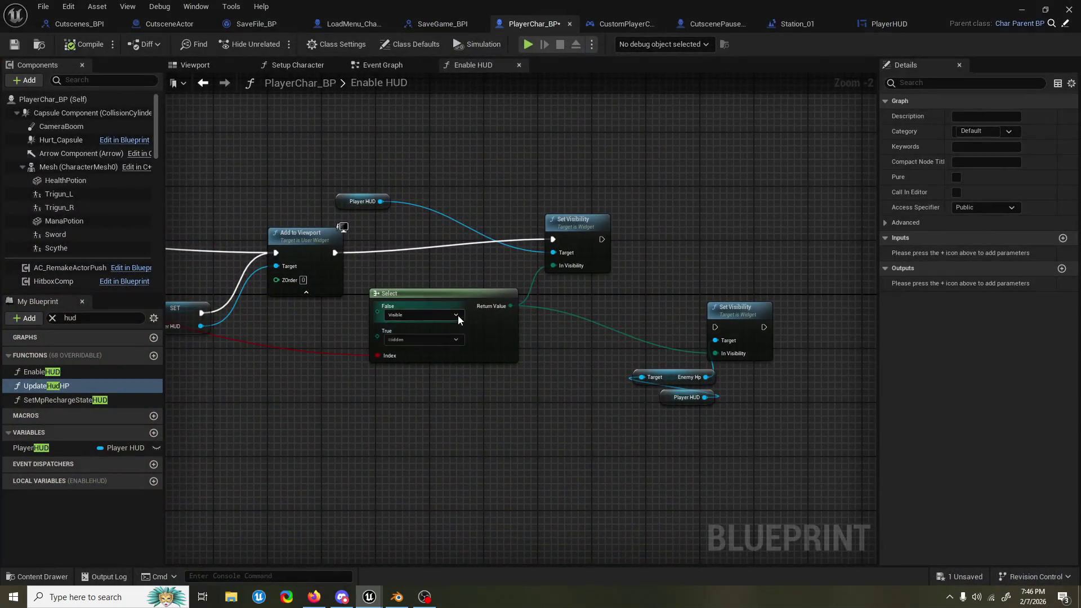
# Step: In PlayerHUD's Event Graph, wire a tutorialtext getter into Set Visibility's Target
pyautogui.scroll(-3, 418, 258)
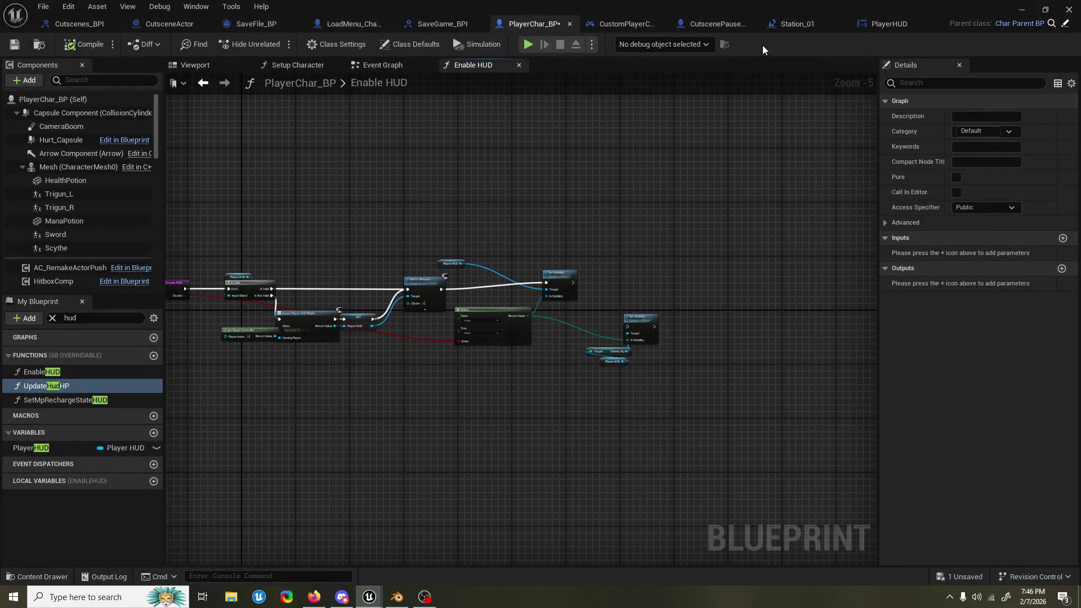
pyautogui.click(887, 27)
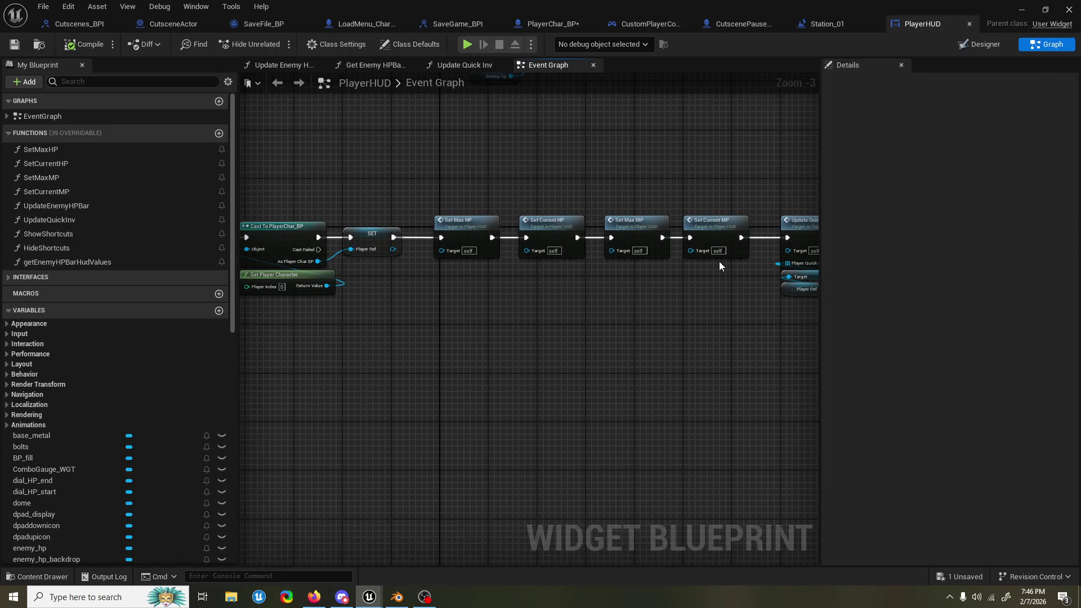
pyautogui.scroll(3, 629, 342)
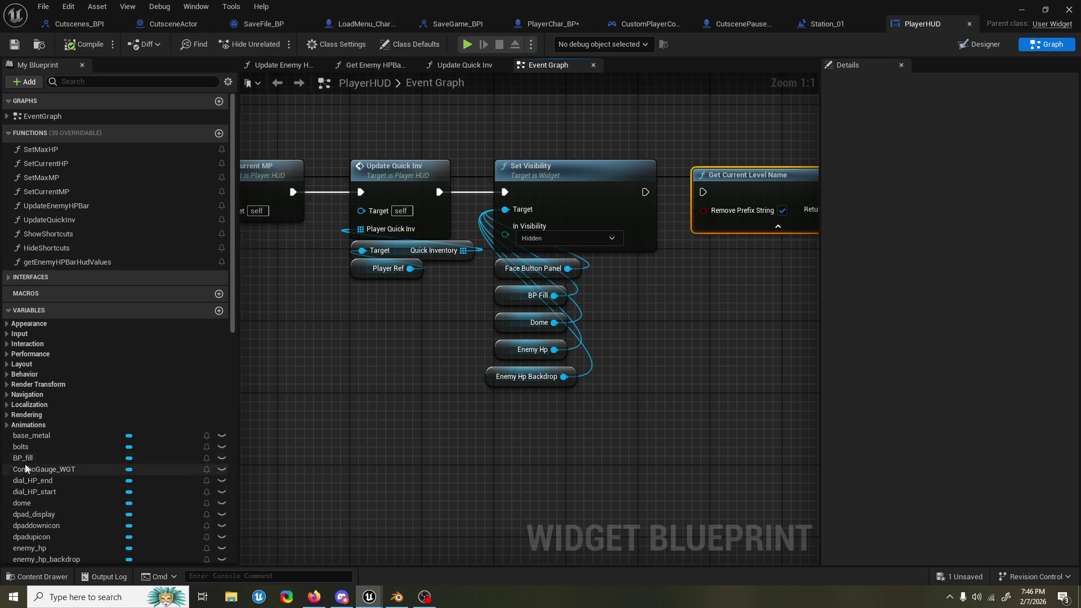
pyautogui.scroll(-5, 42, 454)
pyautogui.scroll(-2, 43, 453)
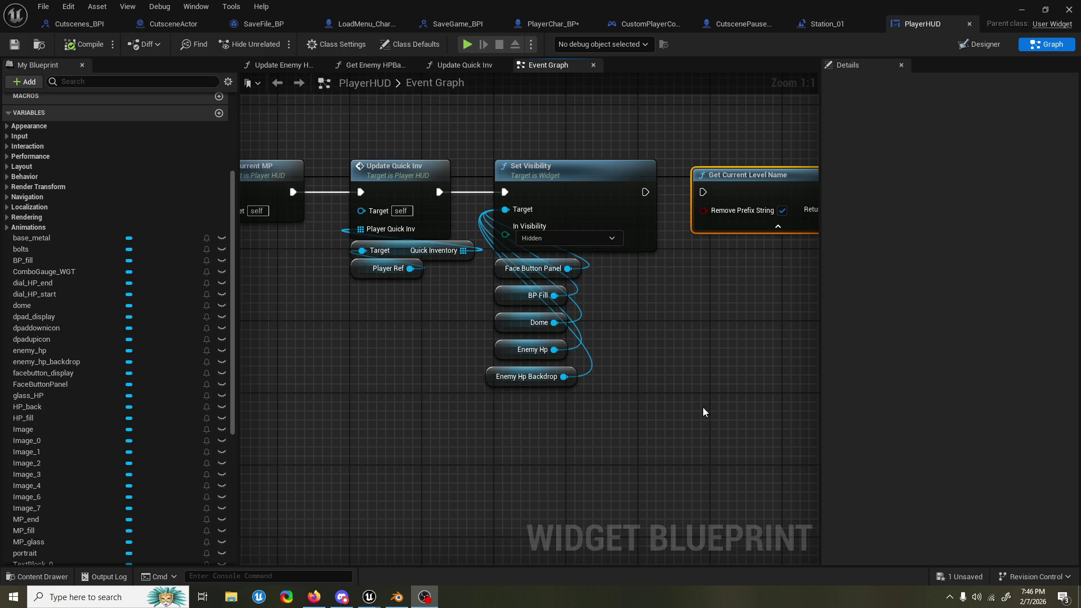
pyautogui.scroll(-4, 89, 388)
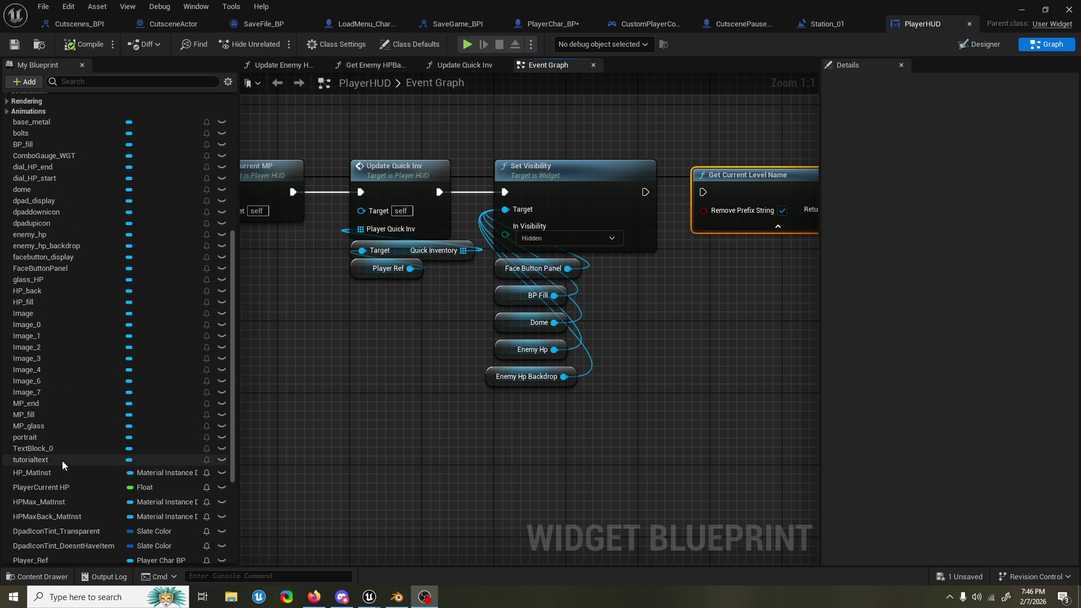
pyautogui.click(30, 460)
pyautogui.moveTo(511, 458)
pyautogui.mouseDown()
pyautogui.moveTo(496, 433)
pyautogui.moveTo(505, 209)
pyautogui.mouseUp()
pyautogui.click(1022, 11)
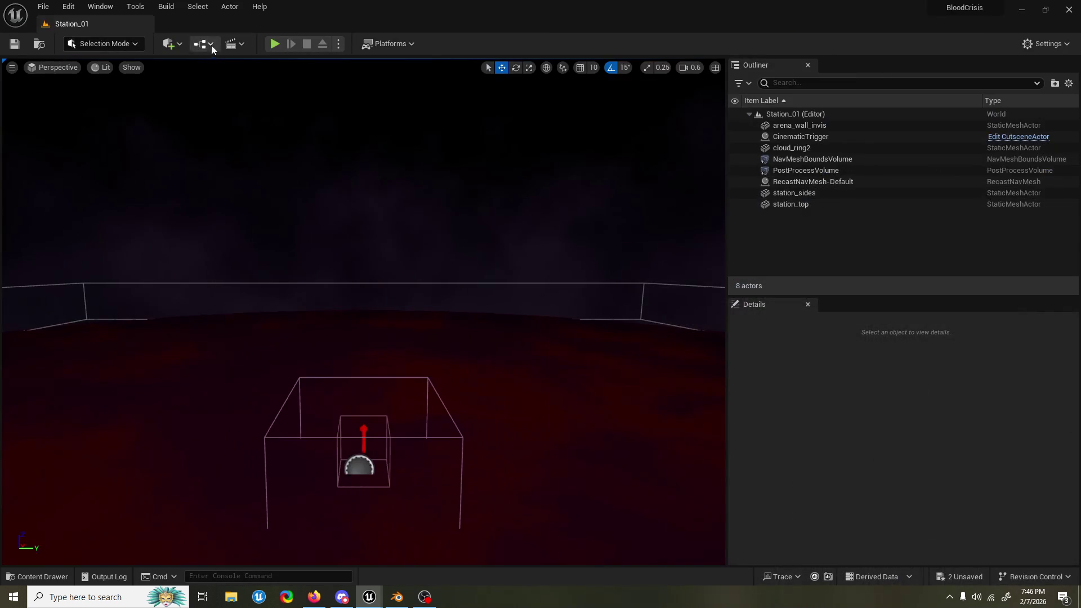
# Step: Test-play the level, skip the cutscene, and stop the session with Esc
pyautogui.click(276, 43)
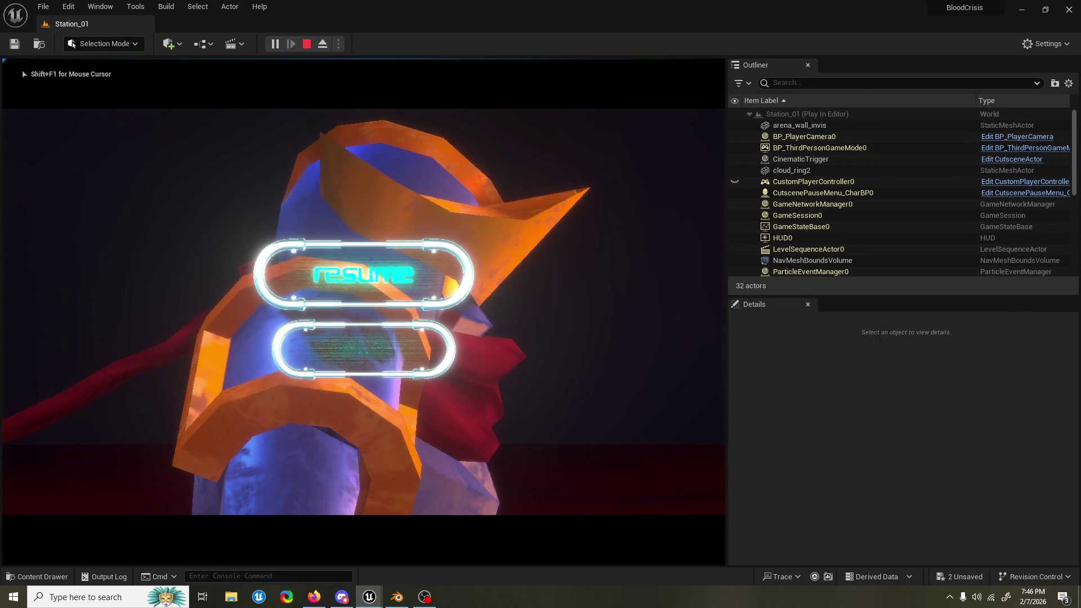
pyautogui.press('Down')
pyautogui.press('Return')
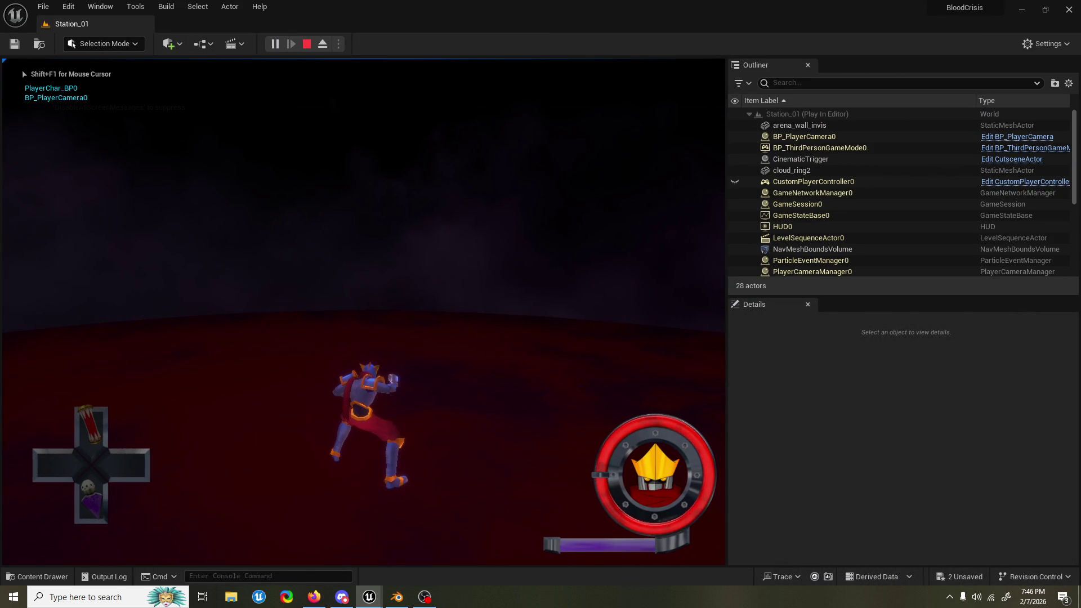
pyautogui.press('Escape')
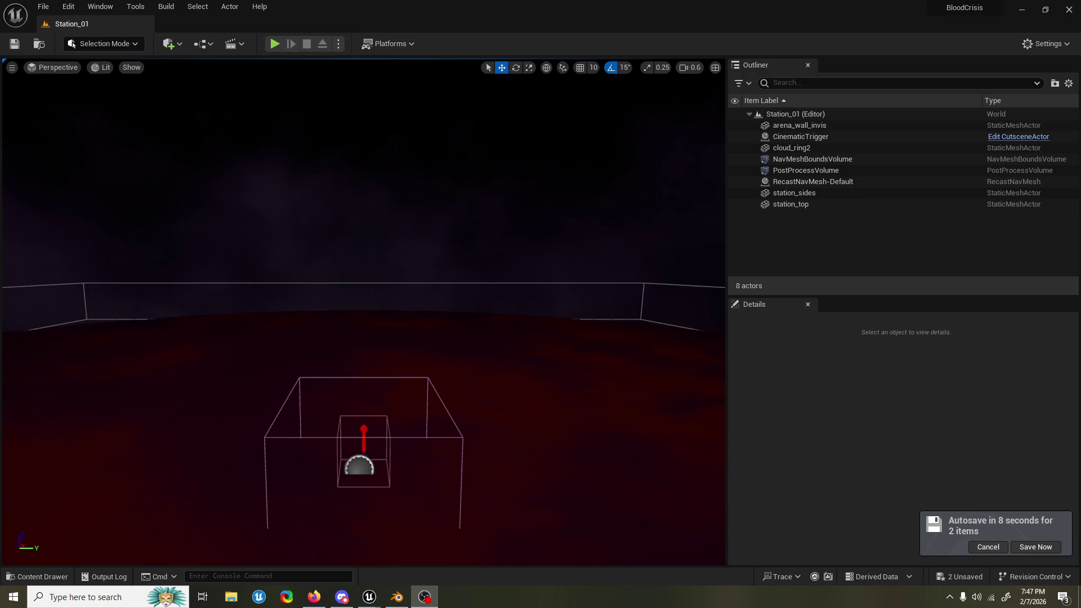
# Step: Fly the viewport camera back to look over the whole arena from above
pyautogui.moveTo(535, 3); pyautogui.dragTo(476, 42)
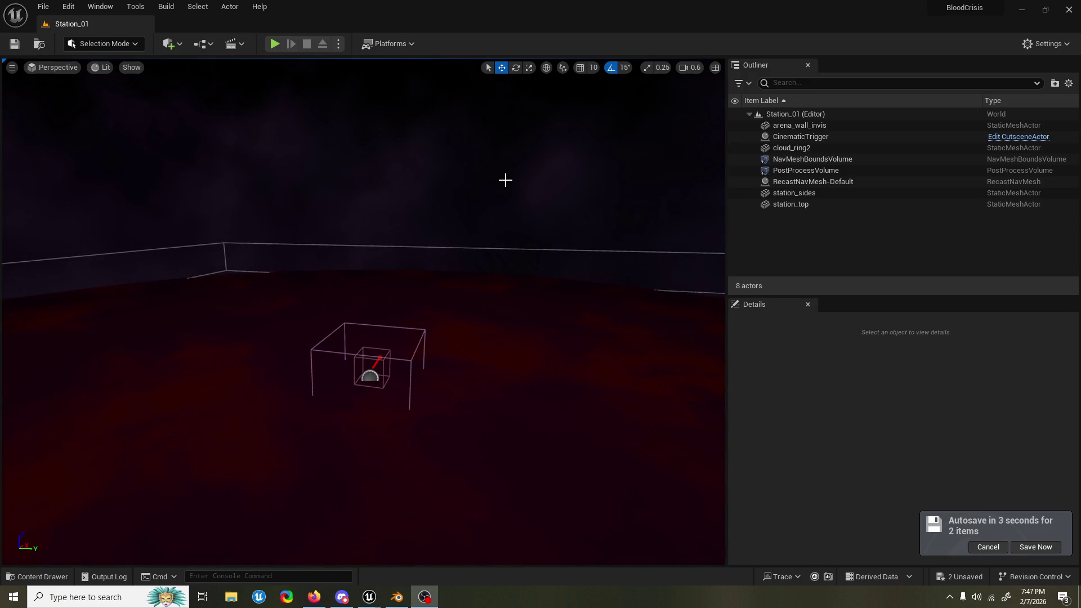
pyautogui.moveTo(518, 184)
pyautogui.mouseDown()
pyautogui.moveTo(488, 226)
pyautogui.moveTo(488, 195)
pyautogui.mouseUp()
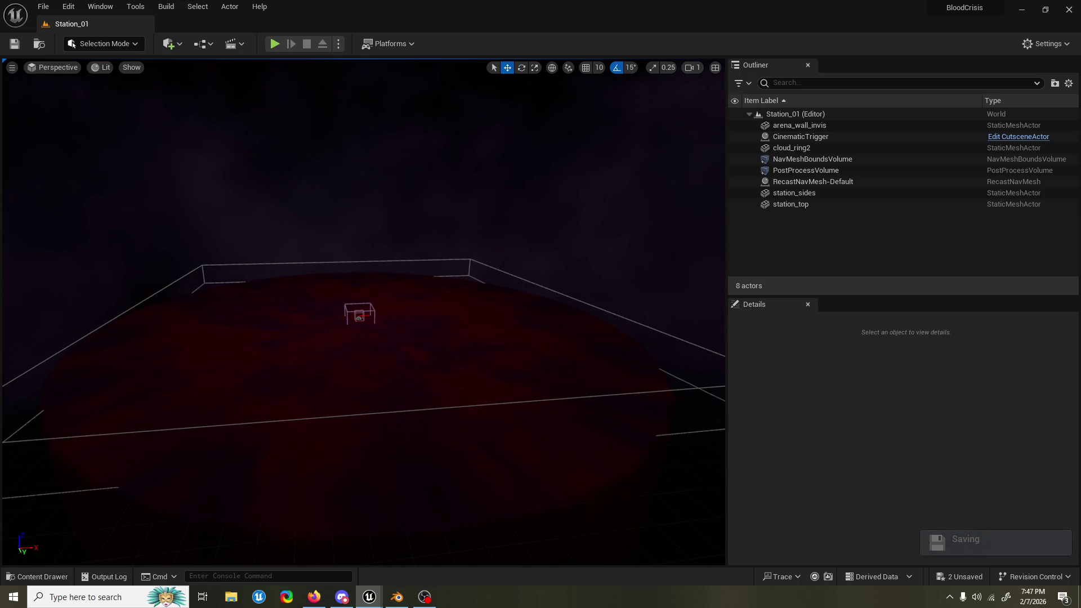
pyautogui.hotkey('alt', 'Tab')
pyautogui.moveTo(714, 311); pyautogui.dragTo(93, 479)
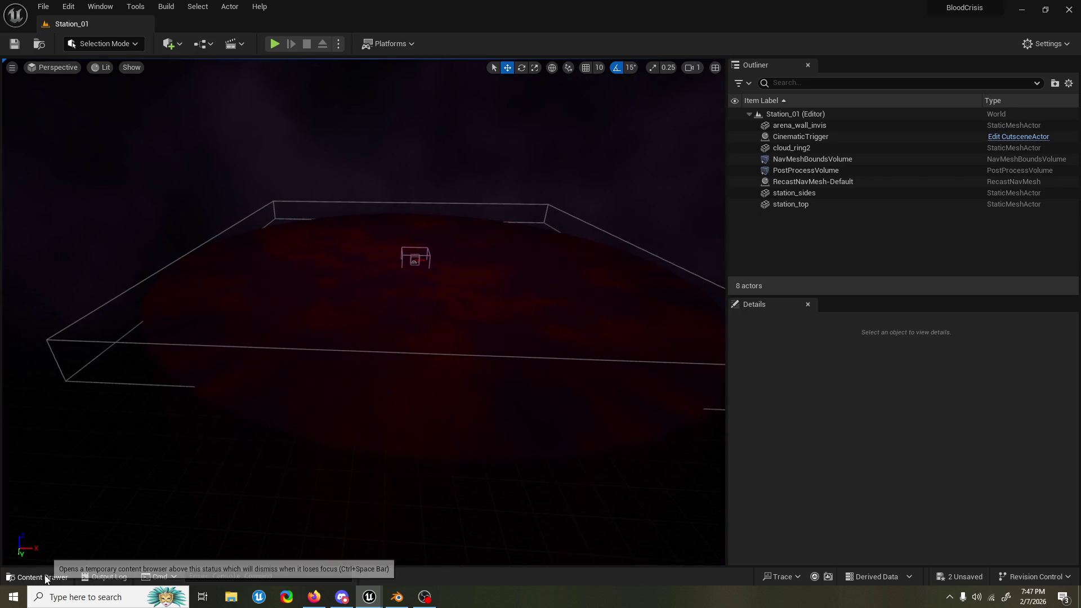
# Step: Clear the 'dodge act' search so the content drawer shows the Content and Engine folders
pyautogui.click(37, 576)
pyautogui.click(329, 315)
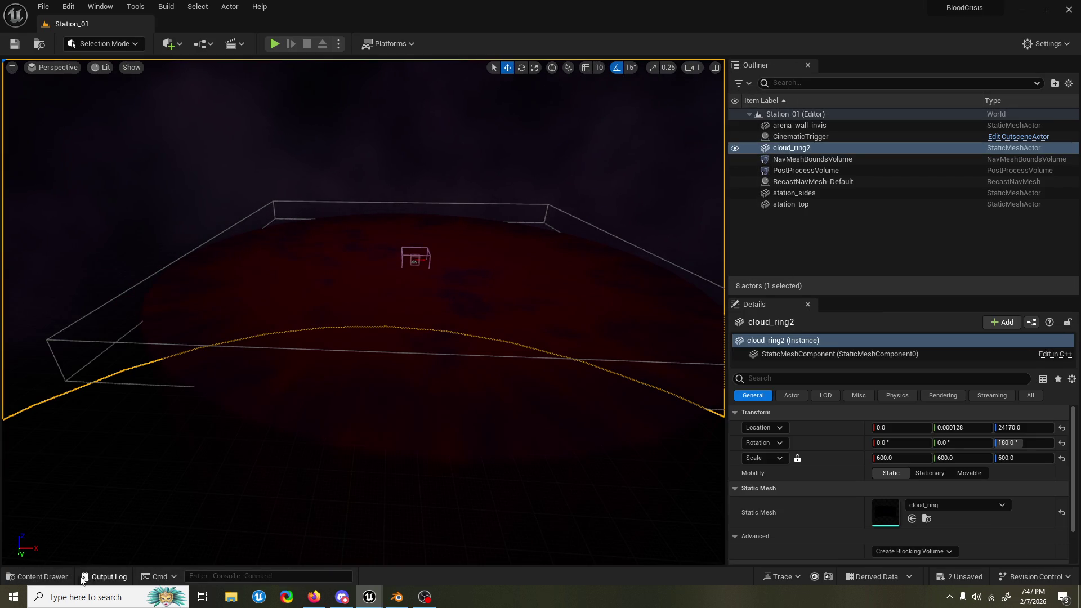
pyautogui.click(38, 577)
pyautogui.moveTo(370, 597)
pyautogui.click(481, 550)
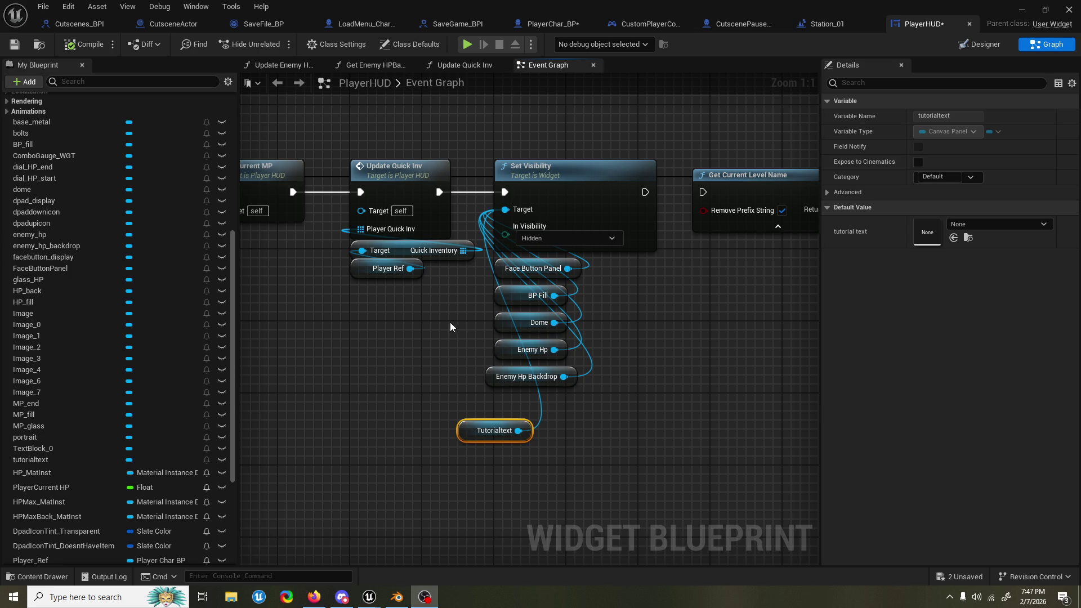
# Step: Save all modified assets with Ctrl+Shift+S, then go to the CutsceneActor blueprint
pyautogui.scroll(-4, 407, 336)
pyautogui.moveTo(407, 336)
pyautogui.mouseDown()
pyautogui.moveTo(374, 309)
pyautogui.moveTo(466, 313)
pyautogui.moveTo(389, 351)
pyautogui.moveTo(799, 338)
pyautogui.mouseUp()
pyautogui.hotkey('ctrl', 'shift', 's')
pyautogui.moveTo(567, 225)
pyautogui.mouseDown()
pyautogui.moveTo(553, 232)
pyautogui.moveTo(615, 367)
pyautogui.moveTo(415, 367)
pyautogui.moveTo(524, 368)
pyautogui.moveTo(540, 346)
pyautogui.mouseUp()
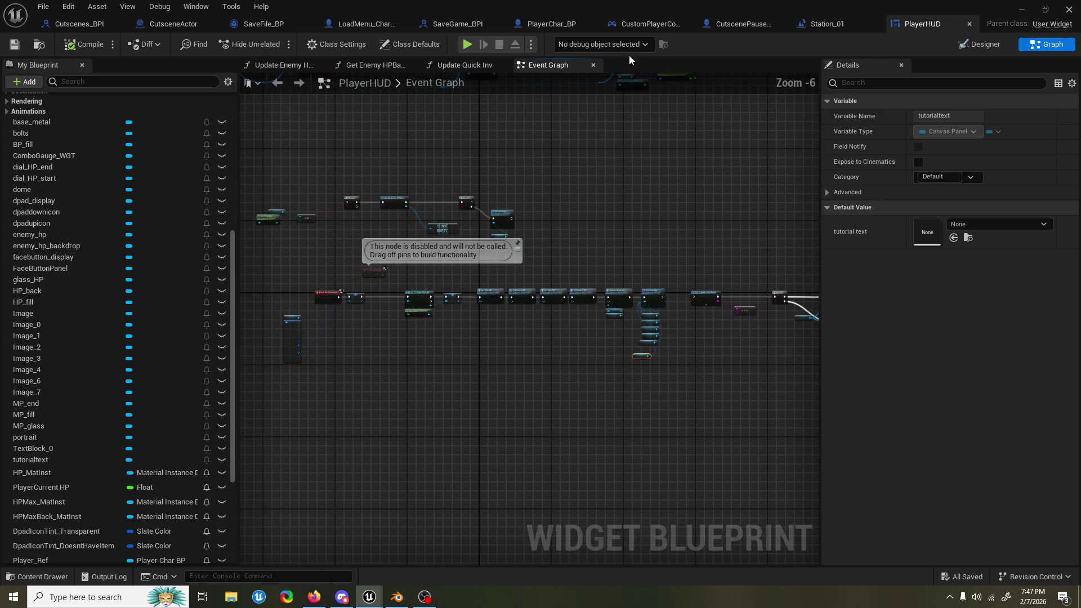
pyautogui.click(175, 23)
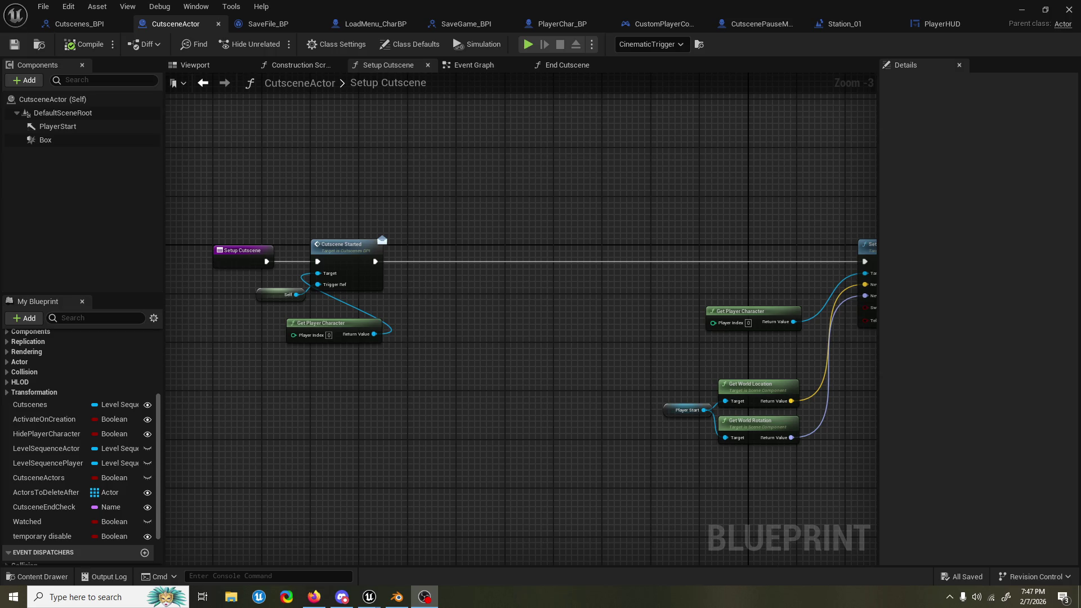
# Step: Move the Setup Cutscene entry nodes and look over the level sequence player nodes
pyautogui.moveTo(532, 316)
pyautogui.mouseDown()
pyautogui.moveTo(540, 321)
pyautogui.moveTo(371, 329)
pyautogui.moveTo(618, 329)
pyautogui.mouseUp()
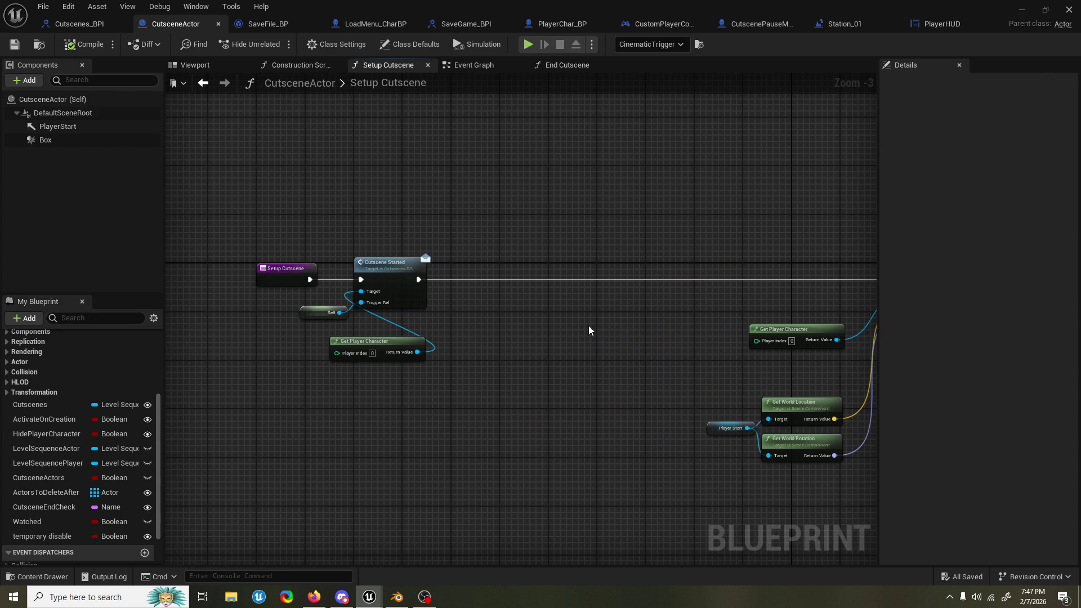
pyautogui.moveTo(297, 229); pyautogui.dragTo(394, 354)
pyautogui.moveTo(371, 265)
pyautogui.mouseDown()
pyautogui.moveTo(580, 264)
pyautogui.moveTo(322, 259)
pyautogui.mouseUp()
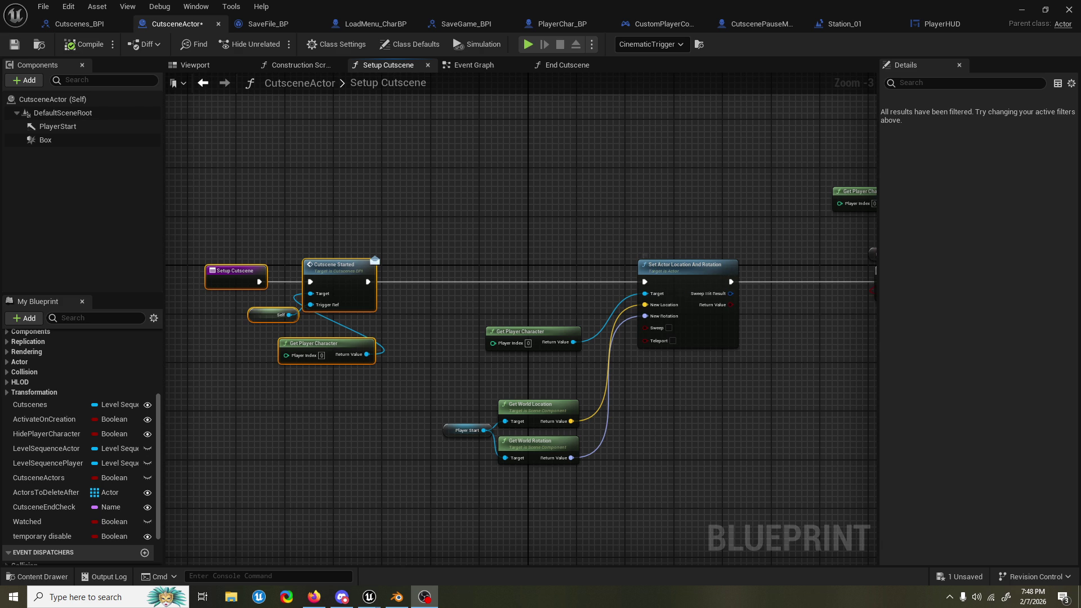
pyautogui.moveTo(592, 252)
pyautogui.mouseDown()
pyautogui.moveTo(539, 259)
pyautogui.moveTo(615, 258)
pyautogui.moveTo(538, 265)
pyautogui.mouseUp()
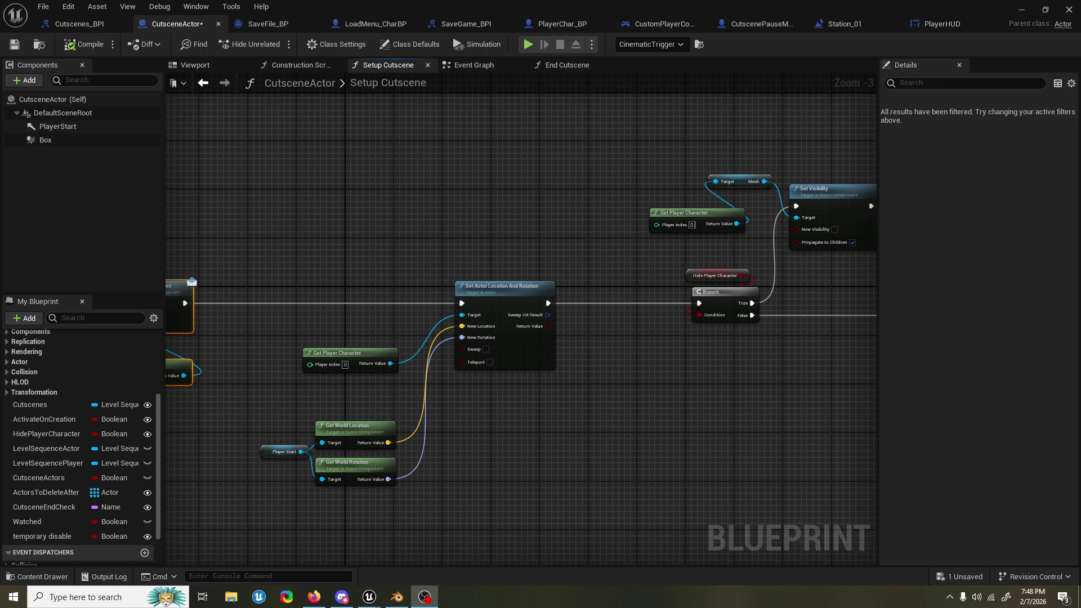
pyautogui.moveTo(779, 412)
pyautogui.mouseDown()
pyautogui.moveTo(446, 343)
pyautogui.moveTo(603, 213)
pyautogui.moveTo(587, 203)
pyautogui.mouseUp()
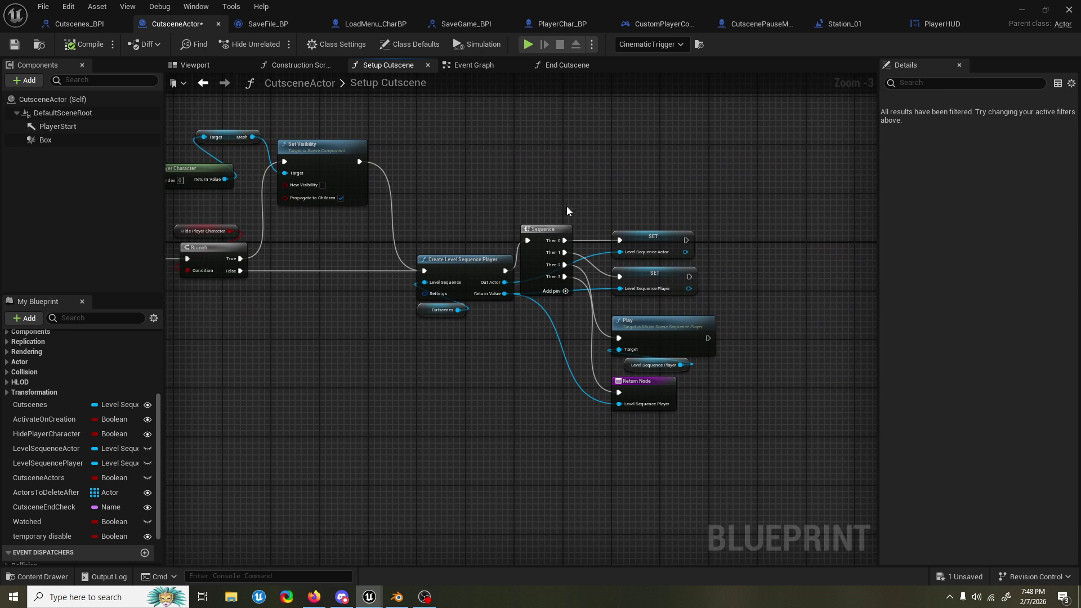
pyautogui.moveTo(334, 346)
pyautogui.mouseDown()
pyautogui.moveTo(454, 337)
pyautogui.moveTo(712, 266)
pyautogui.moveTo(866, 319)
pyautogui.mouseUp()
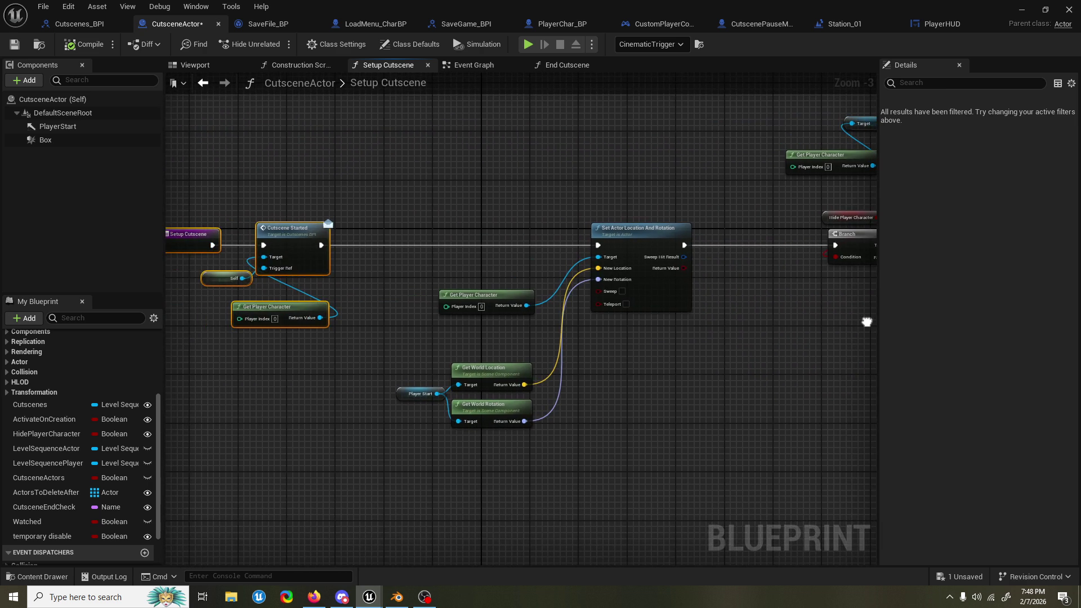
# Step: Deselect the nodes and switch to the End Cutscene graph
pyautogui.click(452, 288)
pyautogui.moveTo(451, 288); pyautogui.dragTo(461, 314)
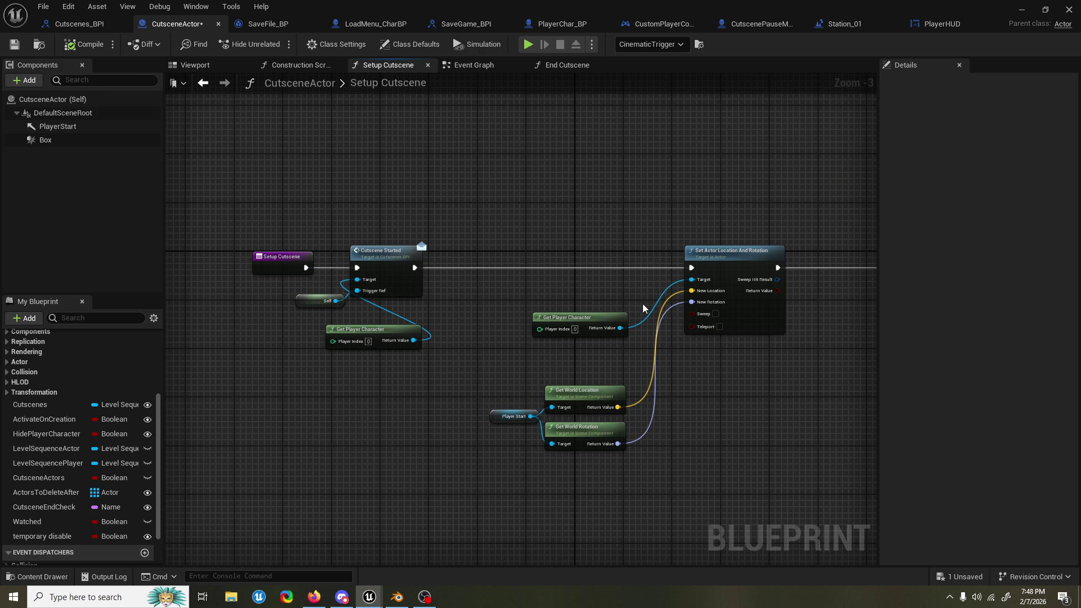
pyautogui.click(570, 66)
pyautogui.scroll(-4, 523, 308)
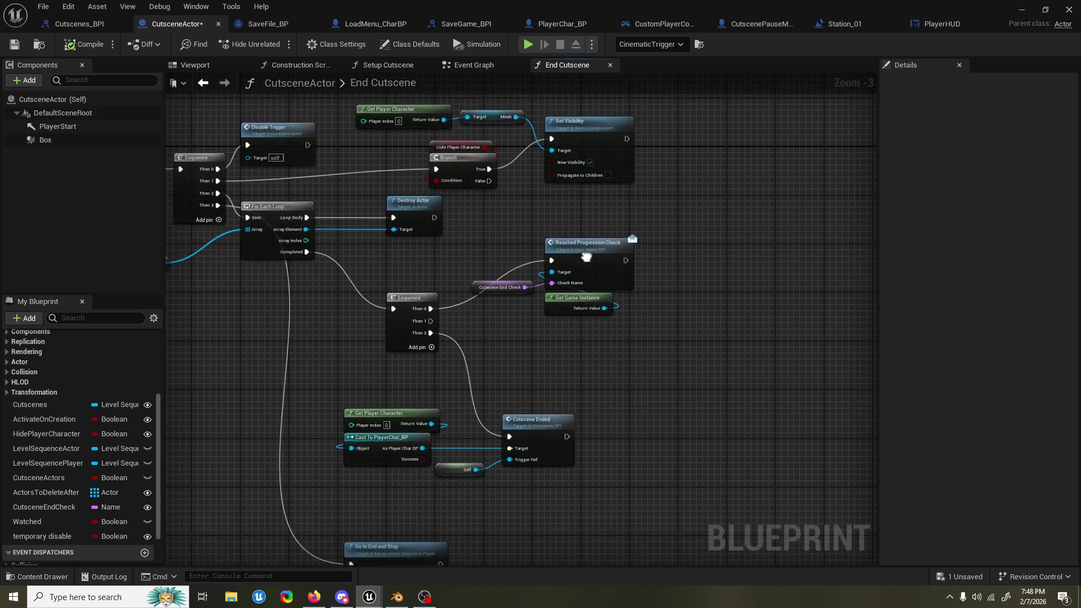
# Step: Move the first Sequence node left, closer to the End Cutscene entry
pyautogui.scroll(3, 524, 308)
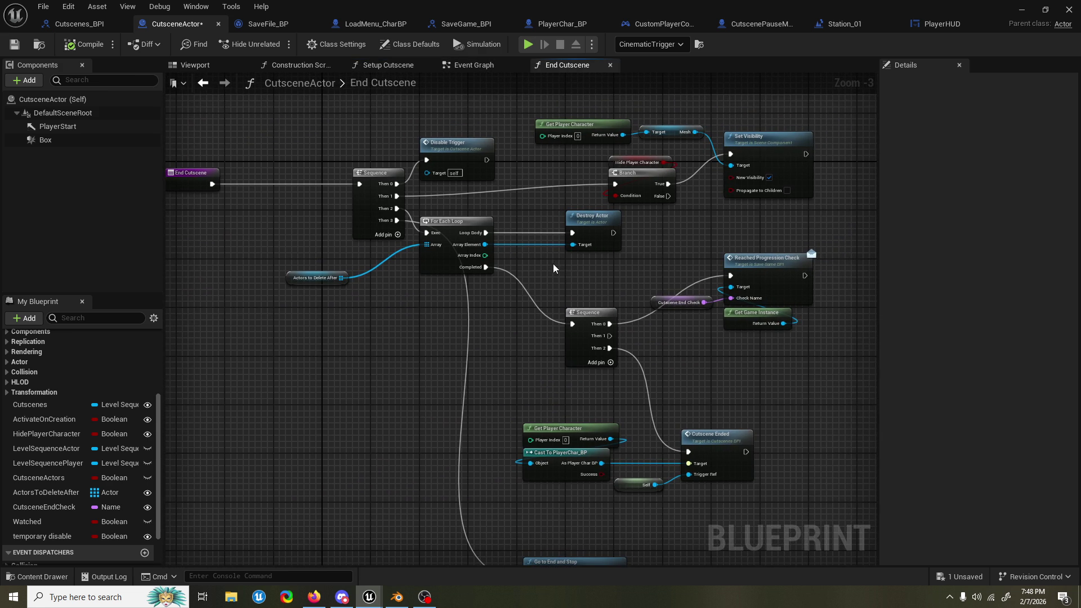
pyautogui.moveTo(553, 264); pyautogui.dragTo(684, 309)
pyautogui.click(478, 254)
pyautogui.moveTo(476, 253); pyautogui.dragTo(380, 252)
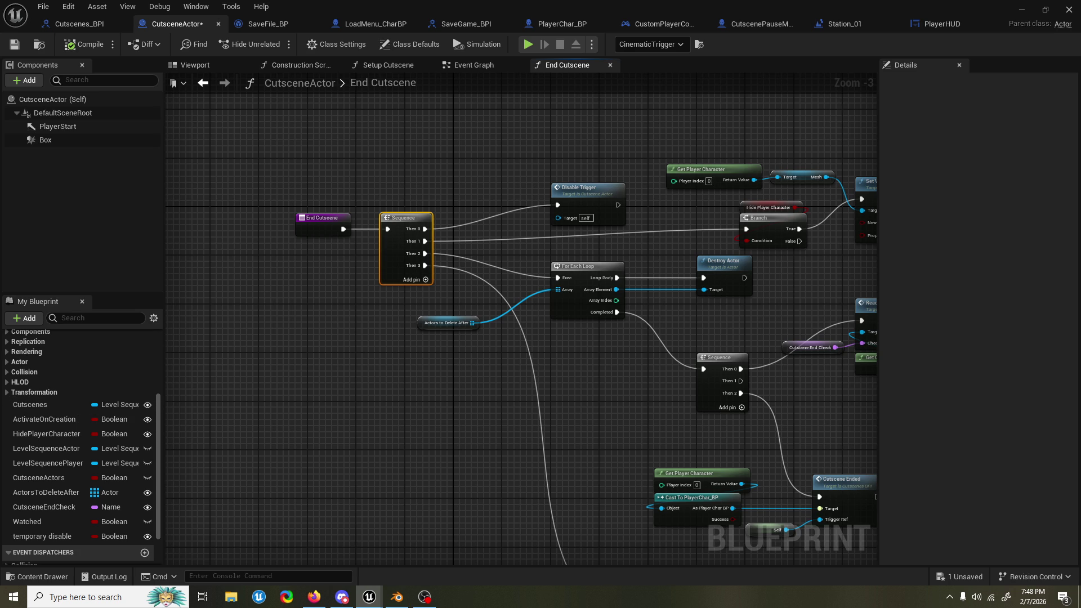
pyautogui.click(425, 597)
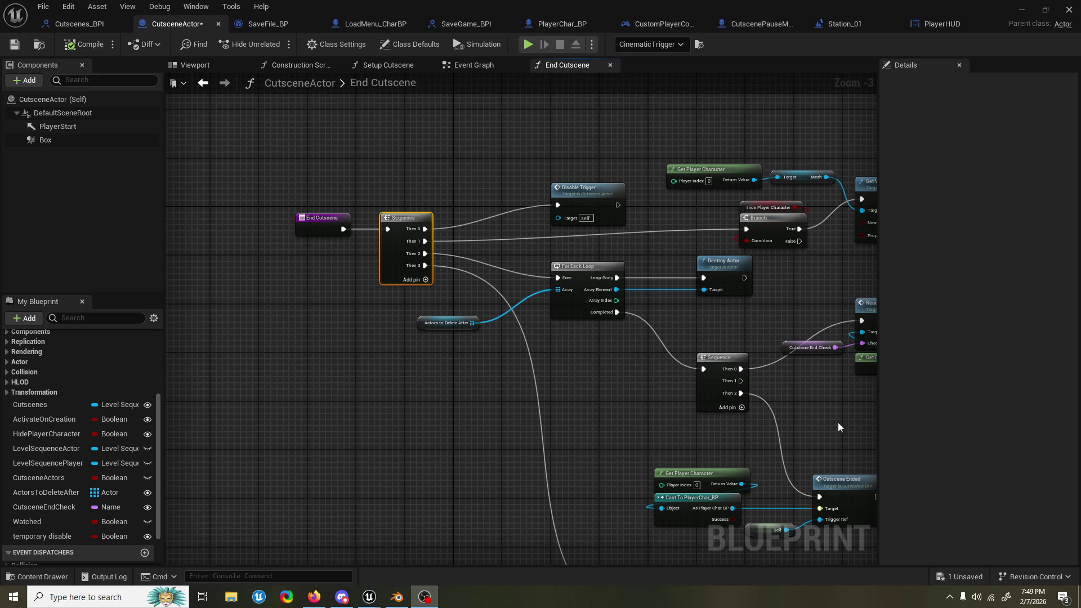
# Step: Shift the right-hand group of End Cutscene nodes lower
pyautogui.moveTo(550, 180); pyautogui.dragTo(470, 225)
pyautogui.scroll(-2, 472, 223)
pyautogui.scroll(-1, 473, 222)
pyautogui.scroll(2, 704, 241)
pyautogui.scroll(-2, 769, 403)
pyautogui.moveTo(770, 406)
pyautogui.mouseDown()
pyautogui.moveTo(461, 164)
pyautogui.moveTo(509, 217)
pyautogui.moveTo(510, 198)
pyautogui.mouseUp()
pyautogui.scroll(3, 505, 171)
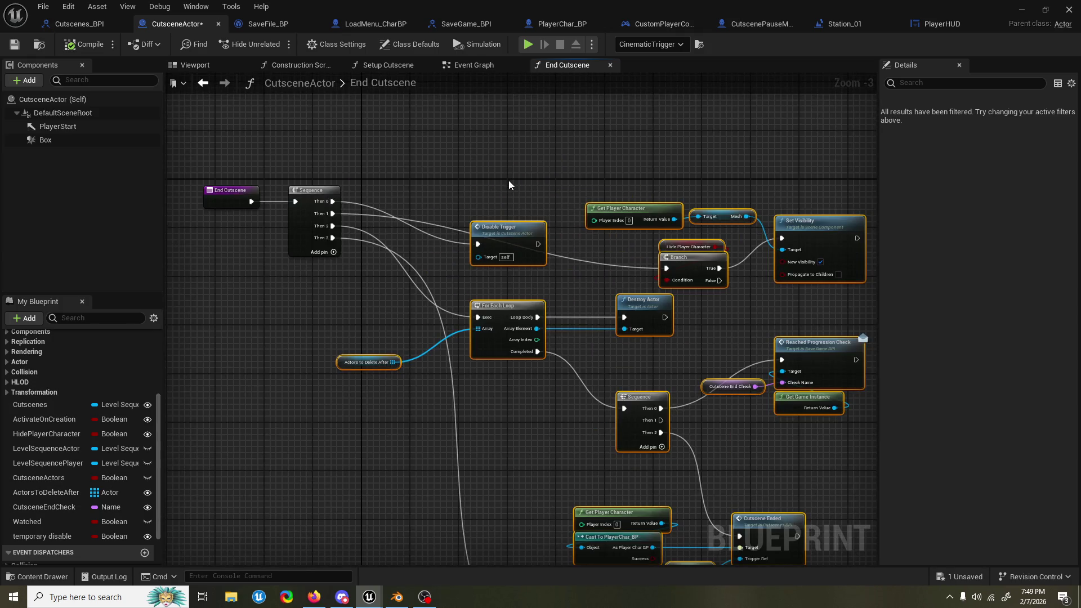
# Step: Insert an empty execution pin before Then 0 and move the downstream nodes lower
pyautogui.rightClick(332, 202)
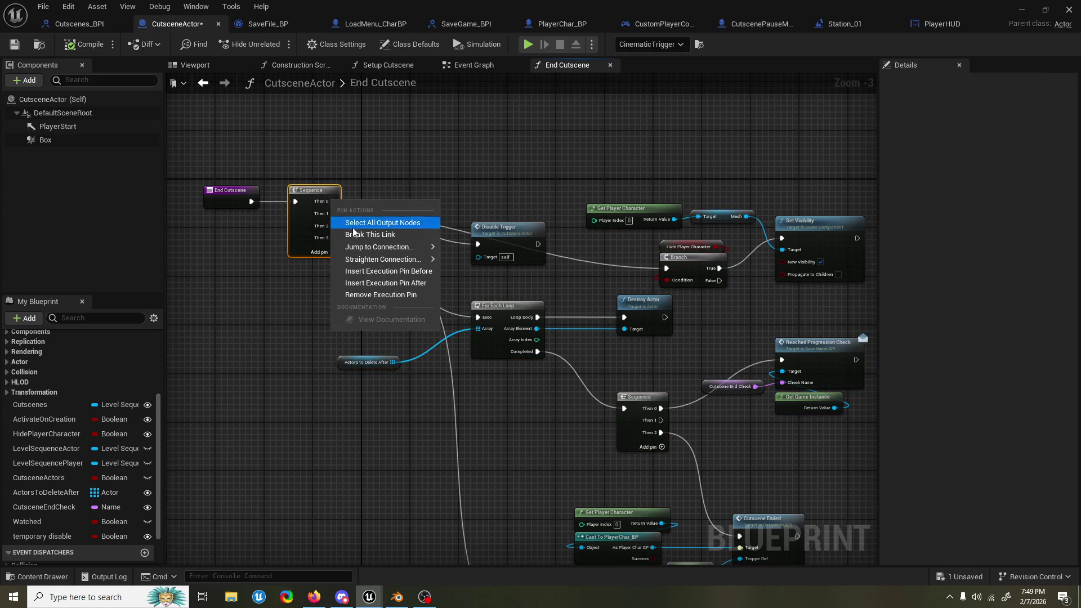
pyautogui.click(378, 272)
pyautogui.moveTo(460, 198); pyautogui.dragTo(381, 205)
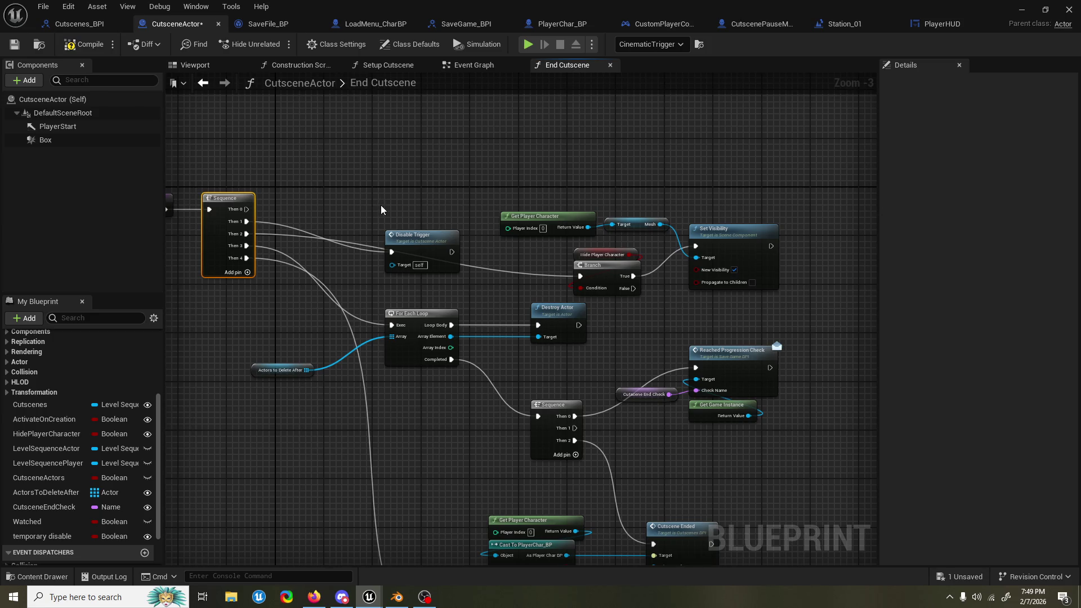
pyautogui.scroll(-3, 380, 205)
pyautogui.moveTo(336, 130); pyautogui.dragTo(600, 380)
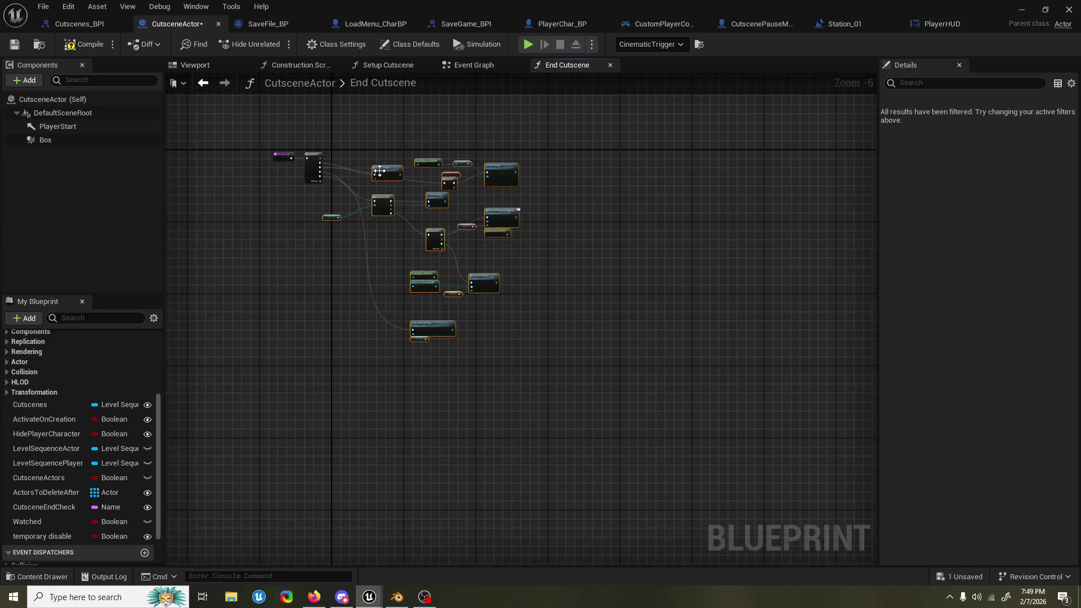
pyautogui.moveTo(387, 171); pyautogui.dragTo(387, 224)
pyautogui.scroll(3, 363, 160)
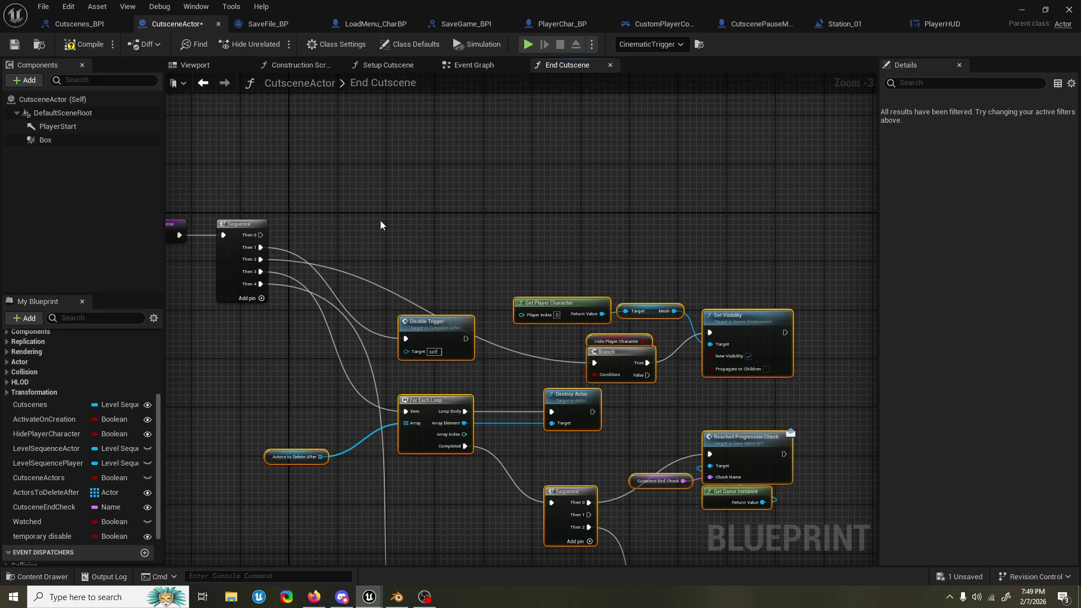
# Step: Compile and save the CutsceneActor blueprint
pyautogui.click(85, 44)
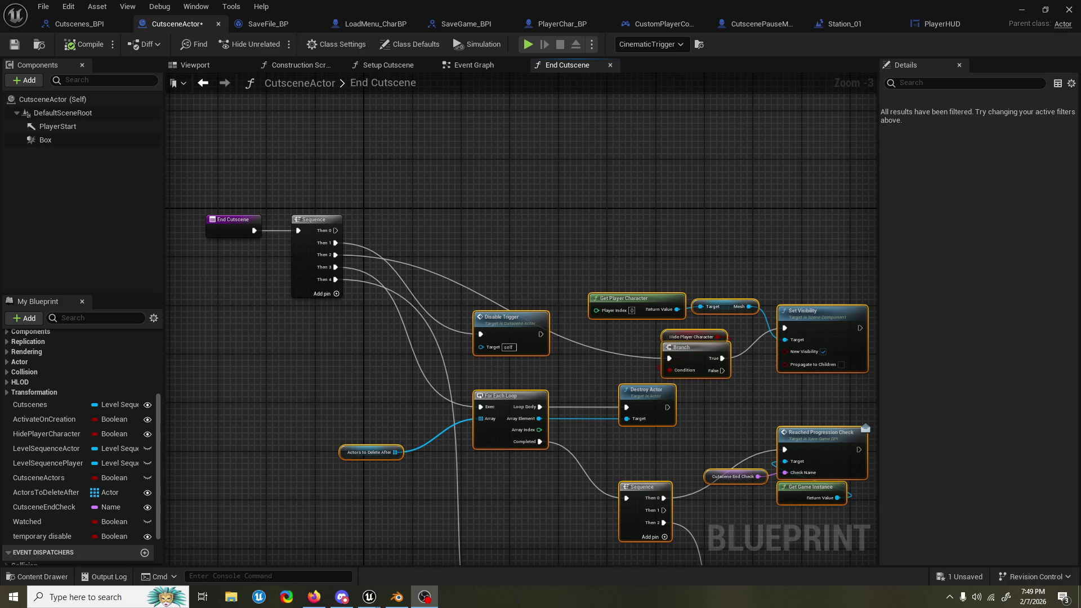
pyautogui.moveTo(494, 167); pyautogui.dragTo(468, 193)
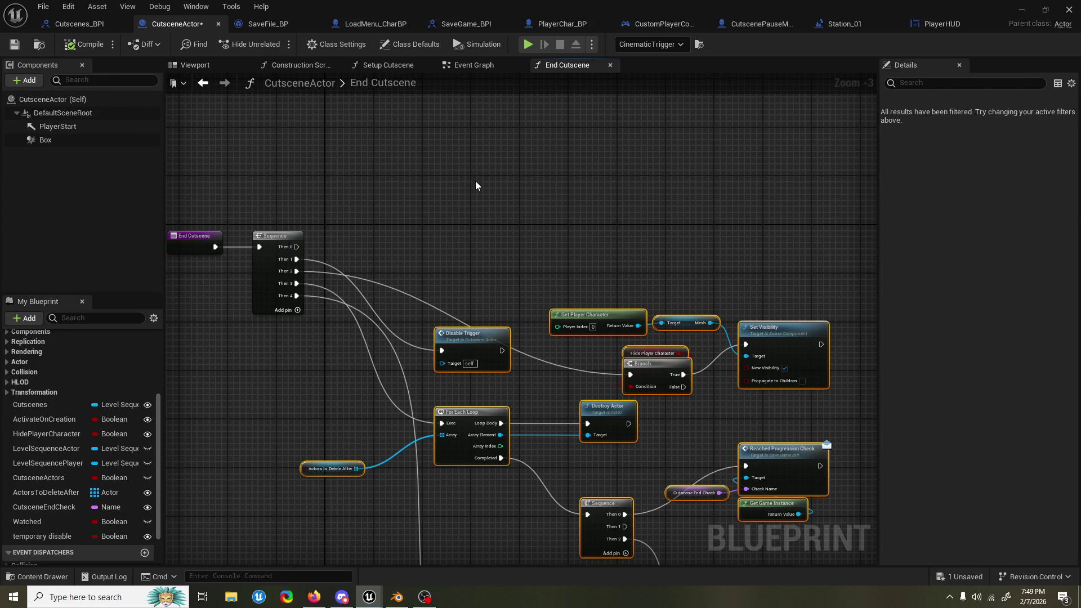
pyautogui.hotkey('ctrl', 's')
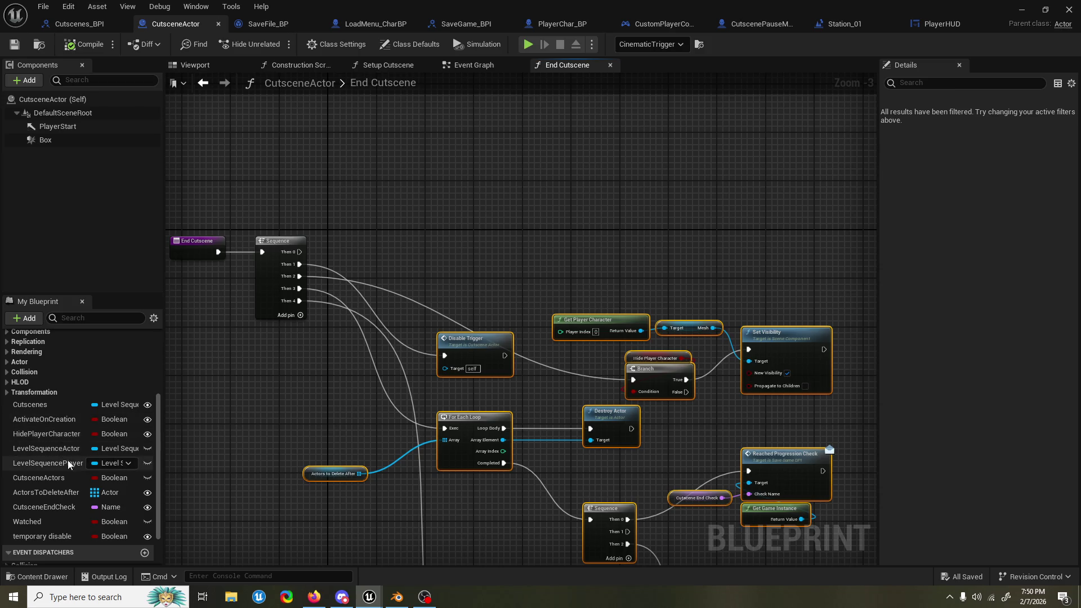
# Step: Add a LevelSequencePlayer getter feeding a new Get Active Camera Component node
pyautogui.click(48, 463)
pyautogui.click(445, 292)
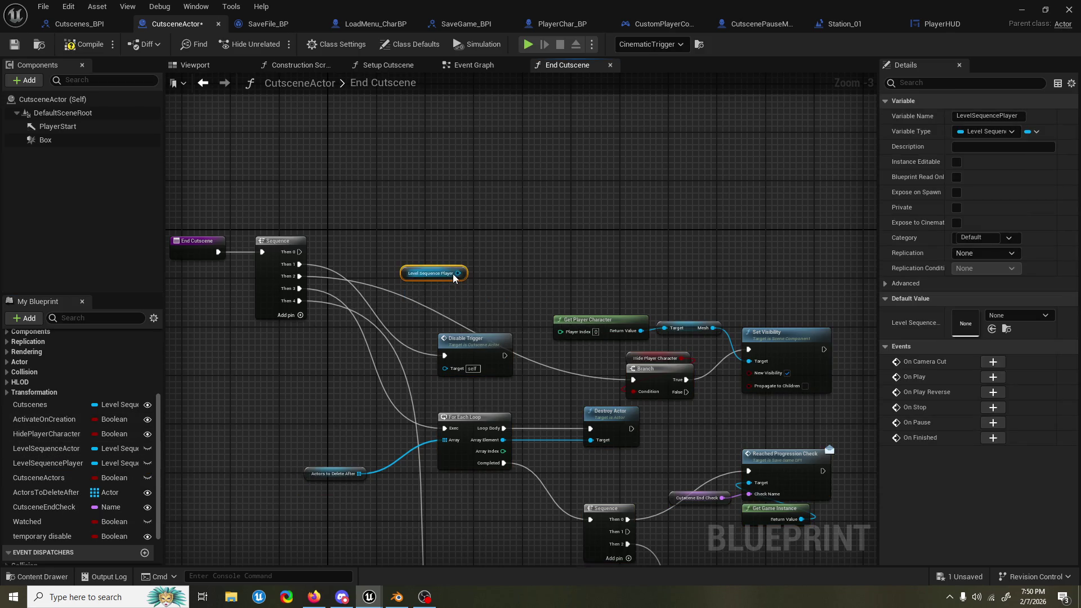
pyautogui.moveTo(460, 274); pyautogui.dragTo(458, 252)
pyautogui.write('camera')
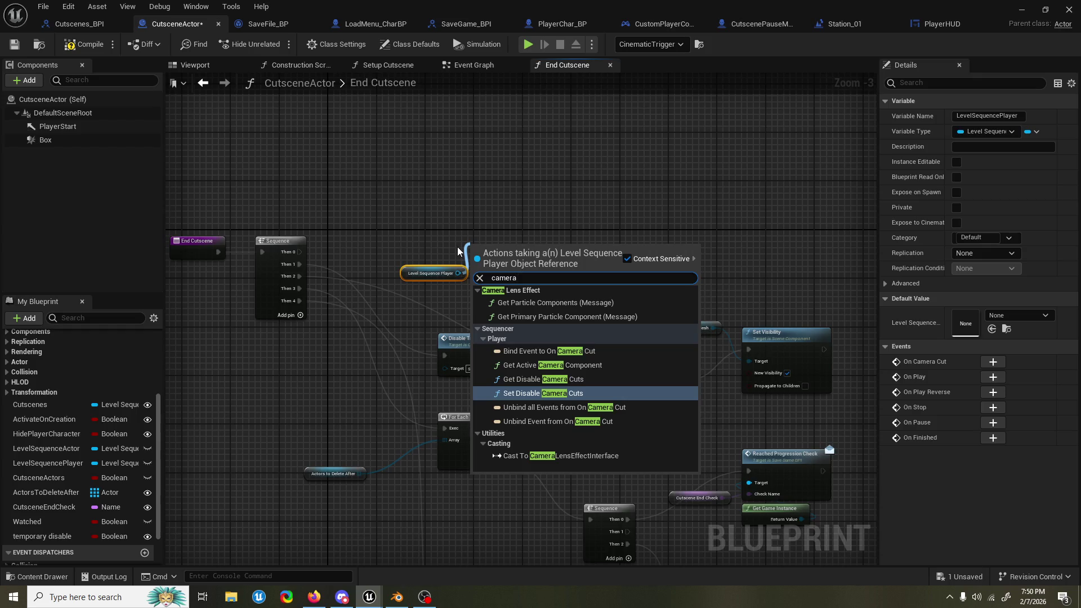
pyautogui.hotkey('ctrl', 'a')
pyautogui.write('get camera')
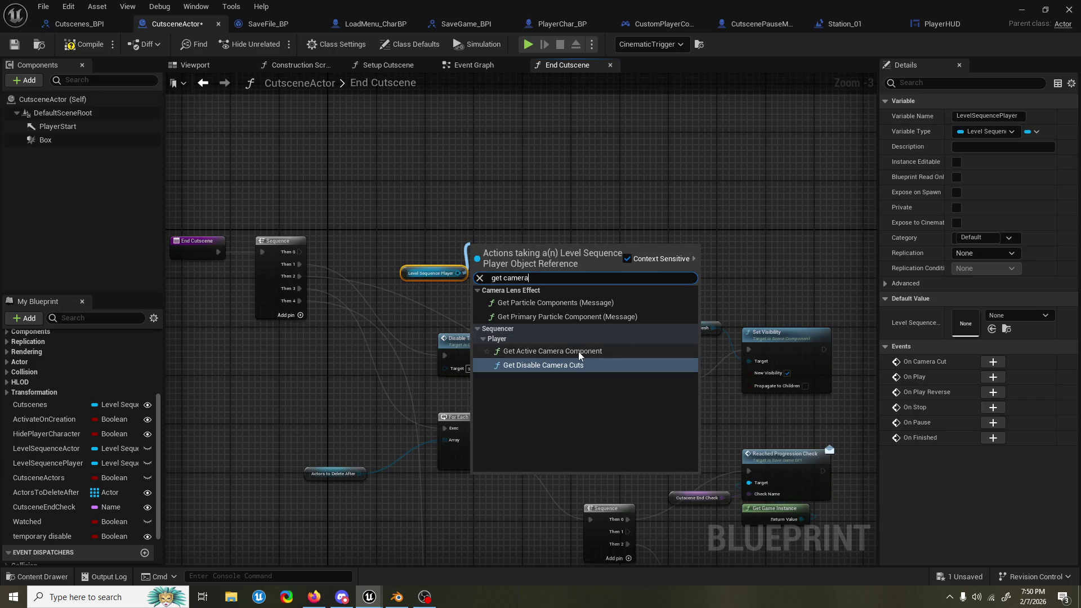
pyautogui.click(555, 351)
pyautogui.scroll(1, 565, 257)
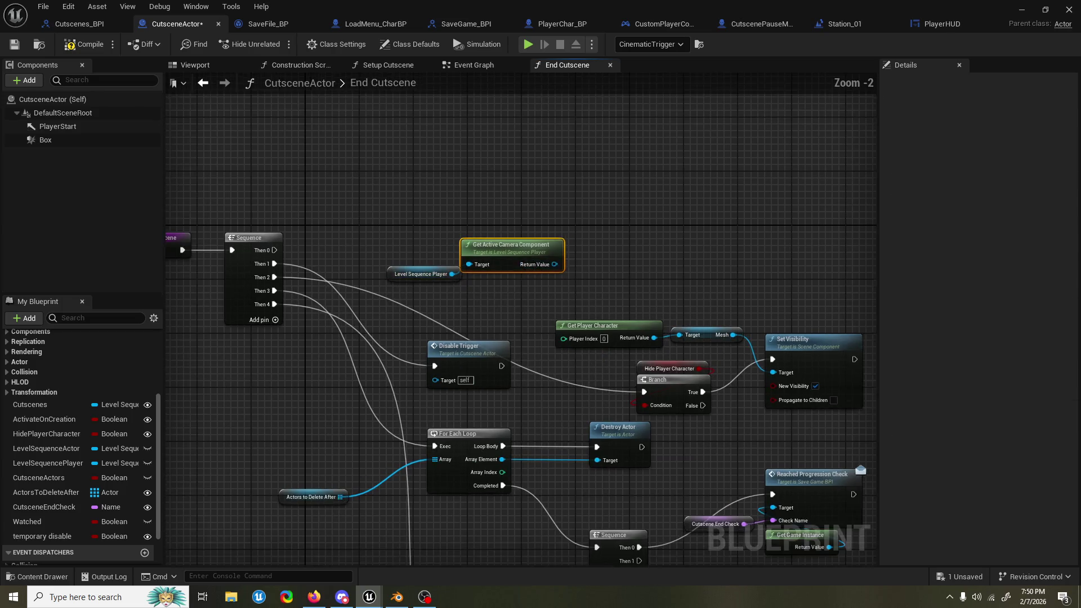
# Step: Search the camera component's actions for 'fade' and 'transi', then cancel without adding a node
pyautogui.moveTo(566, 309); pyautogui.dragTo(623, 281)
pyautogui.write('fade')
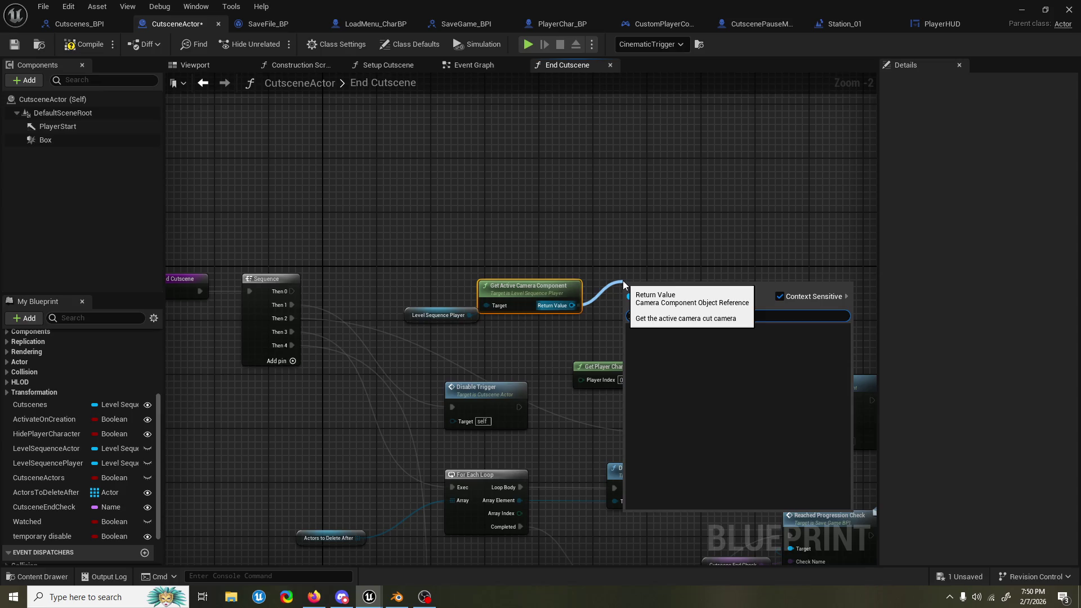
pyautogui.hotkey('ctrl', 'a')
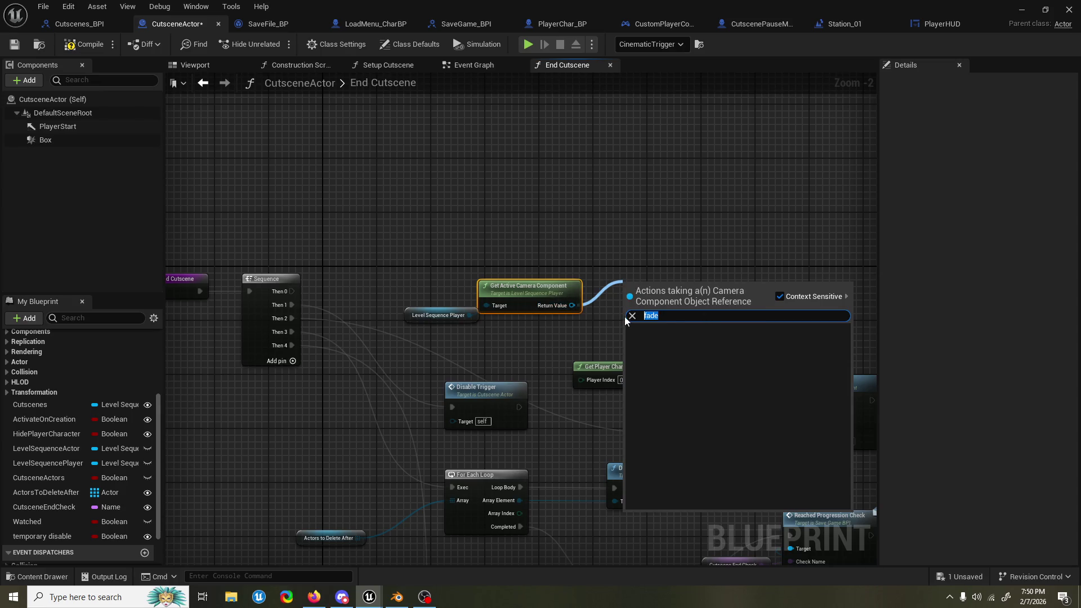
pyautogui.press('BackSpace')
pyautogui.write('fa')
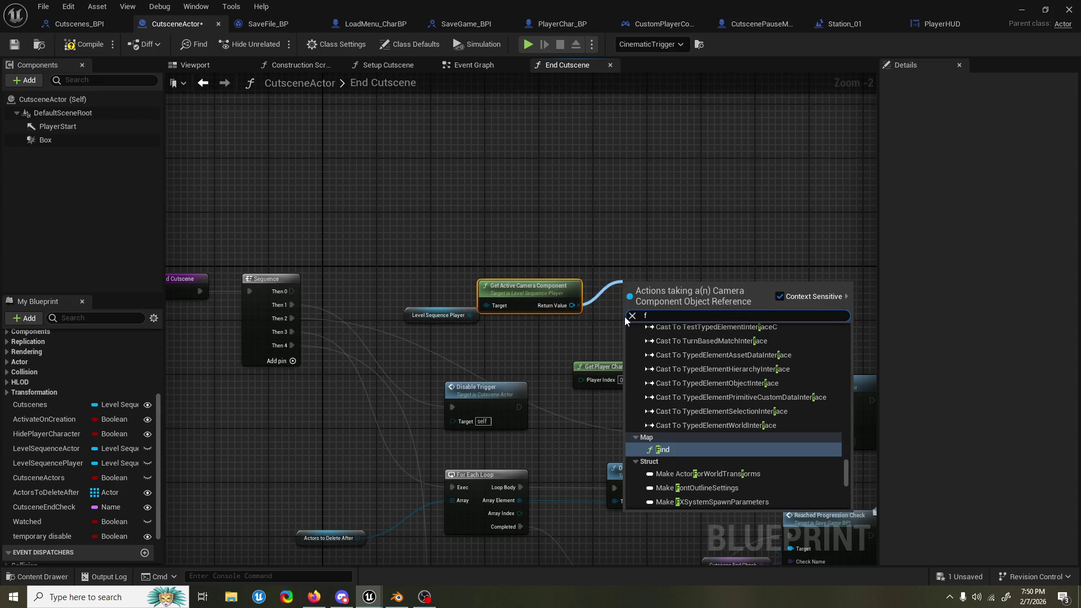
pyautogui.press('BackSpace')
pyautogui.press('BackSpace')
pyautogui.write('transi')
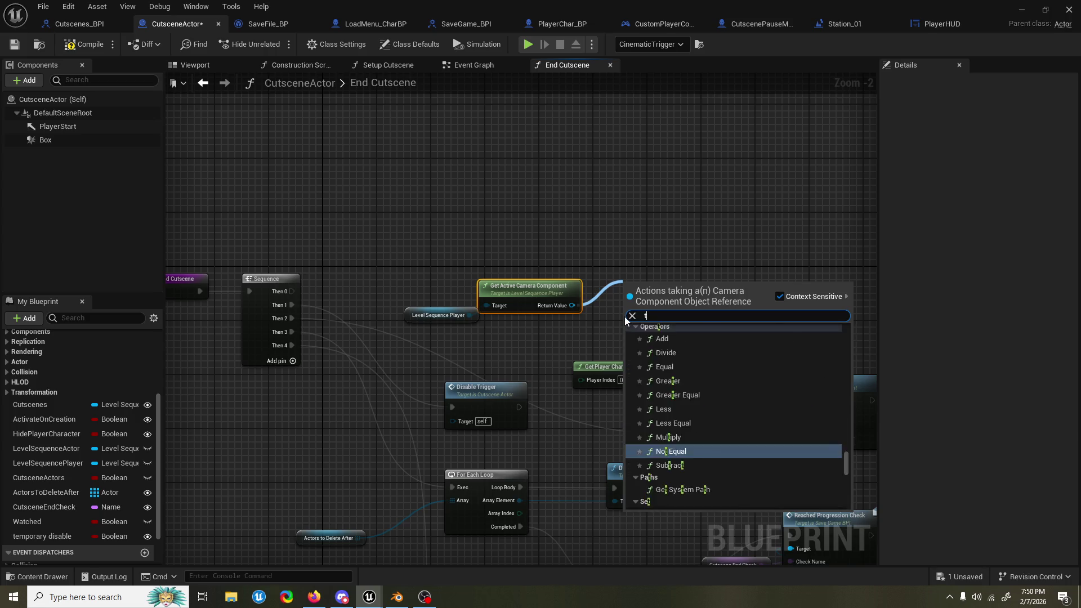
pyautogui.press('BackSpace')
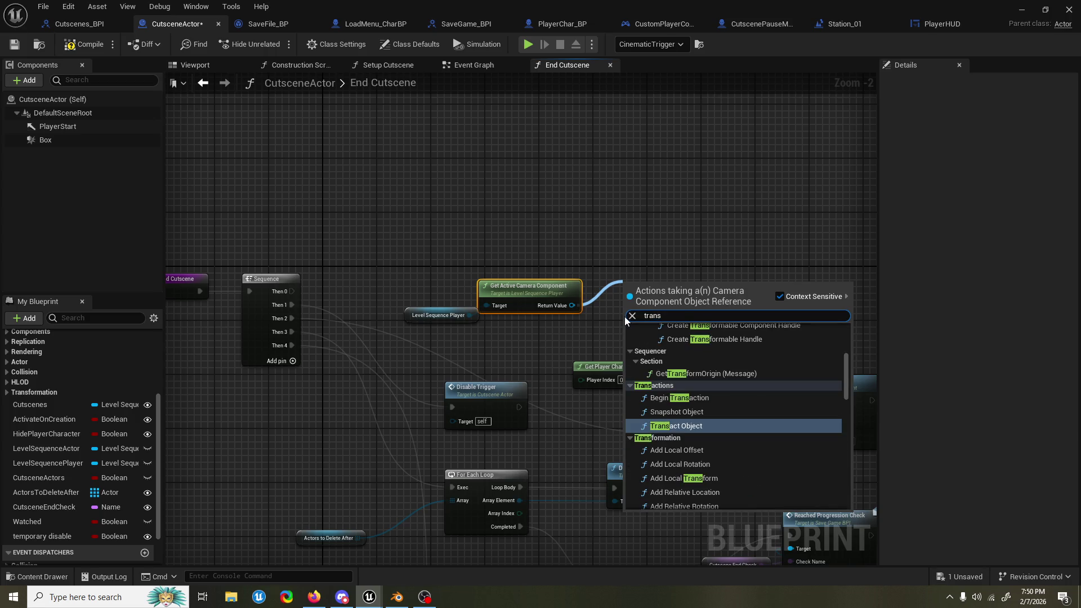
pyautogui.press('BackSpace')
pyautogui.press('BackSpace')
pyautogui.press('BackSpace')
pyautogui.press('Escape')
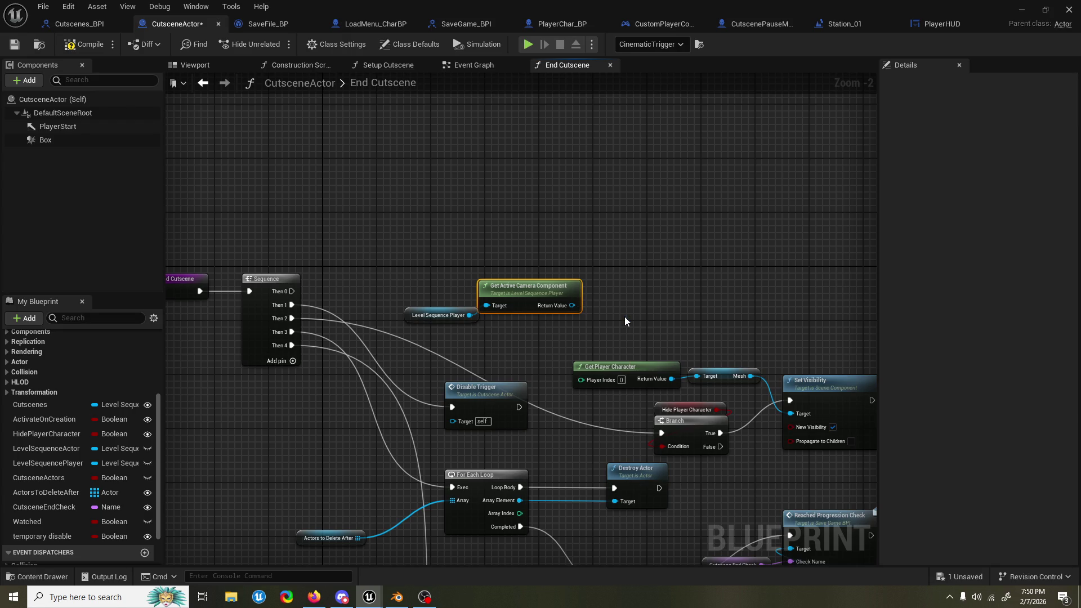
# Step: Search the CutsceneActor blueprint for 'fade'
pyautogui.click(635, 318)
pyautogui.hotkey('ctrl', 'f')
pyautogui.write('fade')
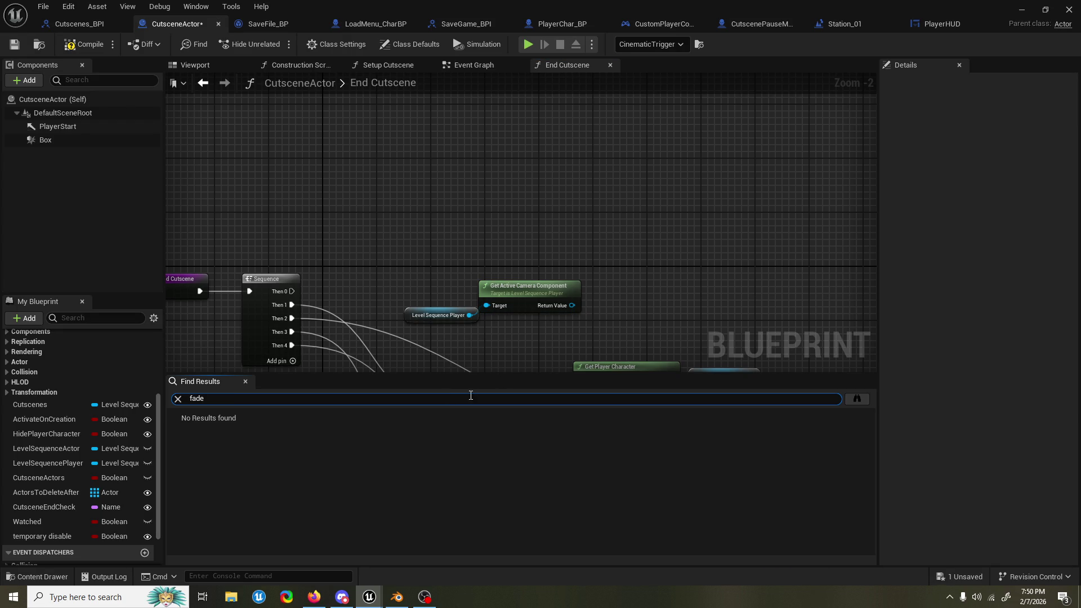
# Step: Find 'fade' in all blueprints, open Graveyard's Start Camera Fade, and move Get Player Camera Manager
pyautogui.click(857, 398)
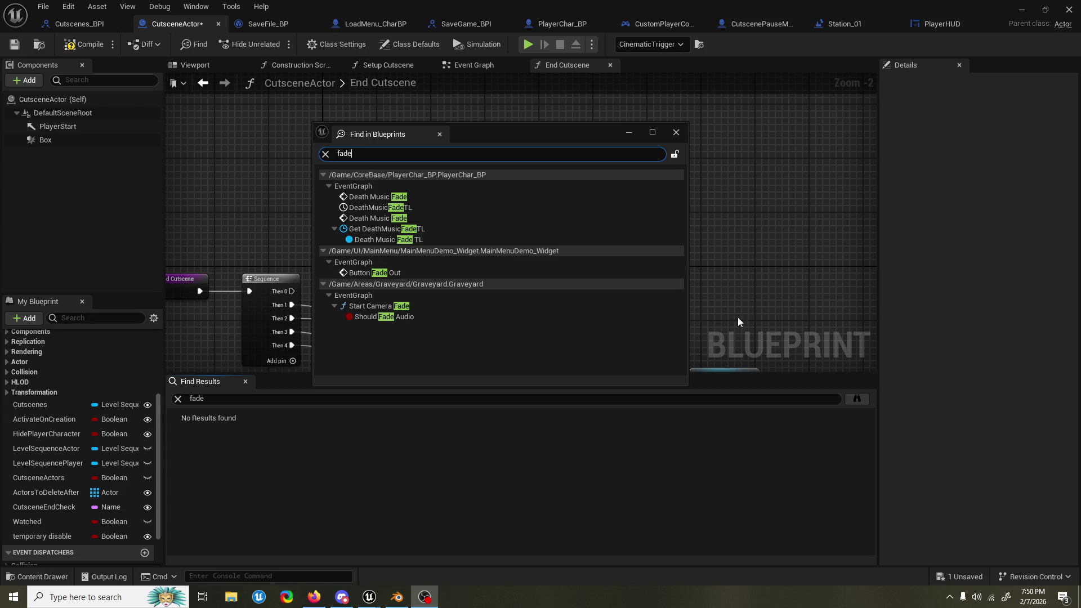
pyautogui.doubleClick(431, 307)
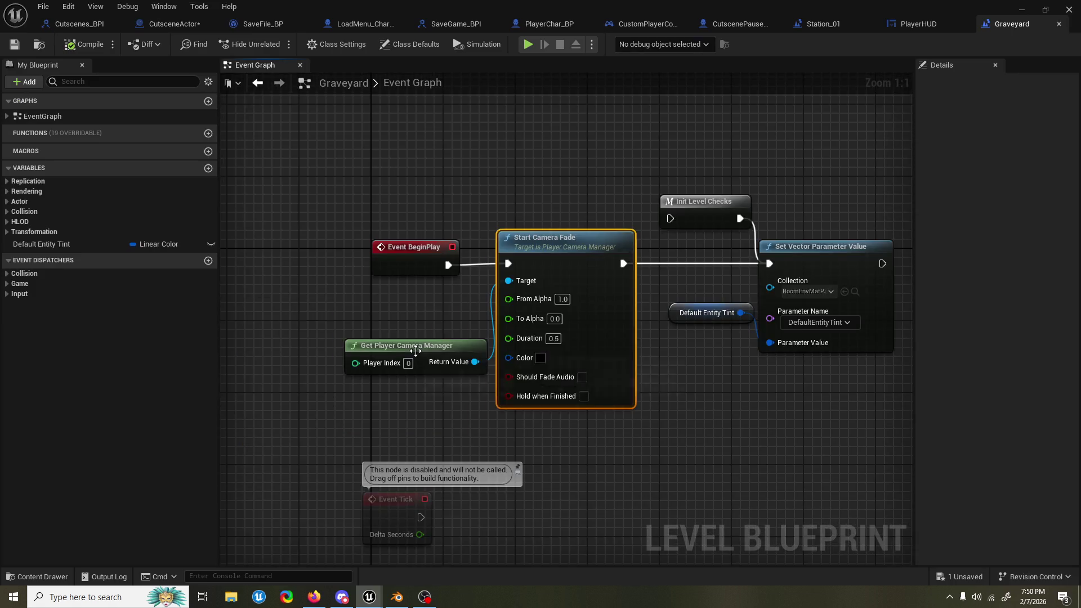
pyautogui.moveTo(392, 336)
pyautogui.mouseDown()
pyautogui.moveTo(344, 323)
pyautogui.moveTo(356, 318)
pyautogui.mouseUp()
pyautogui.moveTo(688, 151); pyautogui.dragTo(654, 174)
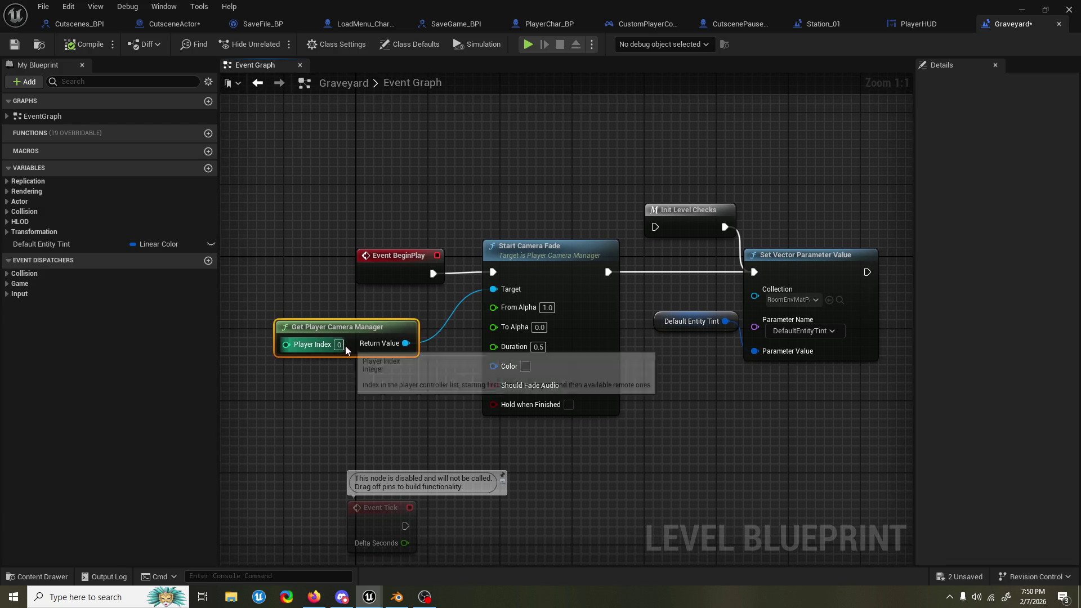
pyautogui.click(913, 27)
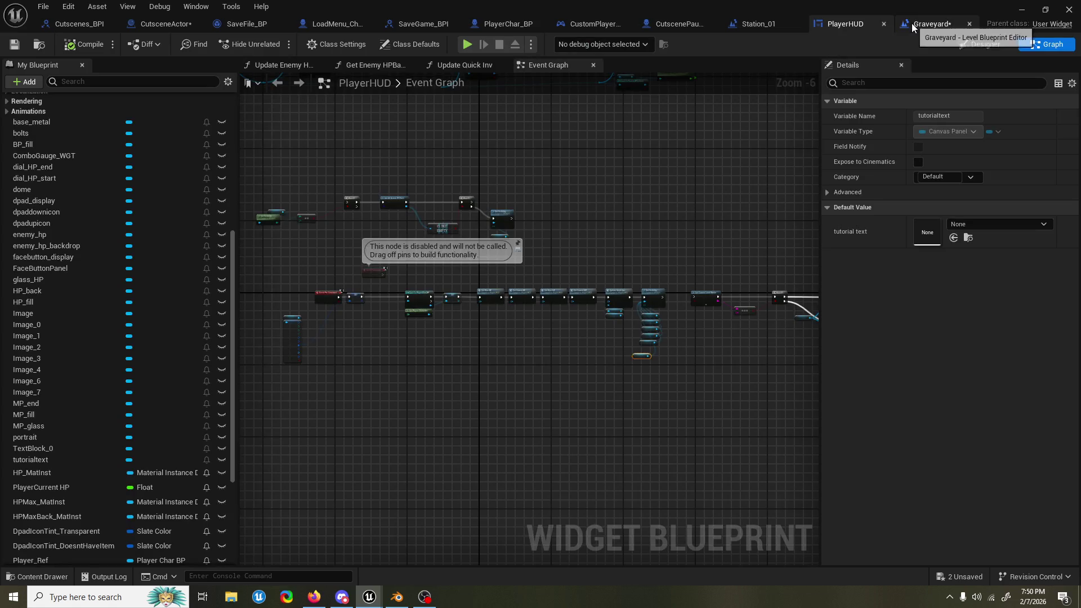
# Step: Delete the Level Sequence Player and Get Active Camera Component nodes in End Cutscene
pyautogui.click(167, 25)
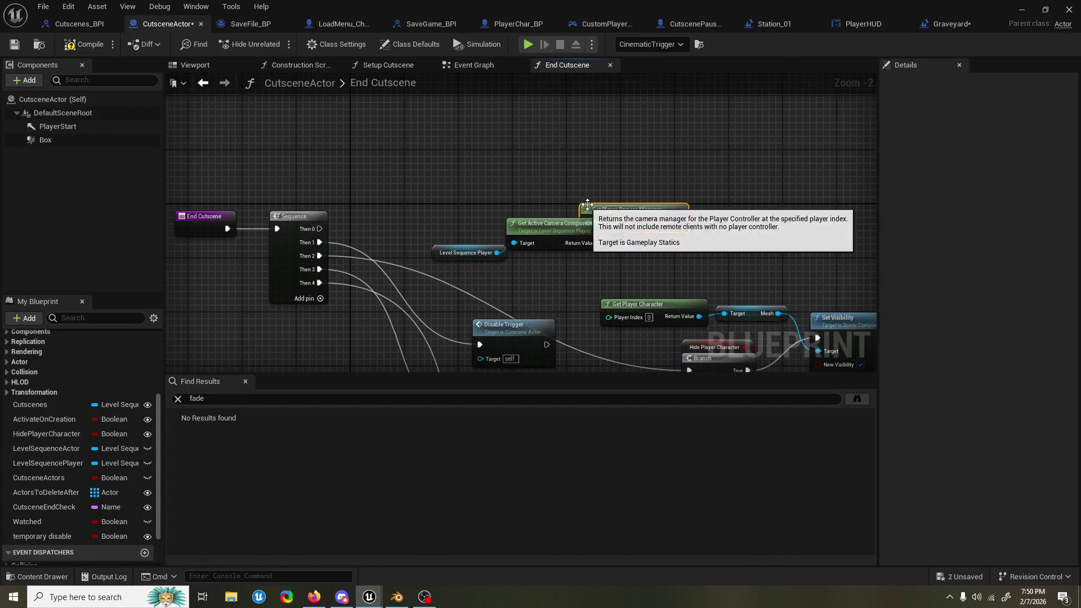
pyautogui.moveTo(467, 201); pyautogui.dragTo(538, 245)
pyautogui.press('Delete')
# Step: Add Start Camera Fade from Get Player Camera Manager and trigger it from Sequence's Then 0
pyautogui.moveTo(631, 209)
pyautogui.mouseDown()
pyautogui.moveTo(496, 257)
pyautogui.moveTo(623, 191)
pyautogui.mouseUp()
pyautogui.write('fade')
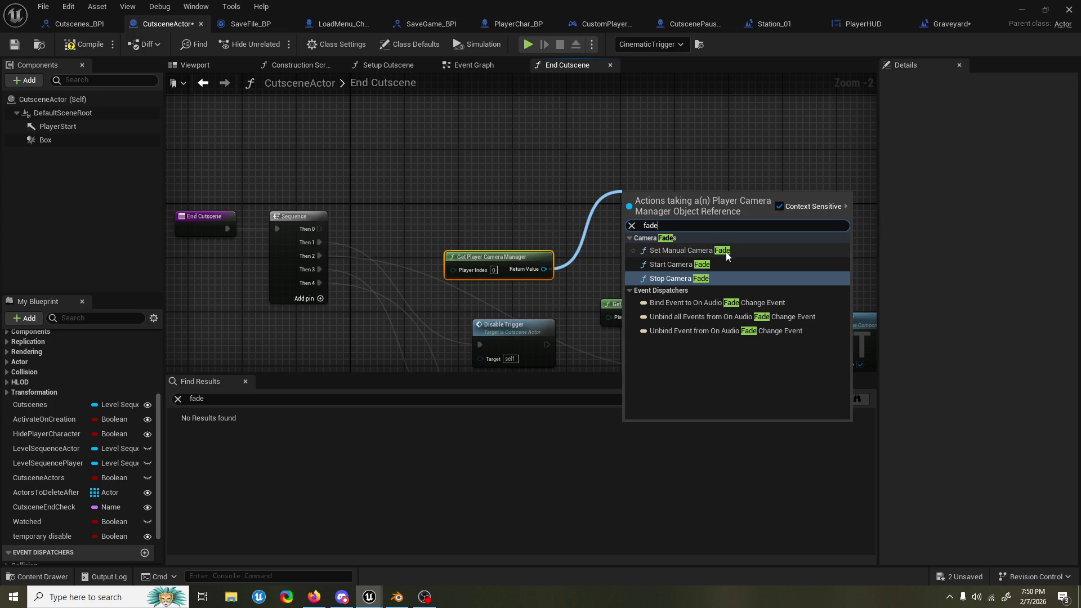
pyautogui.click(680, 264)
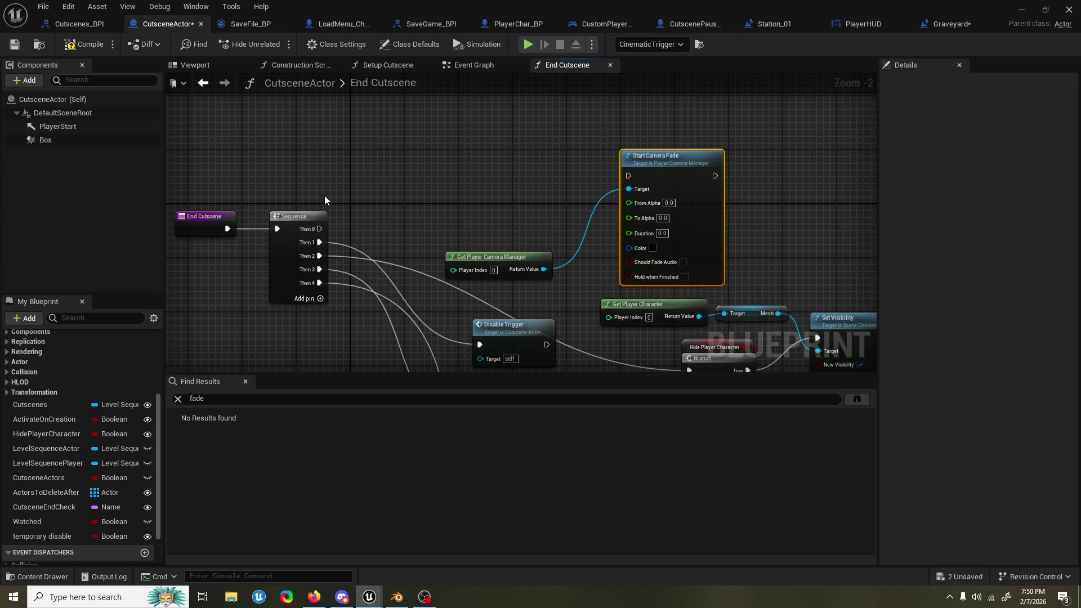
pyautogui.moveTo(320, 229); pyautogui.dragTo(640, 176)
pyautogui.scroll(-4, 511, 198)
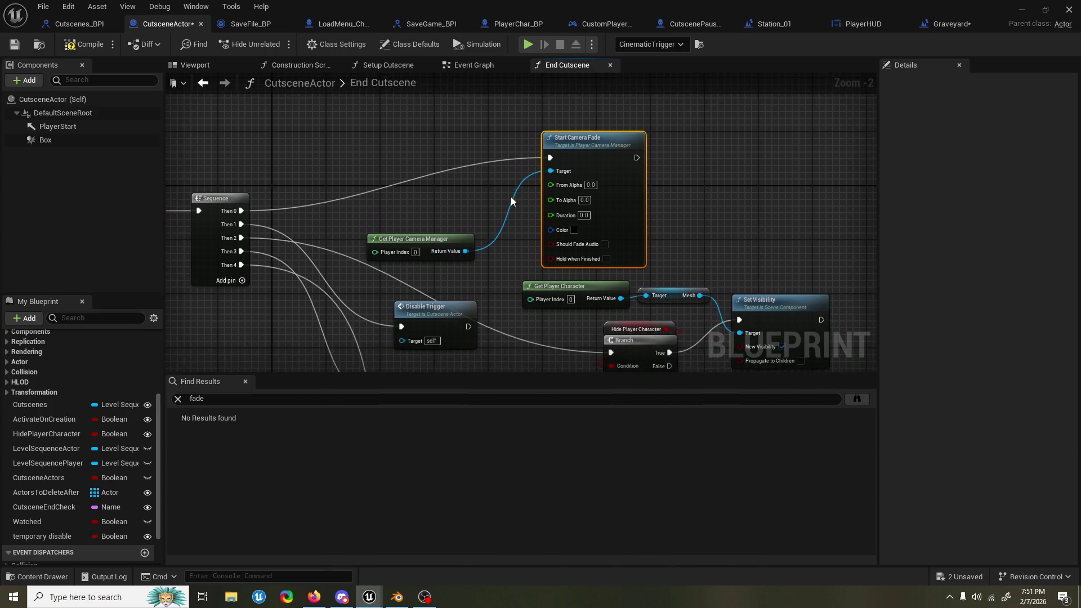
pyautogui.scroll(3, 495, 141)
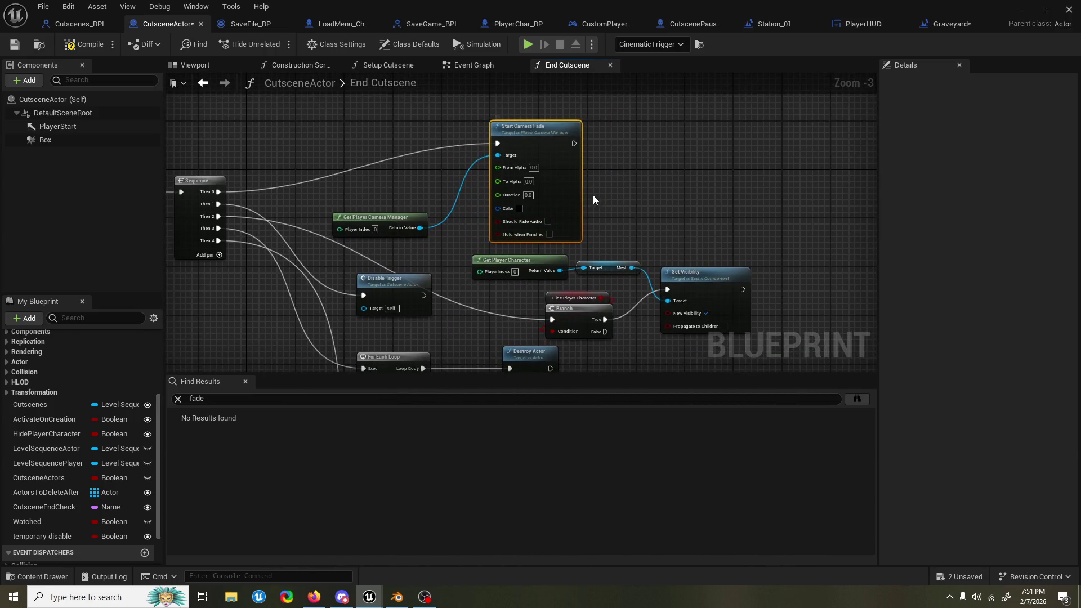
pyautogui.moveTo(573, 200); pyautogui.dragTo(553, 208)
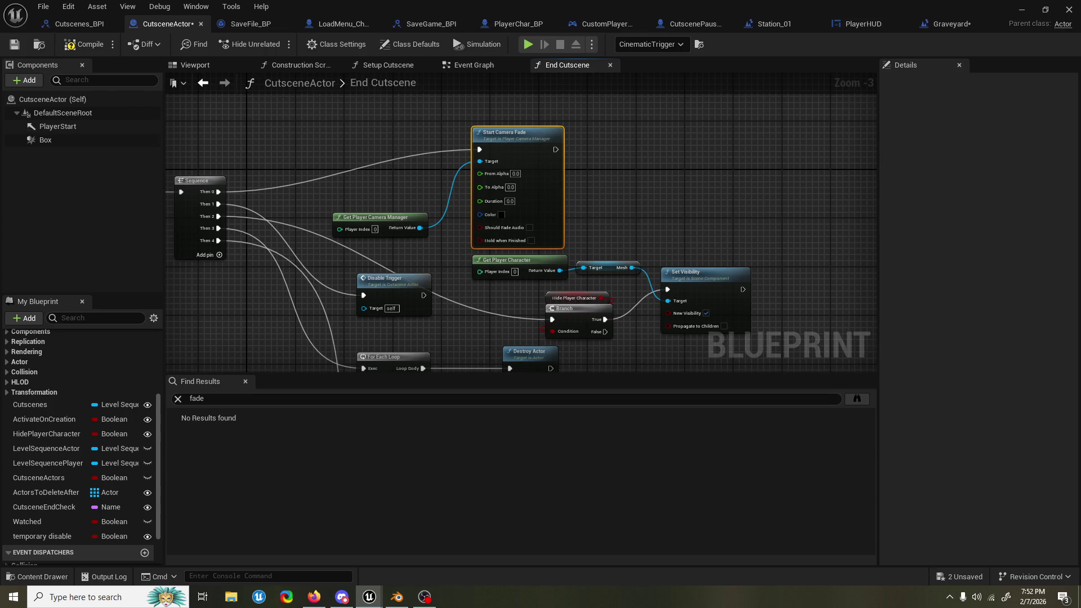
pyautogui.click(425, 597)
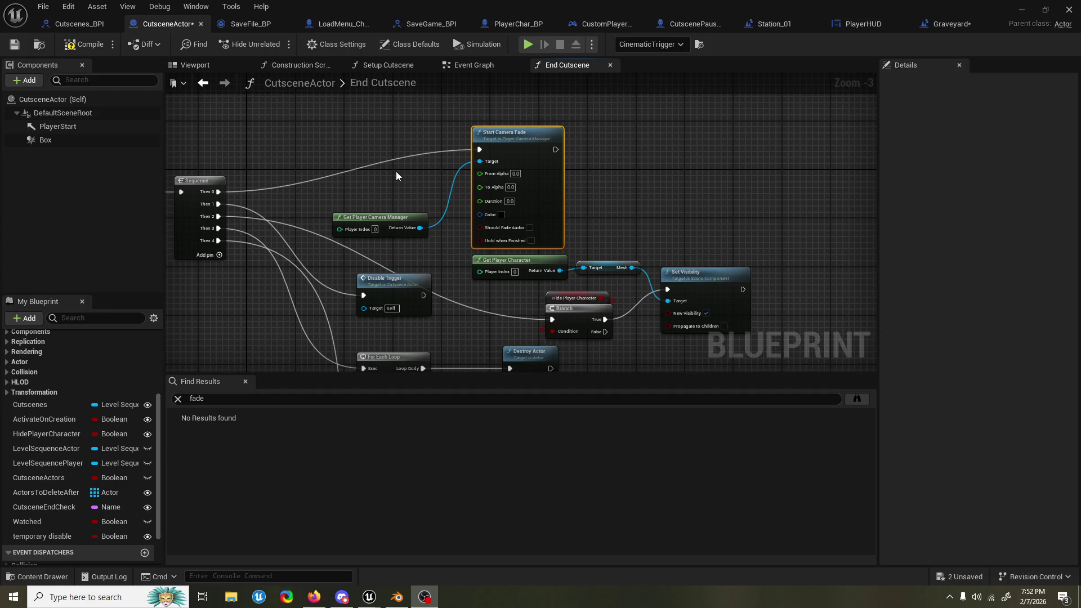
# Step: Compile the cutscene blueprint and save all unsaved changes
pyautogui.click(87, 45)
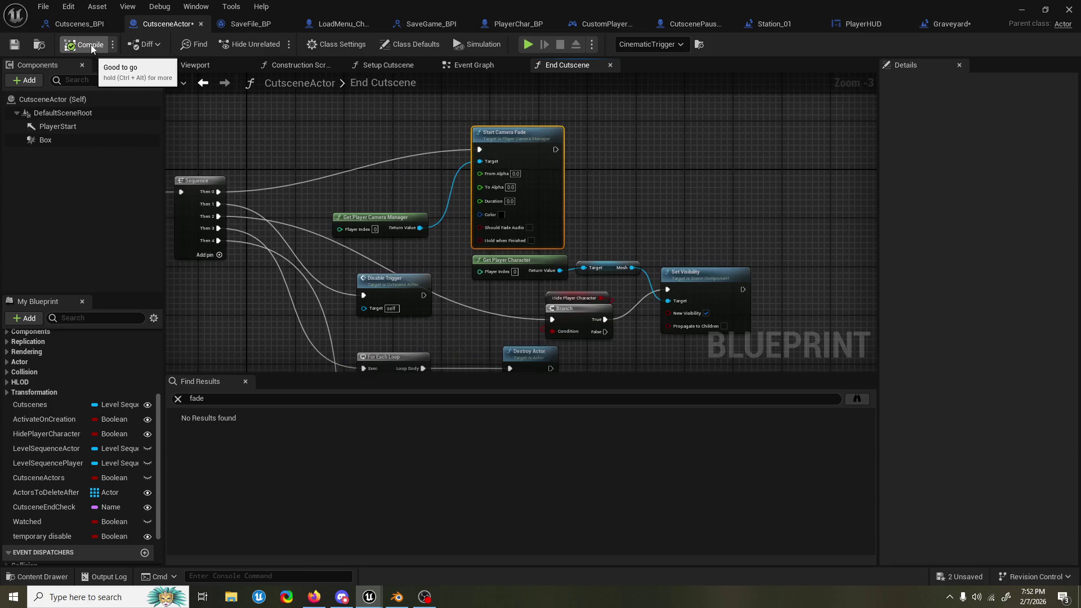
pyautogui.moveTo(273, 104); pyautogui.dragTo(340, 111)
pyautogui.hotkey('ctrl', 'shift', 's')
pyautogui.scroll(-3, 349, 136)
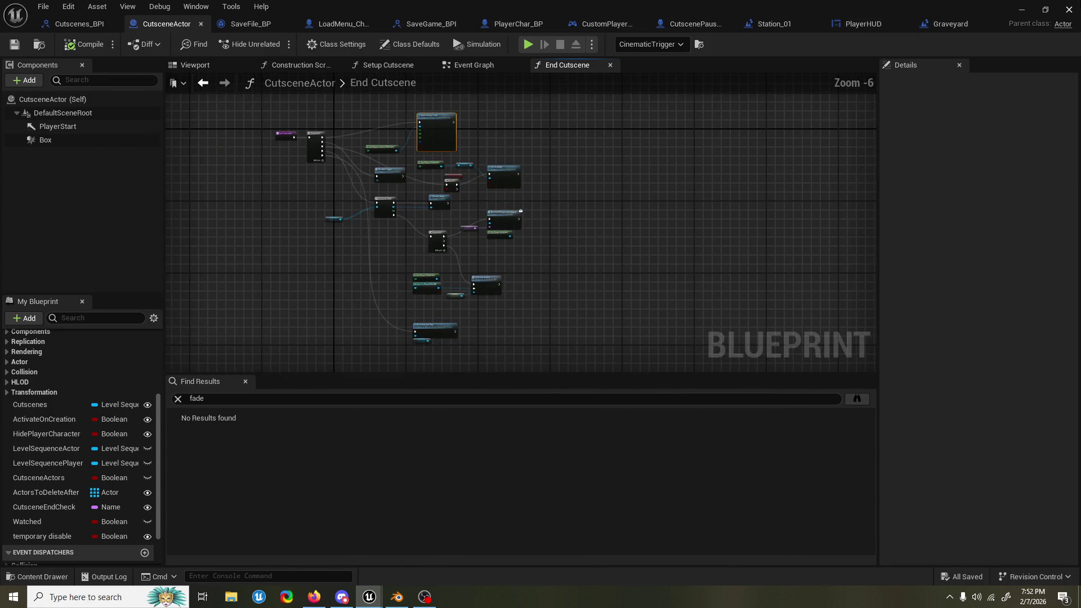
# Step: Play-test the Station_01 level, skip the cutscene, and stop back in the editor
pyautogui.click(1023, 9)
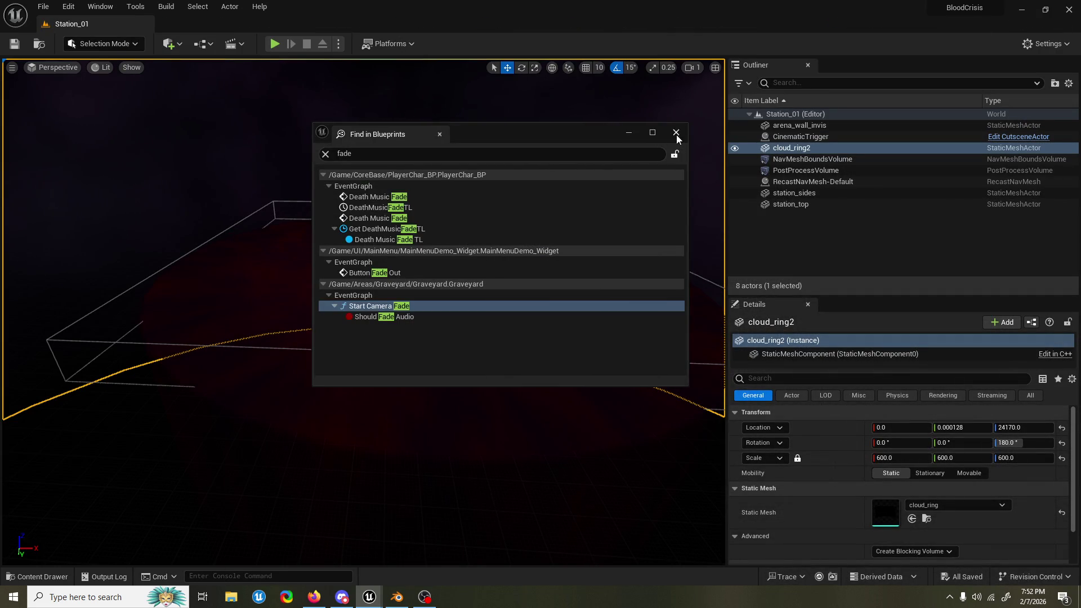
pyautogui.click(676, 132)
pyautogui.click(276, 45)
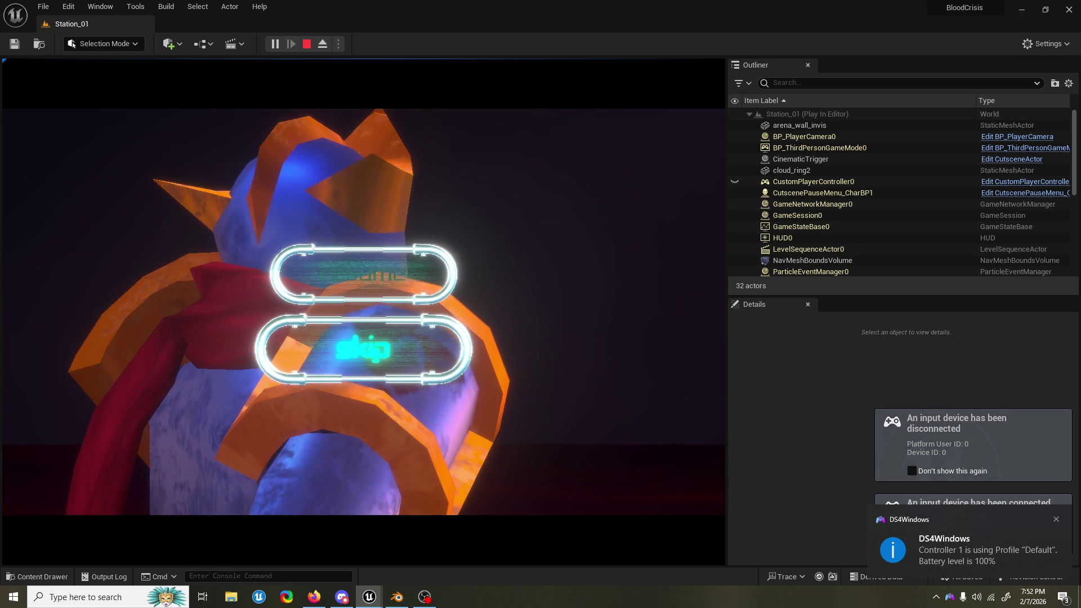
pyautogui.press('Return')
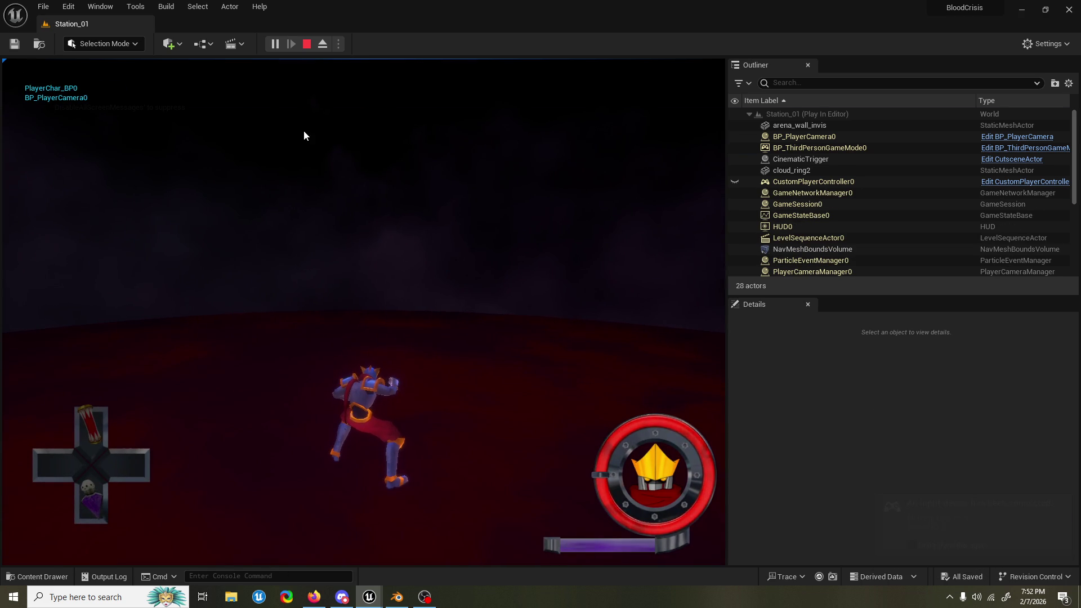
pyautogui.press('Escape')
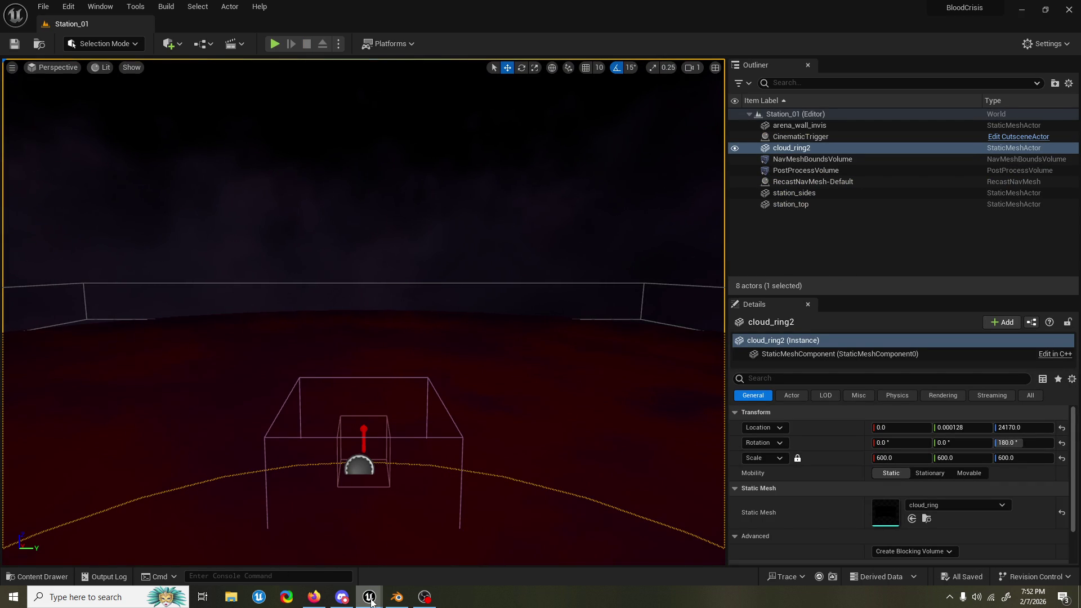
pyautogui.moveTo(372, 601)
# Step: In Blender, save FirstAwakening_Anims.blend and bring up the Open Recent file list
pyautogui.click(397, 597)
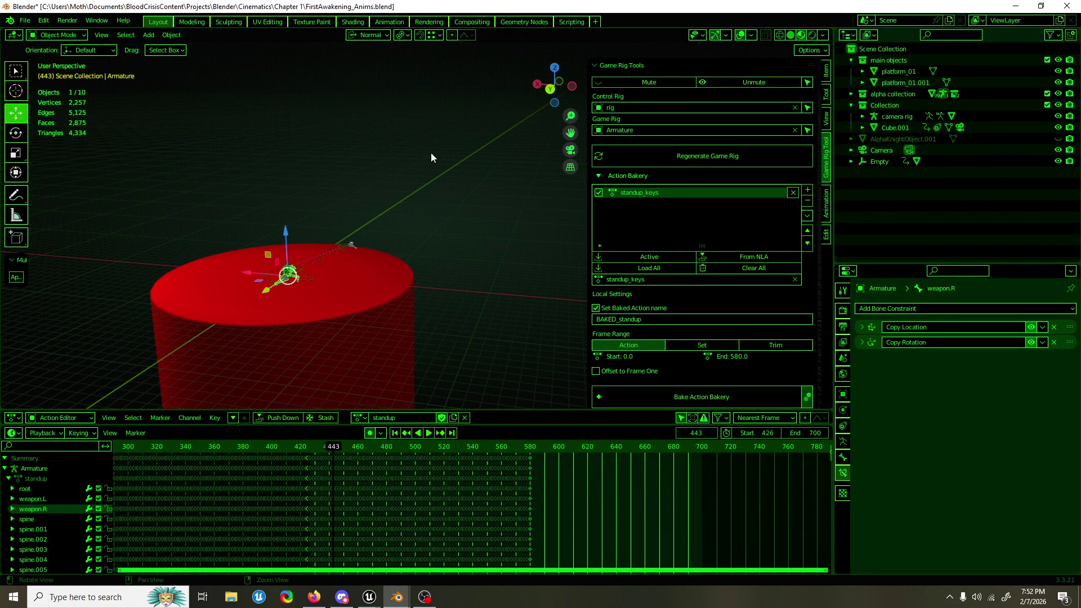
pyautogui.moveTo(431, 146); pyautogui.dragTo(380, 157)
pyautogui.scroll(5, 380, 160)
pyautogui.scroll(-2, 365, 157)
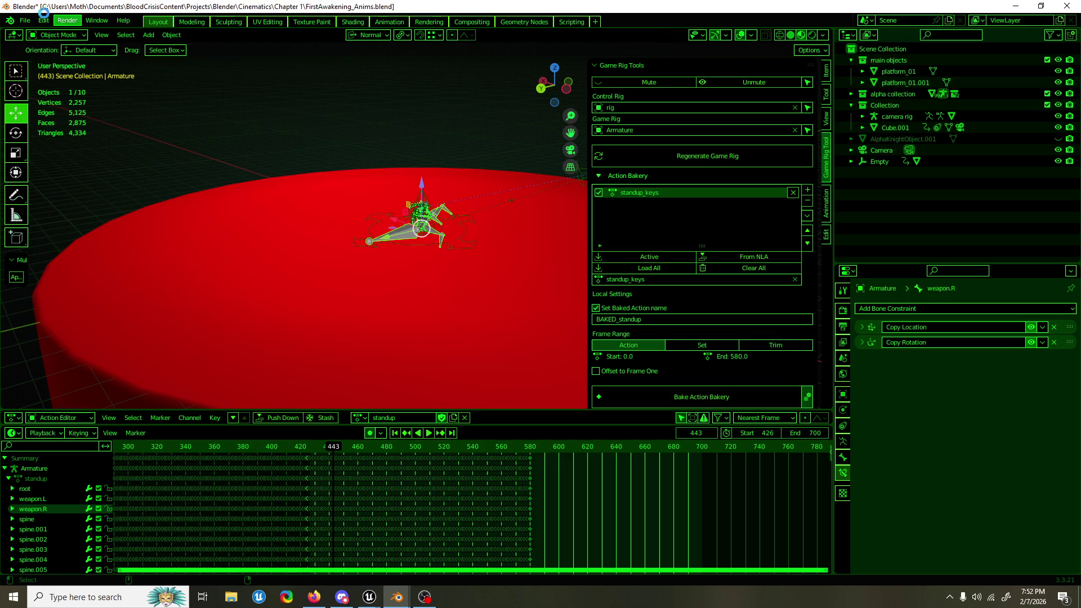
pyautogui.hotkey('ctrl', 's')
pyautogui.click(25, 20)
pyautogui.moveTo(71, 55)
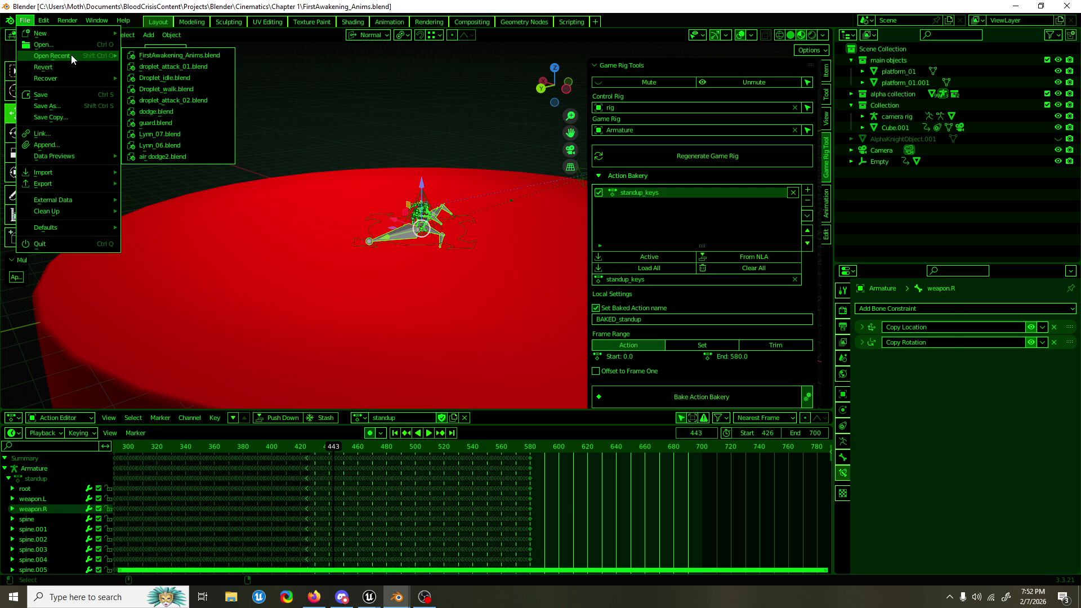
# Step: In the Open browser, go up two levels to the Blender folder, then into Characters\Alpha
pyautogui.click(72, 46)
pyautogui.click(299, 103)
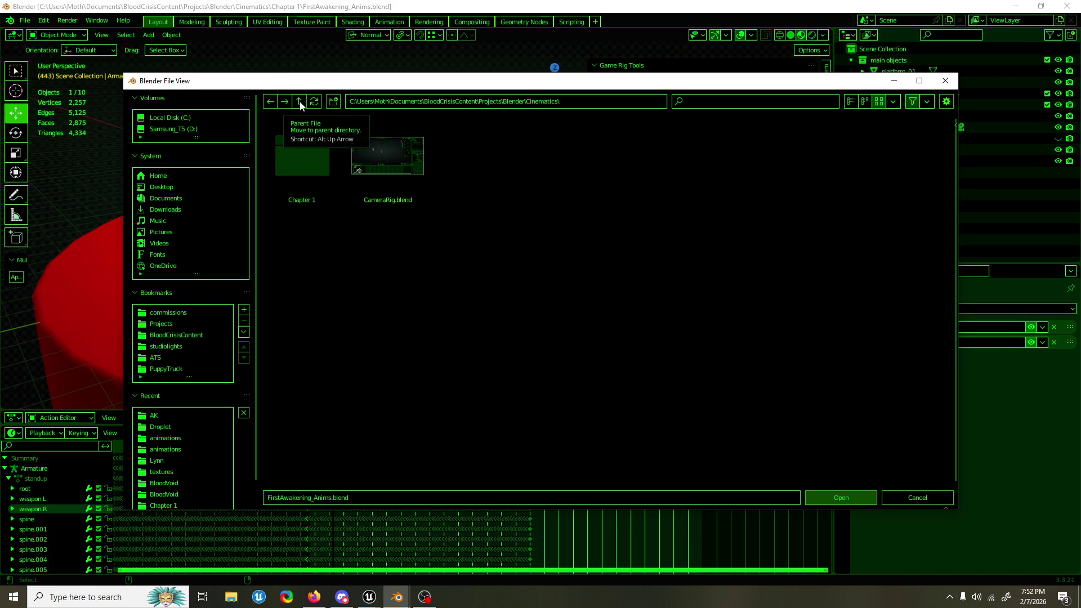
pyautogui.click(300, 102)
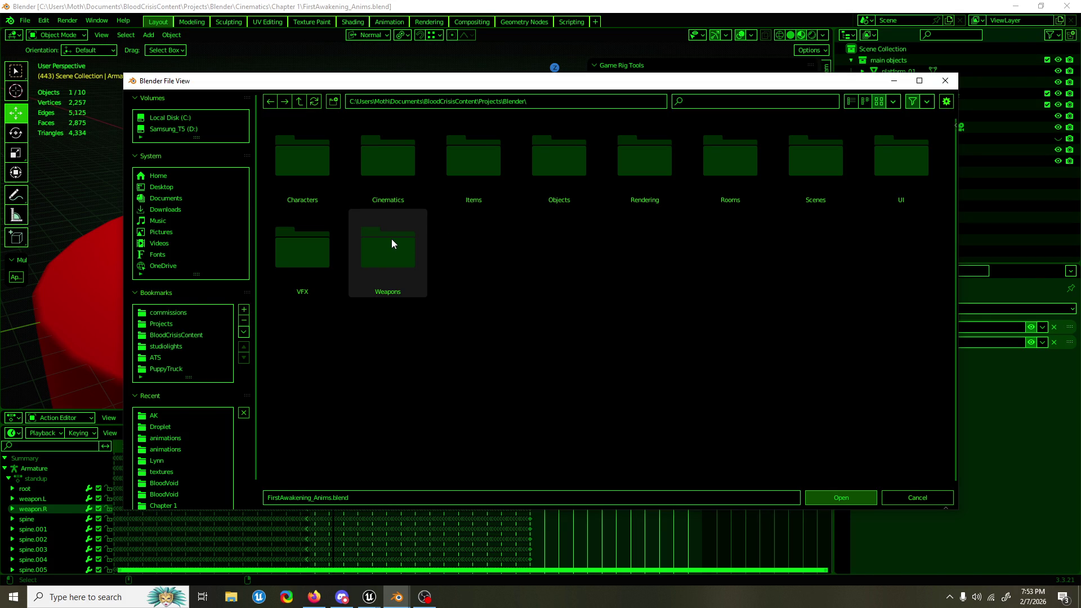
pyautogui.doubleClick(314, 134)
pyautogui.doubleClick(314, 134)
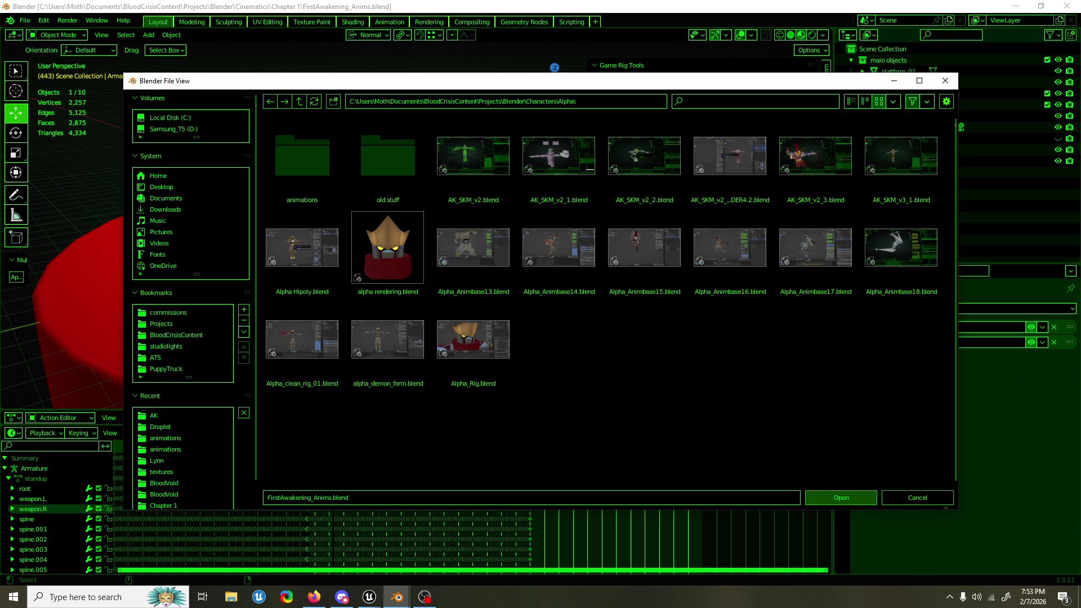
pyautogui.hotkey('alt', 'Tab')
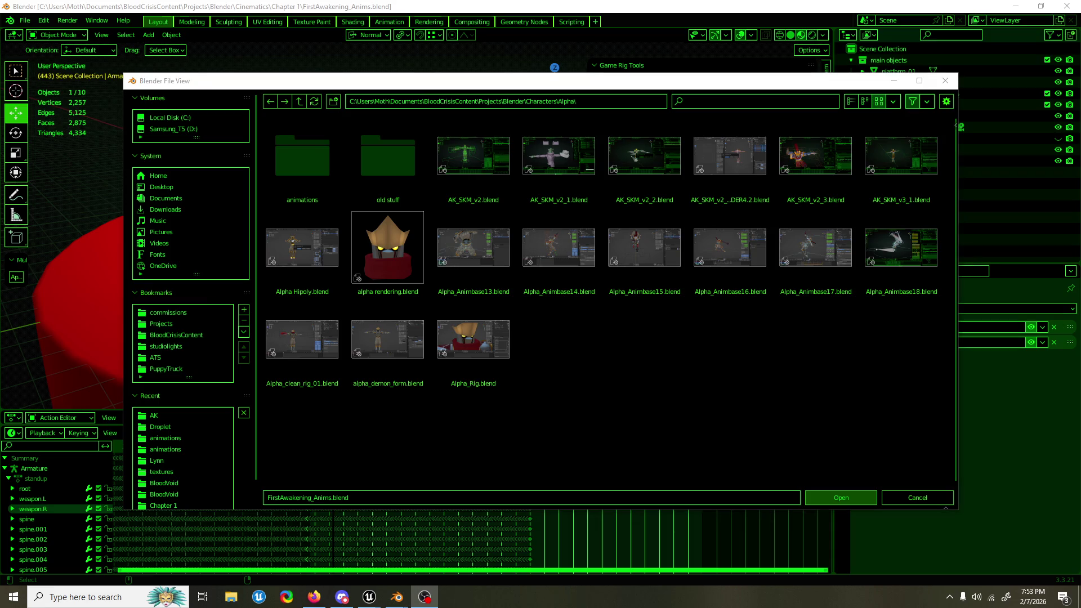
pyautogui.hotkey('alt', 'Tab')
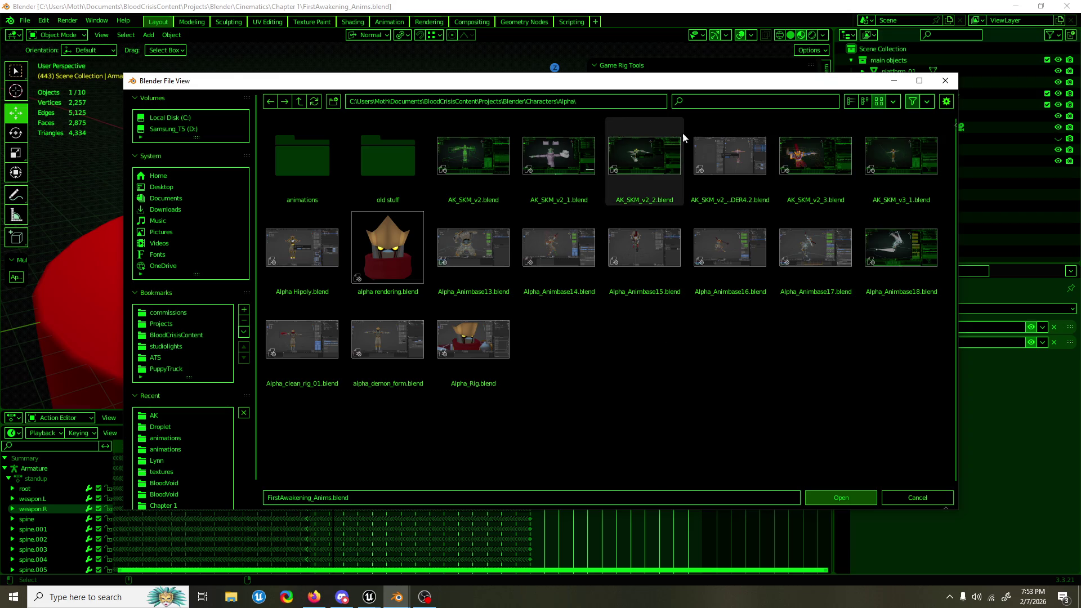
# Step: Open AK_SKM_v3_1.blend and save it as AK_Idle_Passive.blend in Characters\Alpha\animations
pyautogui.click(900, 161)
pyautogui.press('Return')
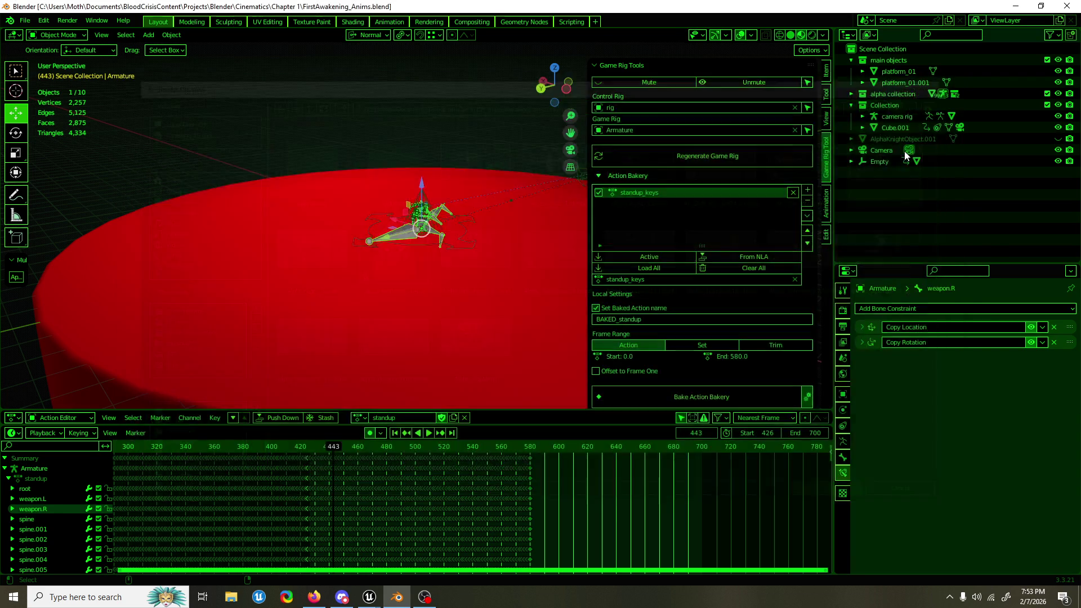
pyautogui.hotkey('ctrl', 'shift', 's')
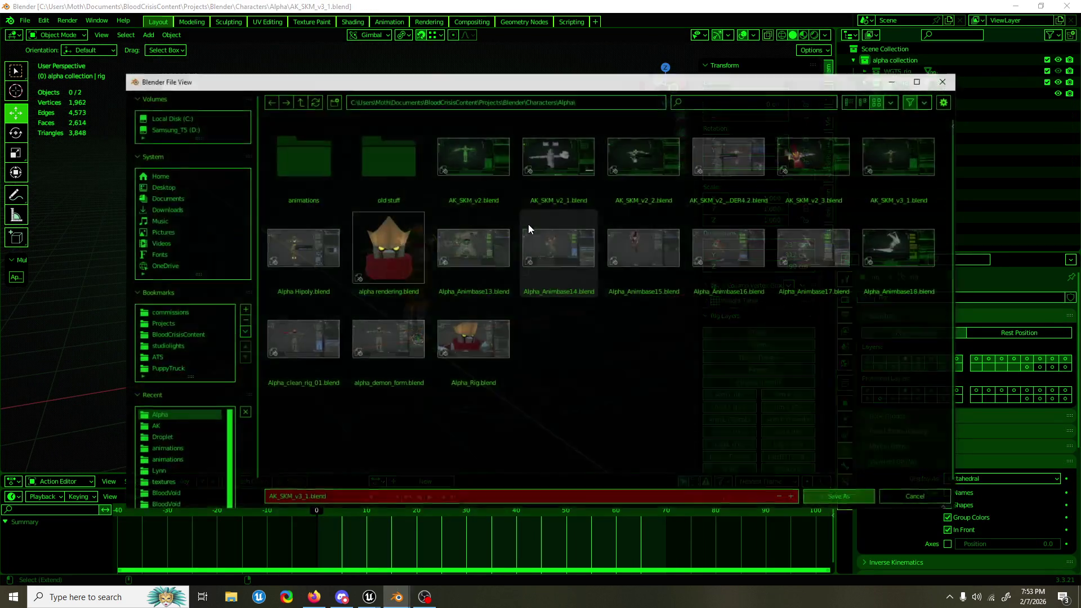
pyautogui.click(328, 499)
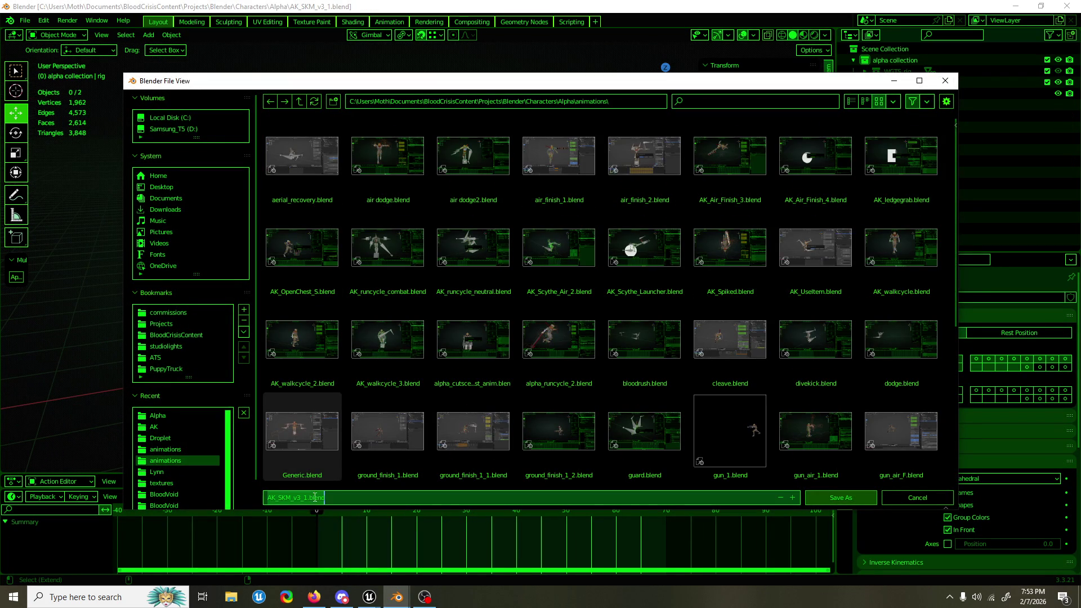
pyautogui.write('AK_Idle_PA')
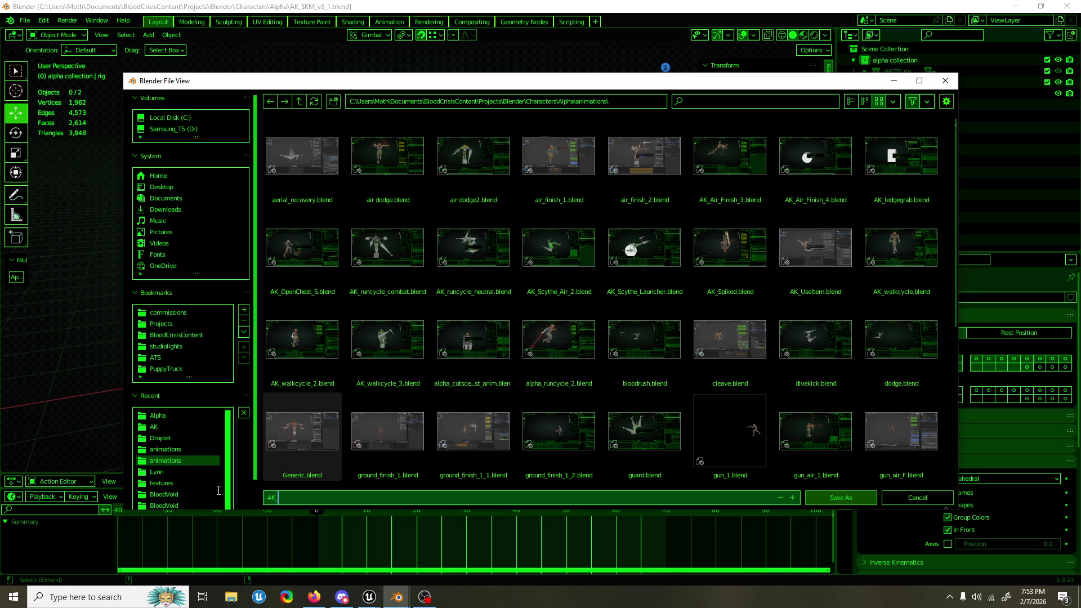
pyautogui.press('BackSpace')
pyautogui.write('assive.blend')
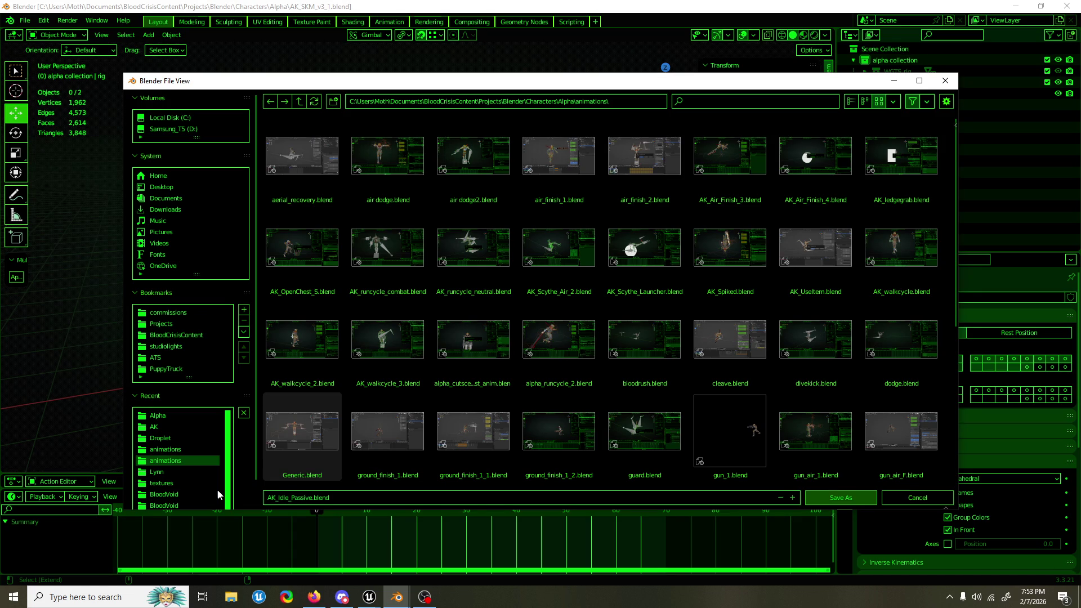
pyautogui.click(219, 494)
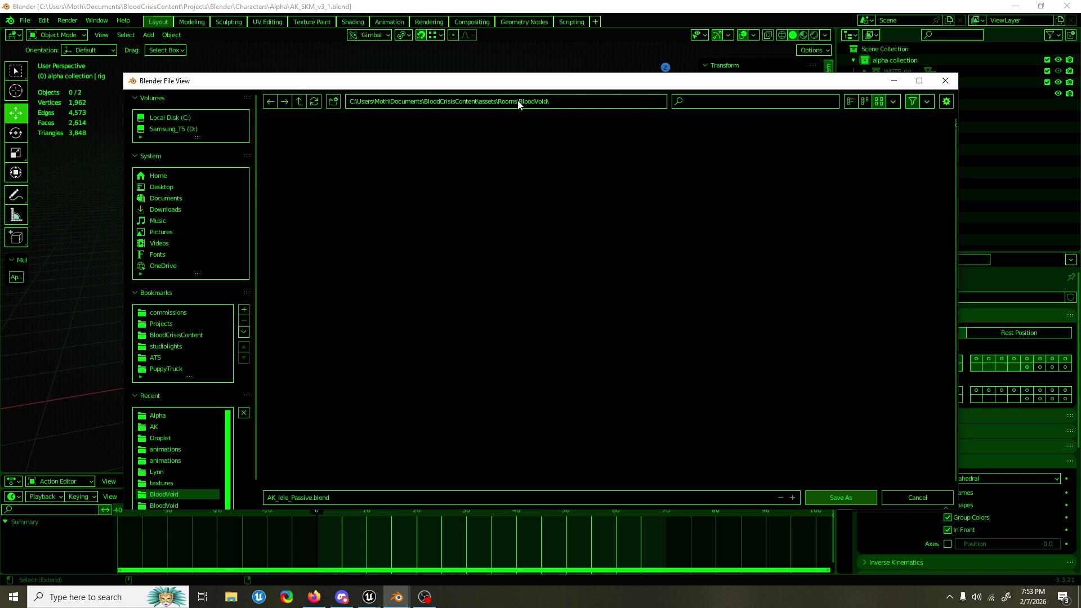
pyautogui.click(270, 101)
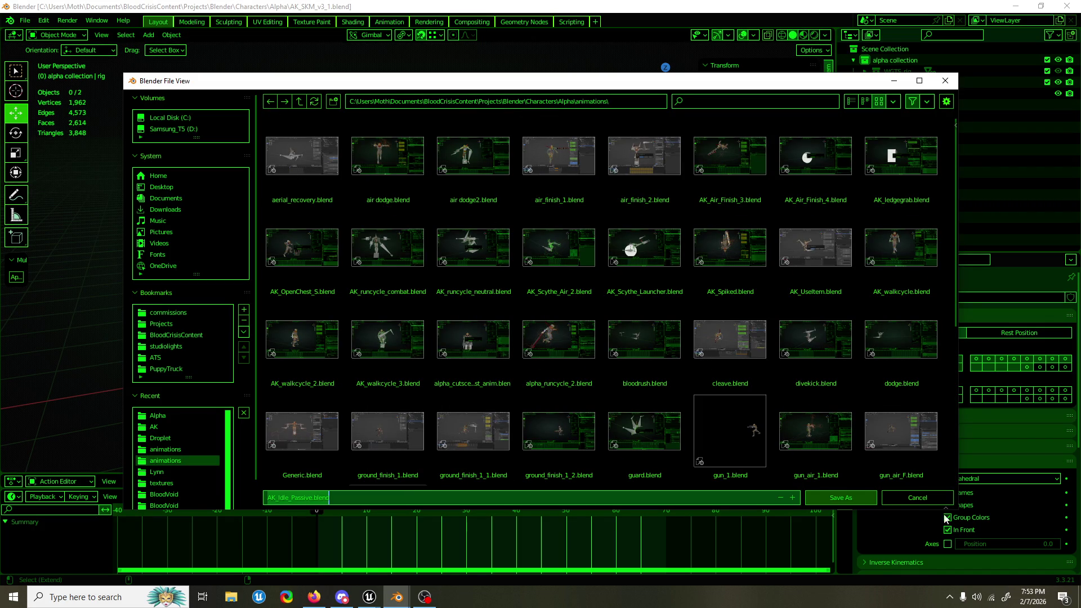
pyautogui.click(857, 497)
pyautogui.scroll(5, 427, 268)
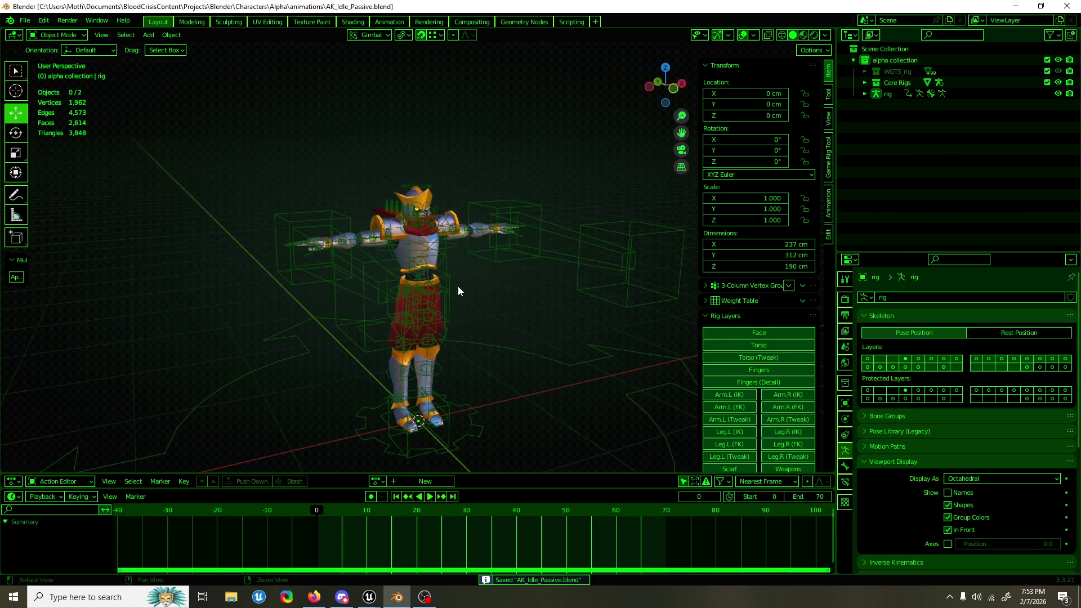
# Step: Put the Alpha rig in pose mode and lower the torso control
pyautogui.click(439, 338)
pyautogui.hotkey('ctrl', 'Tab')
pyautogui.click(438, 343)
pyautogui.moveTo(449, 341)
pyautogui.mouseDown()
pyautogui.moveTo(740, 352)
pyautogui.moveTo(655, 329)
pyautogui.mouseUp()
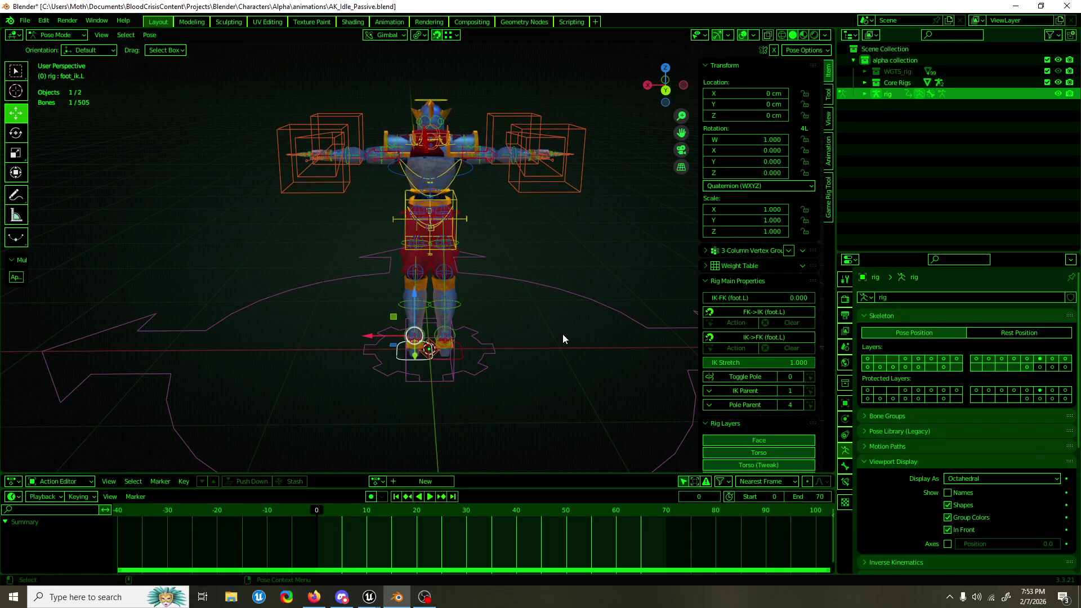
pyautogui.press('g')
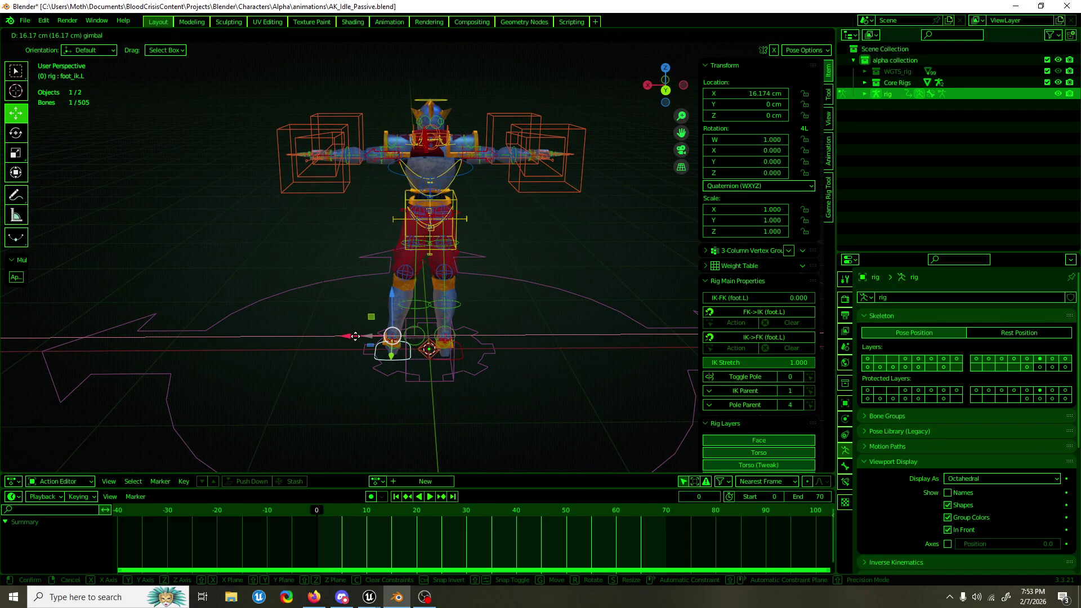
pyautogui.rightClick(356, 336)
pyautogui.click(457, 224)
pyautogui.moveTo(459, 203)
pyautogui.mouseDown()
pyautogui.moveTo(520, 263)
pyautogui.moveTo(289, 255)
pyautogui.moveTo(355, 281)
pyautogui.mouseUp()
pyautogui.scroll(3, 355, 281)
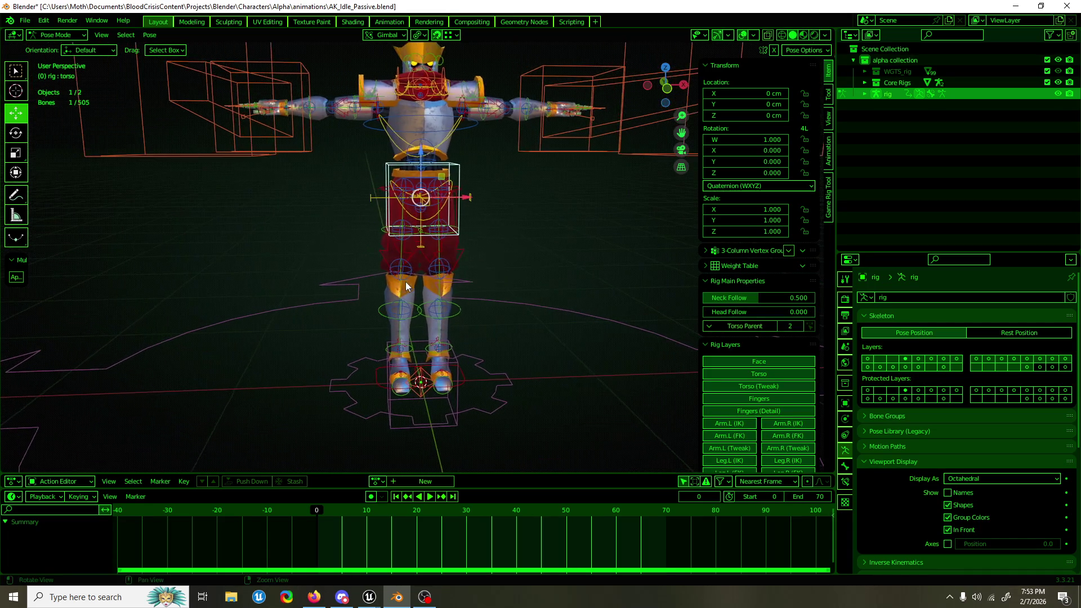
pyautogui.press('g')
pyautogui.rightClick(421, 169)
pyautogui.press('g')
pyautogui.click(421, 168)
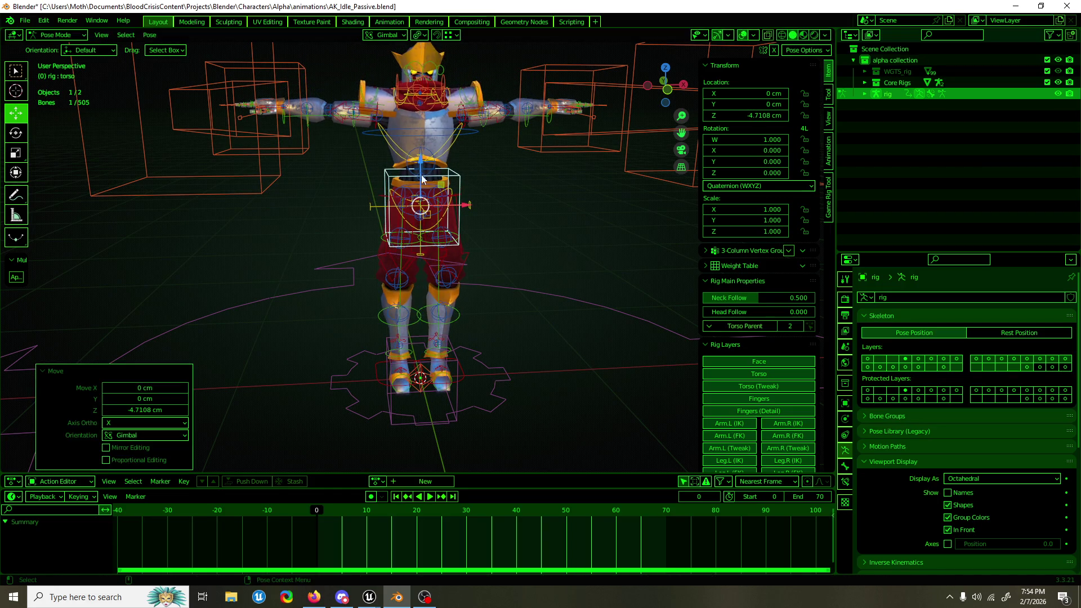
# Step: Shift the right foot control sideways on X and turn its foot spin control
pyautogui.click(383, 376)
pyautogui.press('g')
pyautogui.press('x')
pyautogui.click(395, 375)
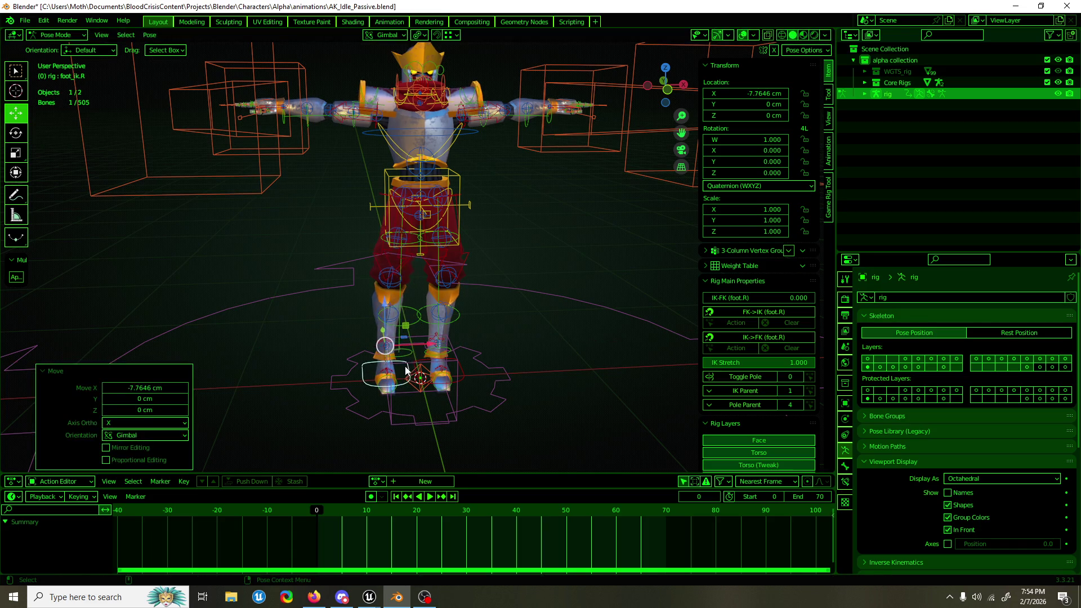
pyautogui.click(388, 373)
pyautogui.hotkey('shift', 'space')
pyautogui.press('r')
pyautogui.moveTo(394, 397); pyautogui.dragTo(387, 373)
# Step: Slide the left foot control sideways along X
pyautogui.click(455, 375)
pyautogui.hotkey('shift', 'space')
pyautogui.press('g')
pyautogui.moveTo(478, 341); pyautogui.dragTo(503, 337)
pyautogui.press('ctrl+KP_1')
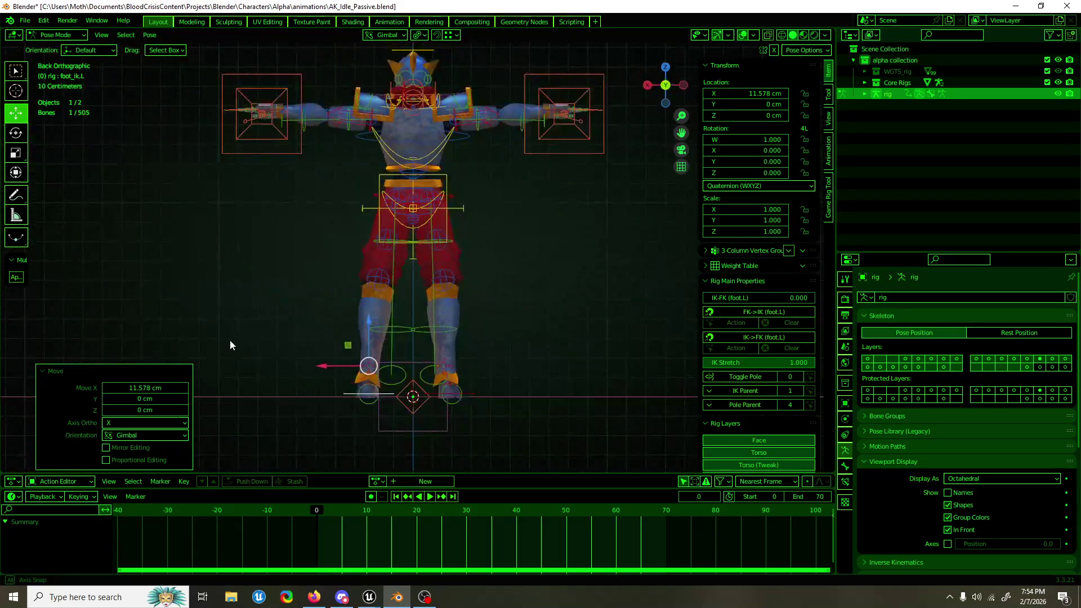
# Step: Tilt the hips control slightly
pyautogui.click(423, 225)
pyautogui.hotkey('shift', 'space')
pyautogui.press('r')
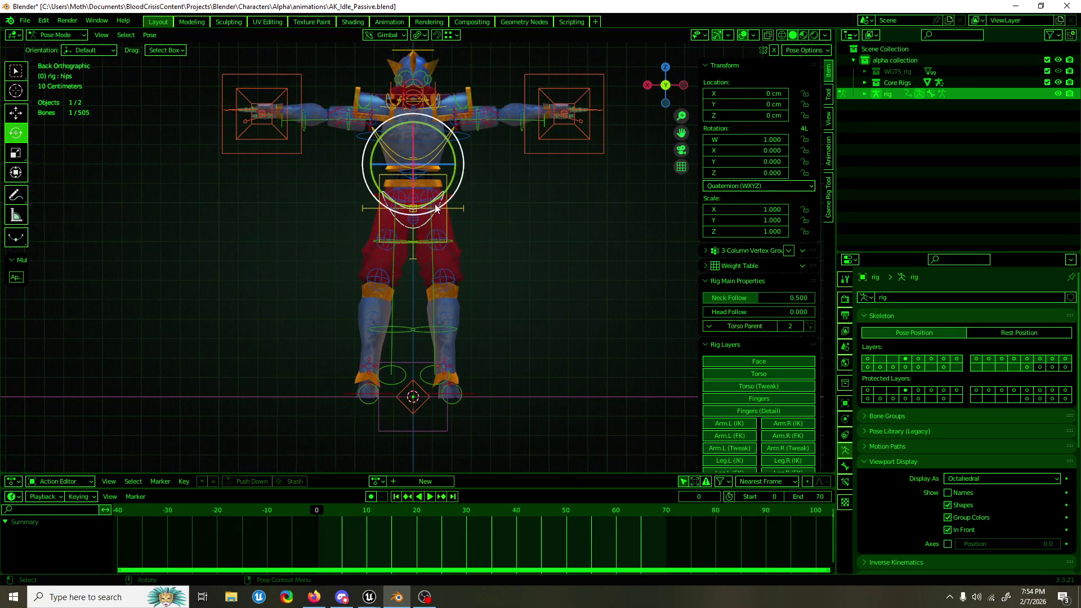
pyautogui.moveTo(446, 185); pyautogui.dragTo(442, 190)
pyautogui.click(442, 190)
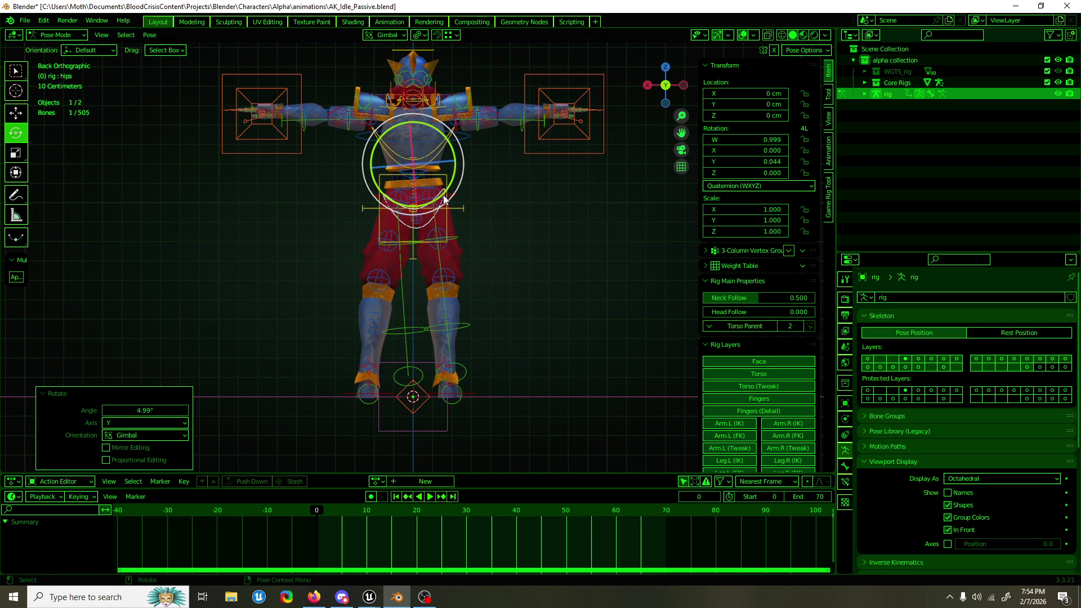
# Step: Slide the left foot further along X and move the right foot along Y
pyautogui.hotkey('shift', 'space')
pyautogui.press('g')
pyautogui.click(361, 394)
pyautogui.moveTo(339, 367); pyautogui.dragTo(313, 362)
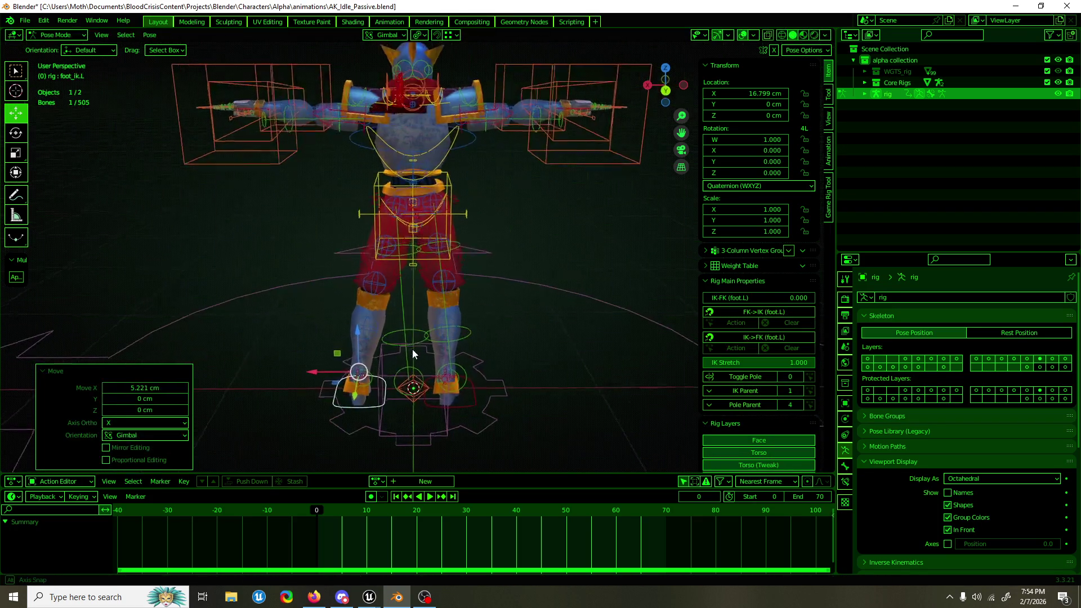
pyautogui.click(491, 389)
pyautogui.moveTo(482, 369); pyautogui.dragTo(495, 377)
pyautogui.hotkey('shift', 'space')
pyautogui.press('r')
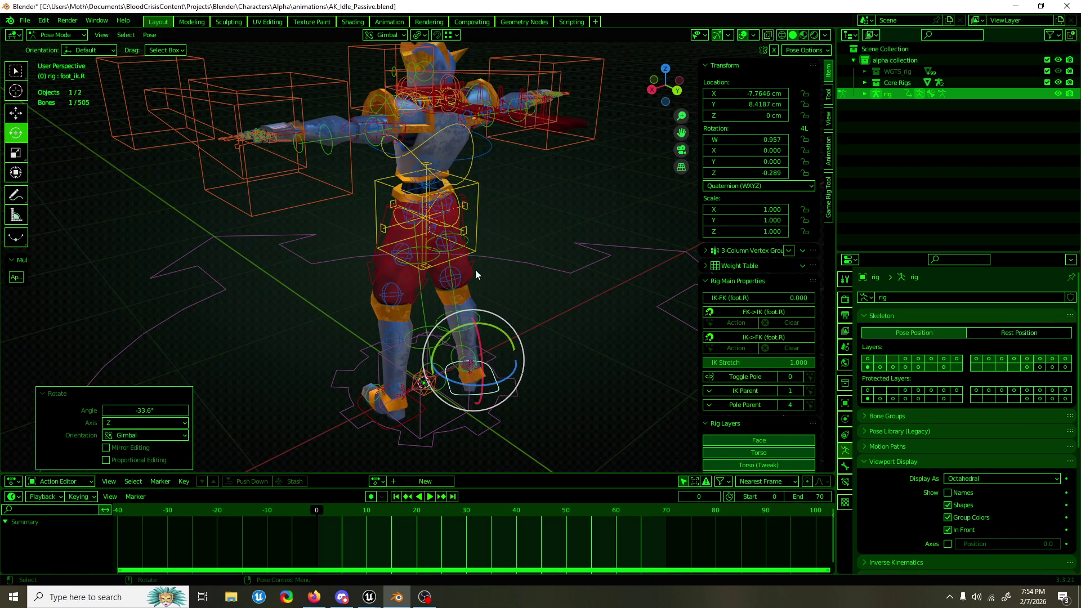
# Step: Twist the torso slightly about Z and shift it 1.45 cm sideways on X
pyautogui.click(477, 231)
pyautogui.moveTo(458, 267); pyautogui.dragTo(476, 282)
pyautogui.press('KP_1')
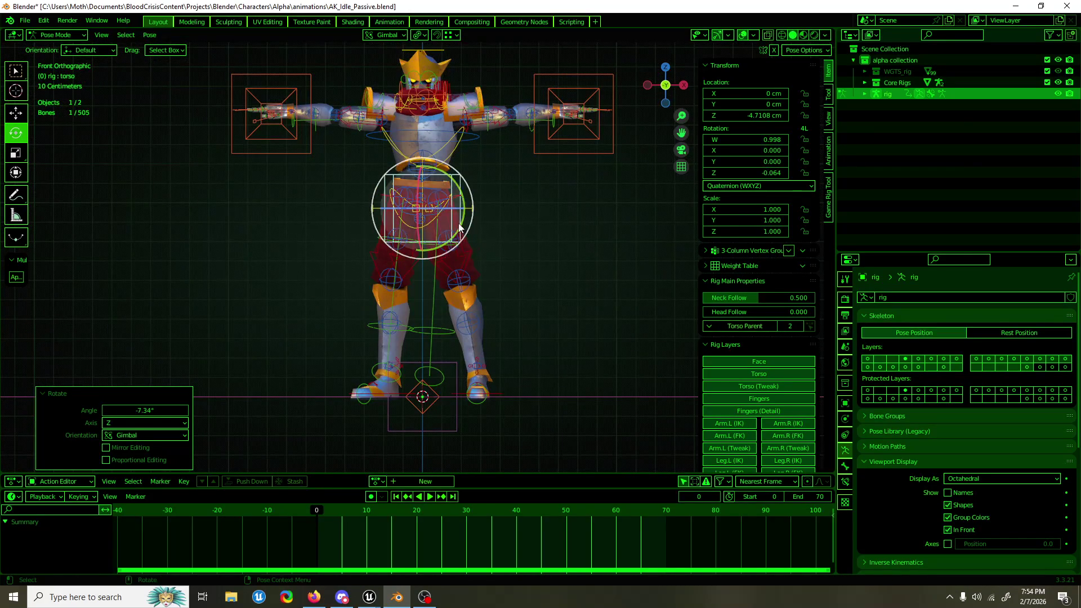
pyautogui.hotkey('shift', 'space')
pyautogui.press('g')
pyautogui.moveTo(463, 213)
pyautogui.mouseDown()
pyautogui.moveTo(479, 206)
pyautogui.moveTo(481, 258)
pyautogui.moveTo(237, 278)
pyautogui.moveTo(470, 277)
pyautogui.moveTo(417, 421)
pyautogui.mouseUp()
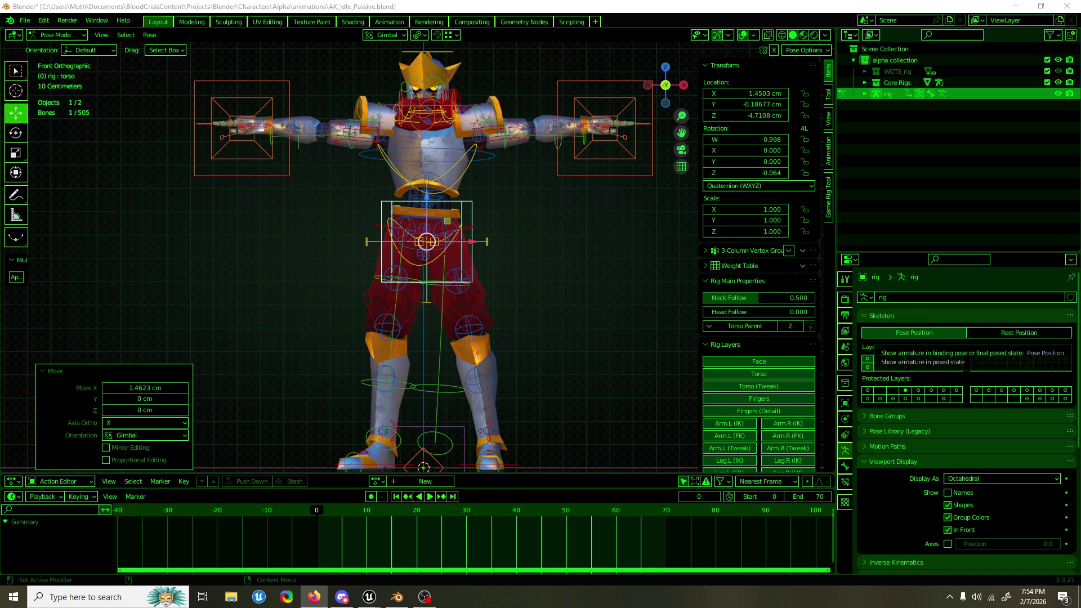
pyautogui.hotkey('alt', 'Tab')
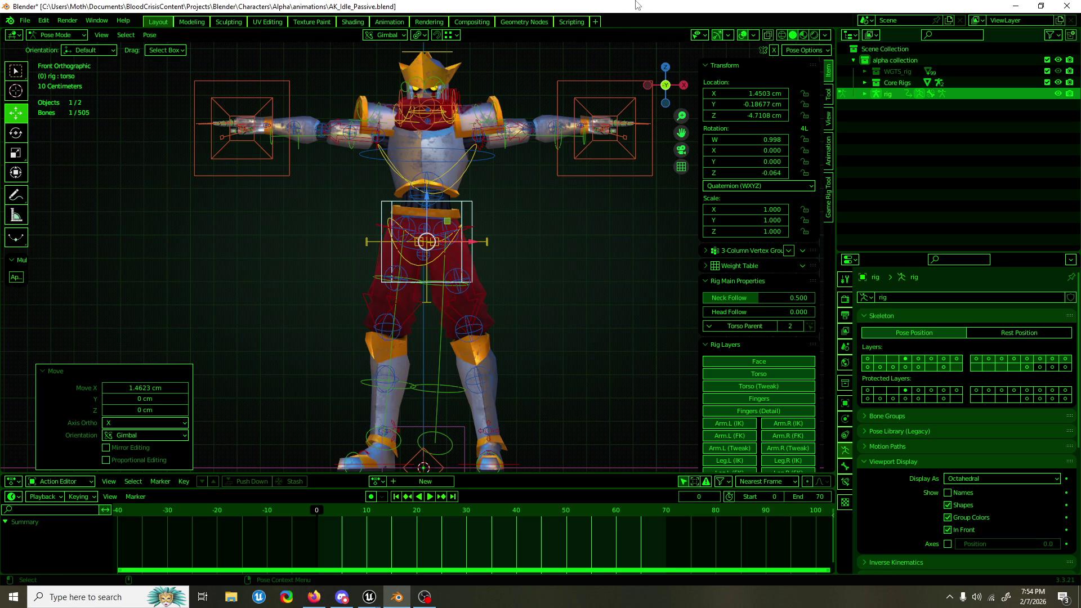
# Step: Rotate both hand IK controls downward and bring each hand down to the hip
pyautogui.moveTo(566, 145)
pyautogui.mouseDown()
pyautogui.moveTo(566, 200)
pyautogui.moveTo(456, 212)
pyautogui.moveTo(551, 218)
pyautogui.moveTo(596, 174)
pyautogui.mouseUp()
pyautogui.click(594, 145)
pyautogui.press('KP_1')
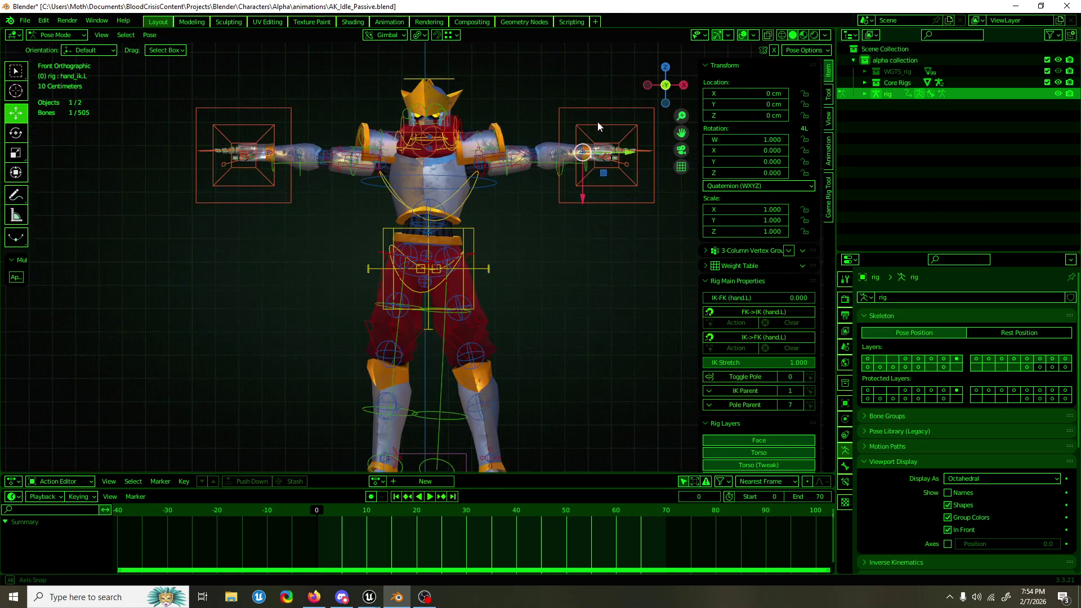
pyautogui.press('e')
pyautogui.moveTo(626, 136)
pyautogui.mouseDown()
pyautogui.moveTo(614, 177)
pyautogui.moveTo(497, 253)
pyautogui.moveTo(495, 288)
pyautogui.mouseUp()
pyautogui.press('w')
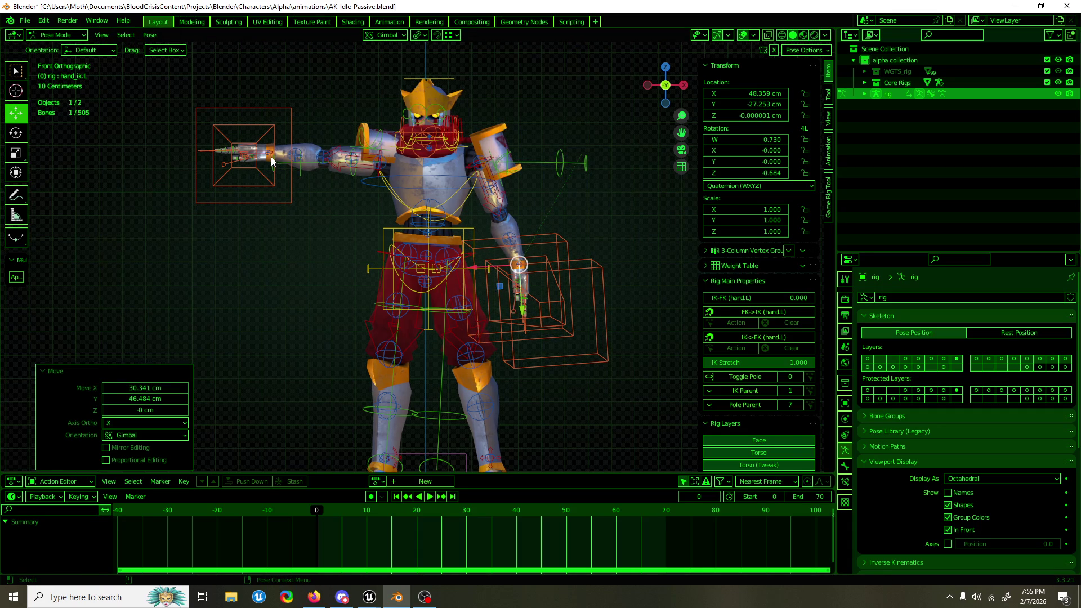
pyautogui.click(272, 160)
pyautogui.press('e')
pyautogui.moveTo(304, 128)
pyautogui.mouseDown()
pyautogui.moveTo(276, 113)
pyautogui.moveTo(248, 124)
pyautogui.moveTo(254, 131)
pyautogui.mouseUp()
pyautogui.press('w')
pyautogui.moveTo(252, 175)
pyautogui.mouseDown()
pyautogui.moveTo(302, 285)
pyautogui.moveTo(333, 284)
pyautogui.mouseUp()
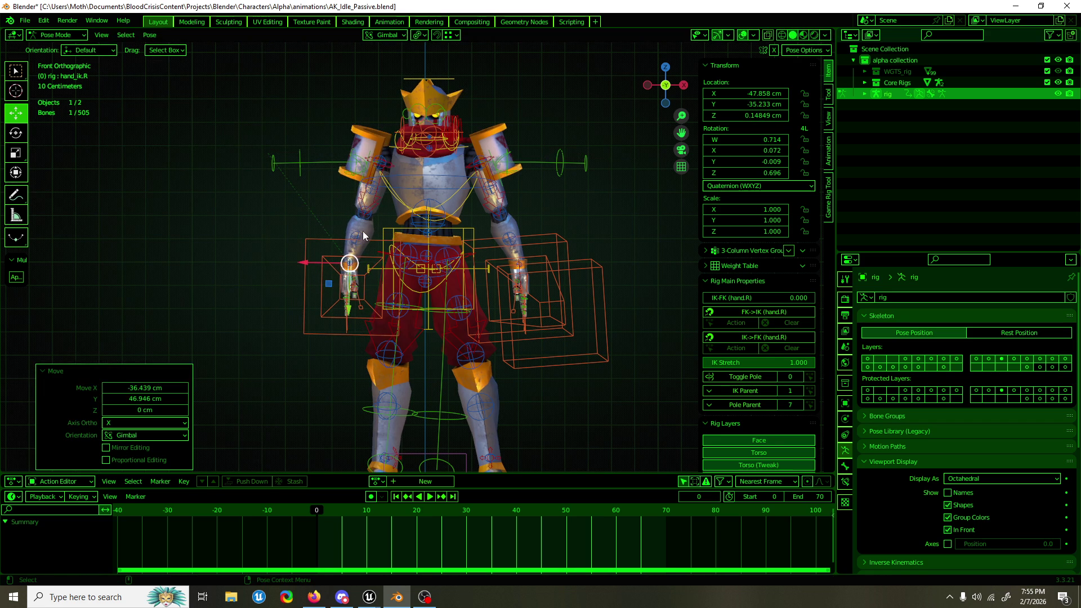
# Step: Turn the head control slightly, about 5.9°
pyautogui.click(428, 83)
pyautogui.press('e')
pyautogui.moveTo(428, 83); pyautogui.dragTo(451, 91)
pyautogui.press('KP_3')
pyautogui.press('KP_1')
# Step: Tilt the torso slightly and rotate the chest about -2.21° on Y
pyautogui.click(471, 241)
pyautogui.moveTo(471, 241); pyautogui.dragTo(471, 240)
pyautogui.click(467, 202)
pyautogui.moveTo(468, 201); pyautogui.dragTo(469, 199)
pyautogui.press('ctrl+KP_1')
pyautogui.moveTo(298, 222)
pyautogui.mouseDown()
pyautogui.moveTo(521, 225)
pyautogui.moveTo(451, 223)
pyautogui.mouseUp()
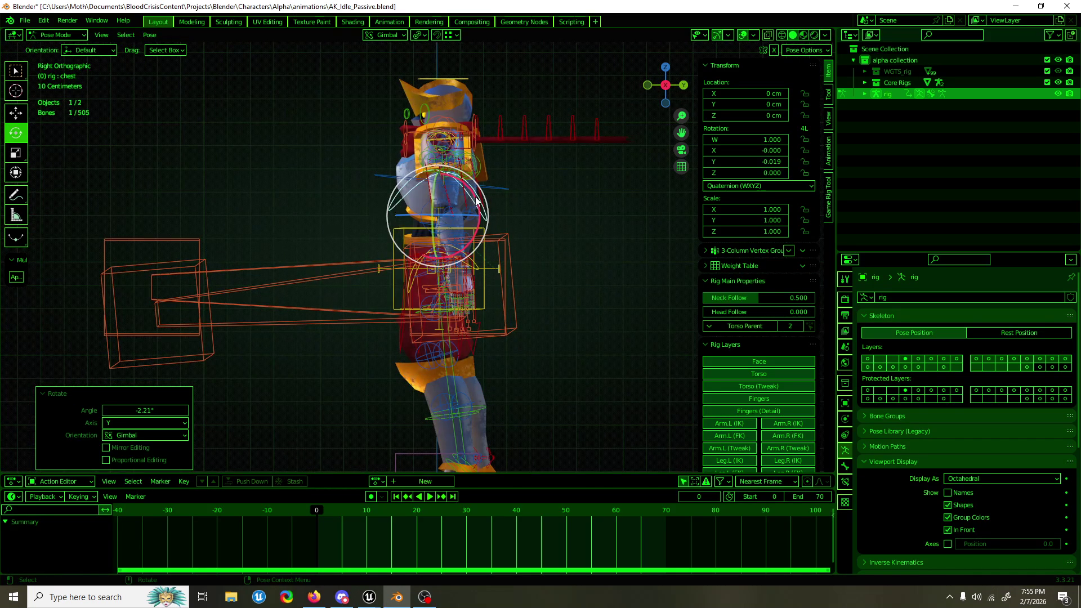
# Step: Tilt the head control about 5° on X
pyautogui.click(484, 257)
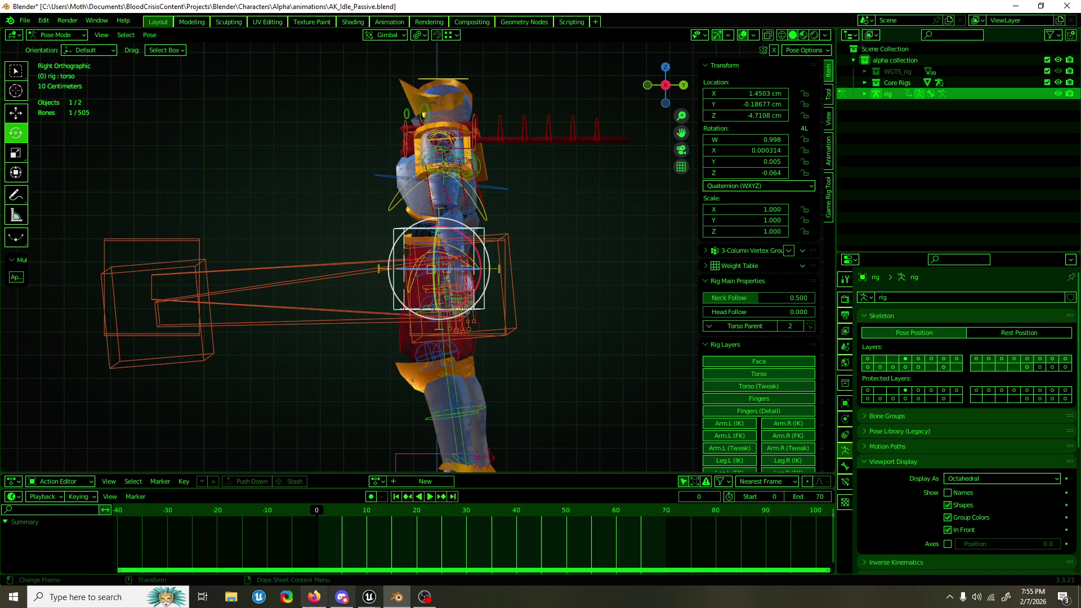
pyautogui.hotkey('alt', 'Tab')
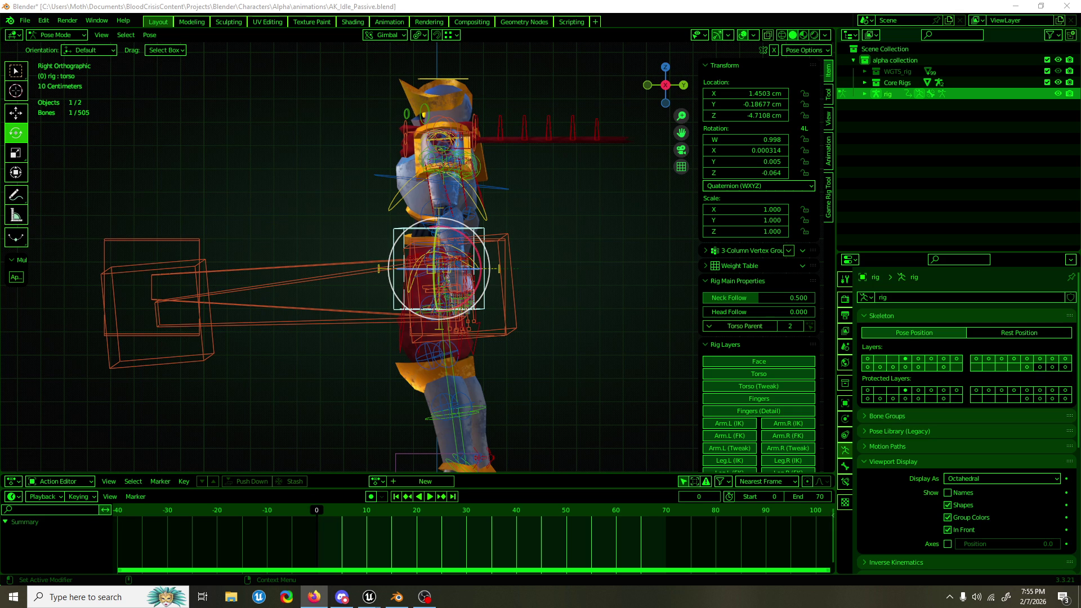
pyautogui.hotkey('alt', 'Tab')
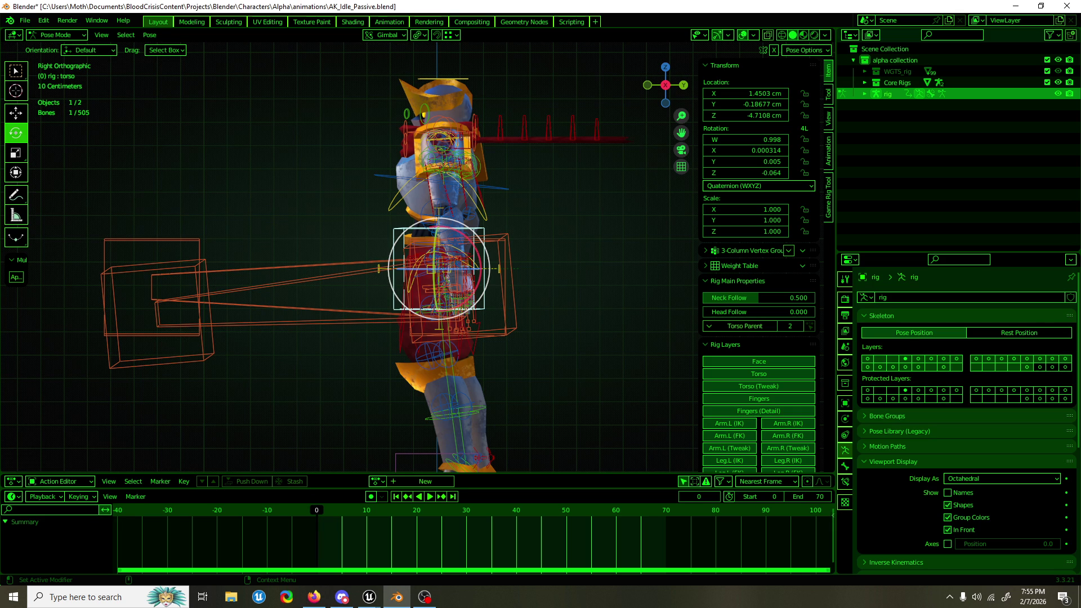
pyautogui.moveTo(444, 242); pyautogui.dragTo(490, 231)
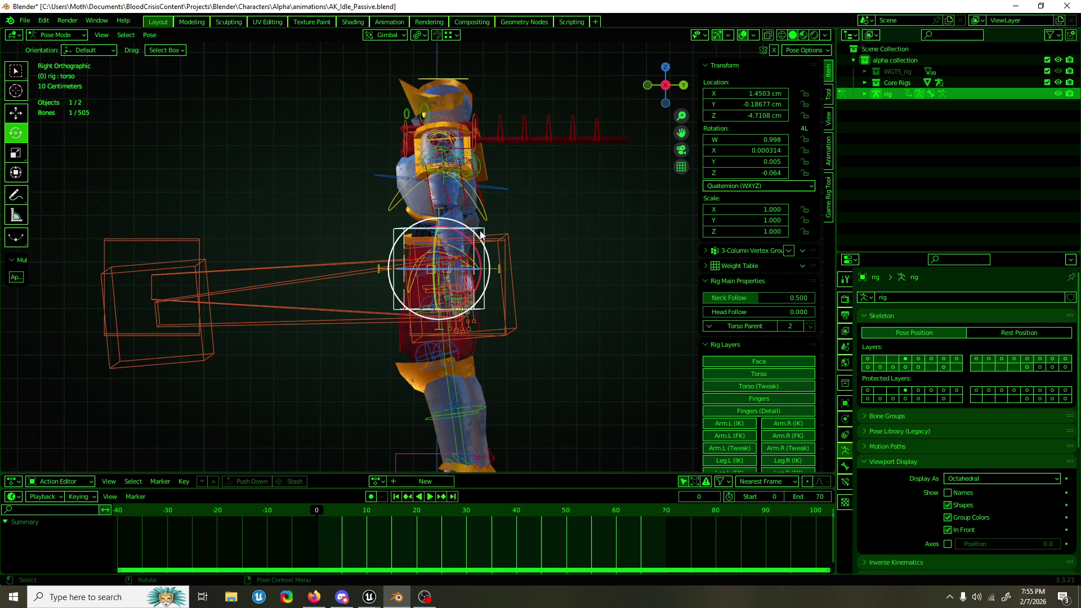
pyautogui.click(493, 208)
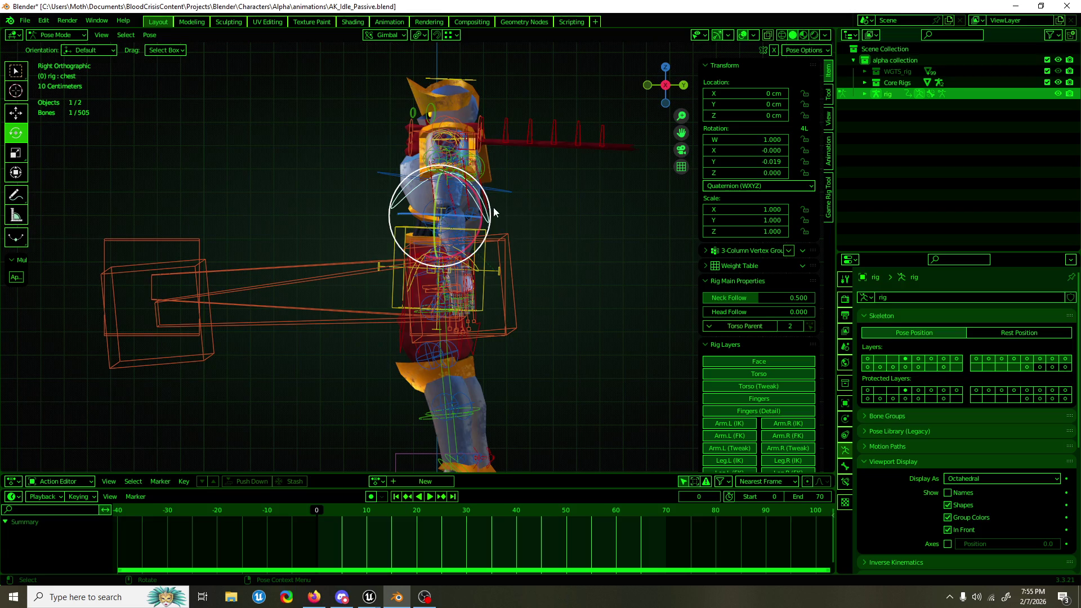
pyautogui.moveTo(494, 207)
pyautogui.mouseDown()
pyautogui.moveTo(532, 204)
pyautogui.moveTo(458, 208)
pyautogui.mouseUp()
pyautogui.click(465, 96)
pyautogui.press('r')
pyautogui.click(445, 140)
# Step: Tilt the chest control 5.75° about X
pyautogui.moveTo(445, 141)
pyautogui.mouseDown()
pyautogui.moveTo(405, 134)
pyautogui.moveTo(461, 143)
pyautogui.moveTo(445, 169)
pyautogui.moveTo(431, 168)
pyautogui.moveTo(484, 125)
pyautogui.moveTo(477, 183)
pyautogui.moveTo(560, 196)
pyautogui.moveTo(485, 190)
pyautogui.moveTo(464, 170)
pyautogui.moveTo(496, 166)
pyautogui.mouseUp()
pyautogui.click(431, 168)
pyautogui.press('KP_3')
pyautogui.click(468, 185)
pyautogui.press('r')
pyautogui.press('ctrl+KP_1')
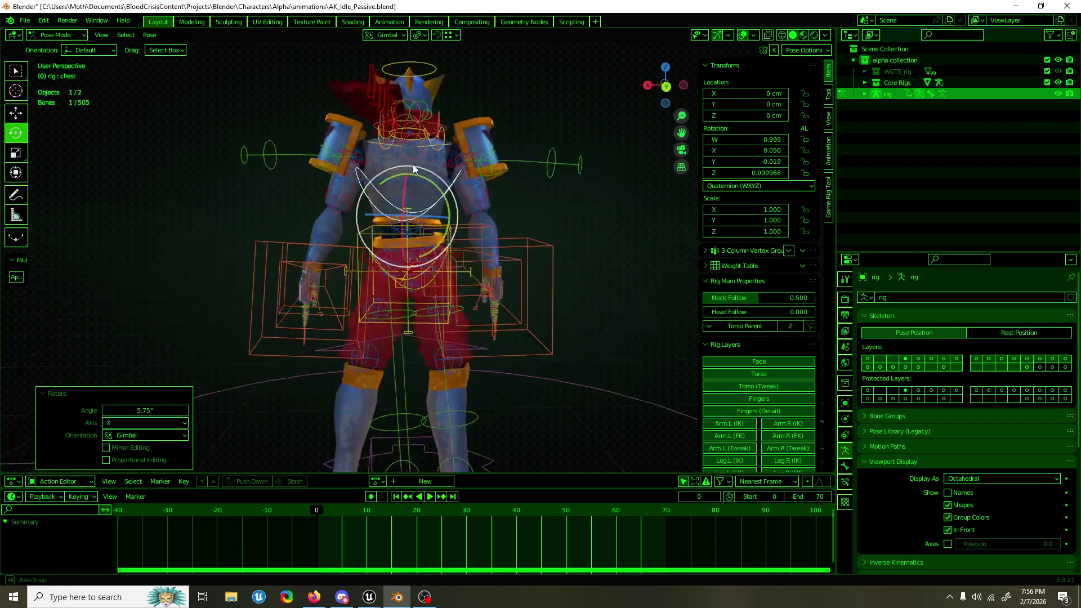
# Step: Nudge the left hand IK control -1.96 cm along Y
pyautogui.click(488, 264)
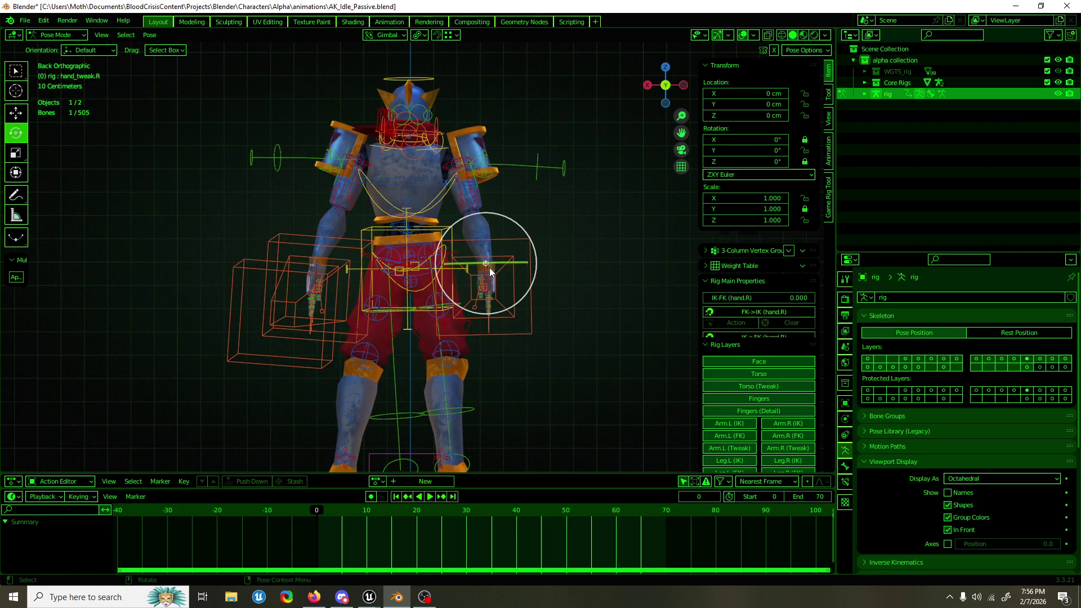
pyautogui.click(317, 269)
pyautogui.click(317, 276)
pyautogui.press('w')
pyautogui.moveTo(350, 265)
pyautogui.mouseDown()
pyautogui.moveTo(321, 297)
pyautogui.moveTo(332, 291)
pyautogui.mouseUp()
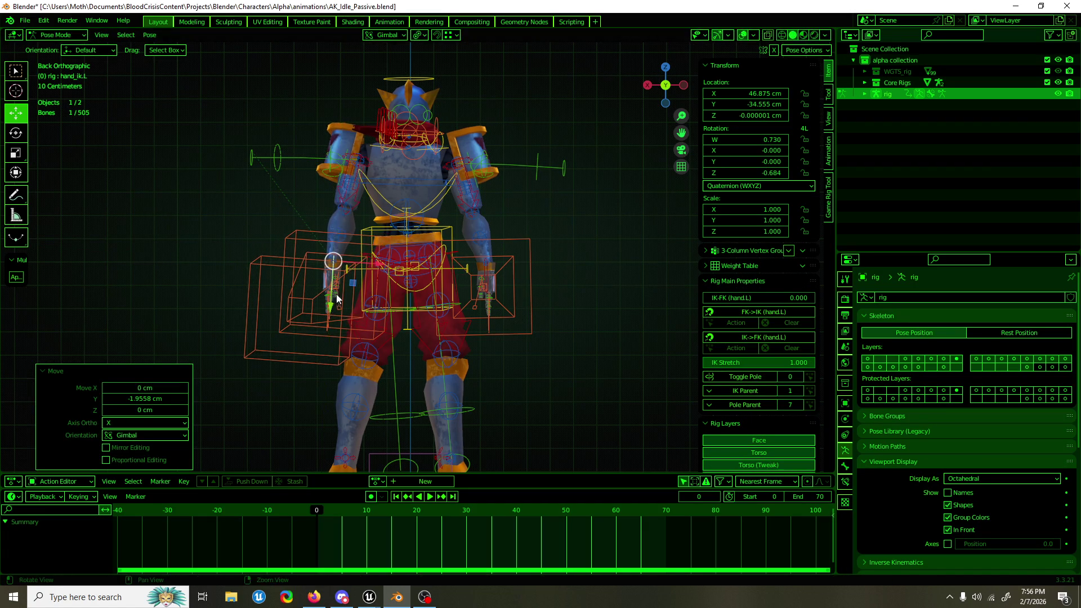
pyautogui.press('KP_3')
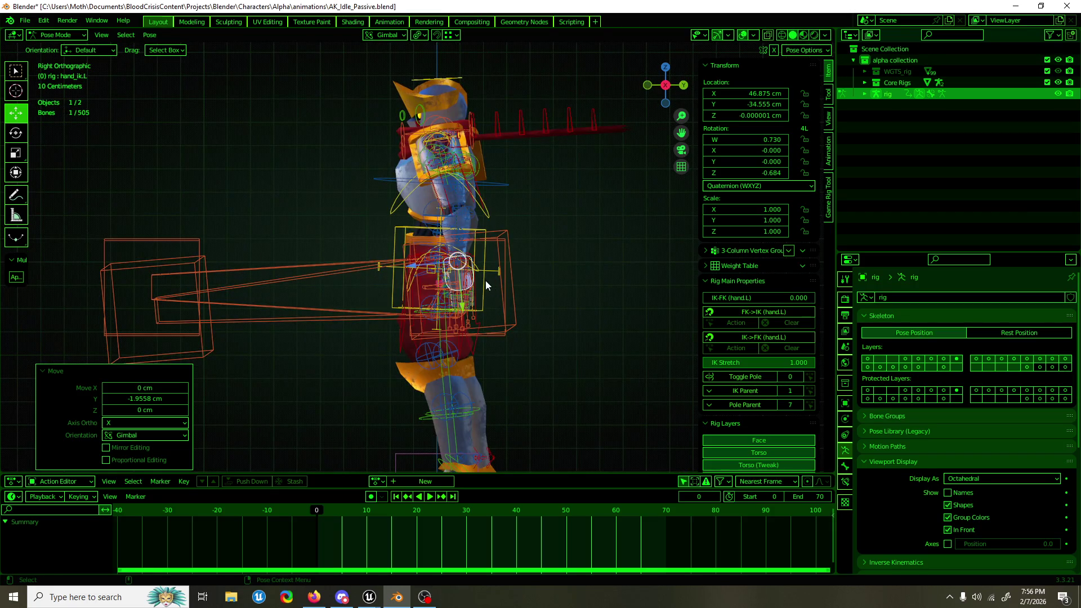
pyautogui.scroll(2, 485, 279)
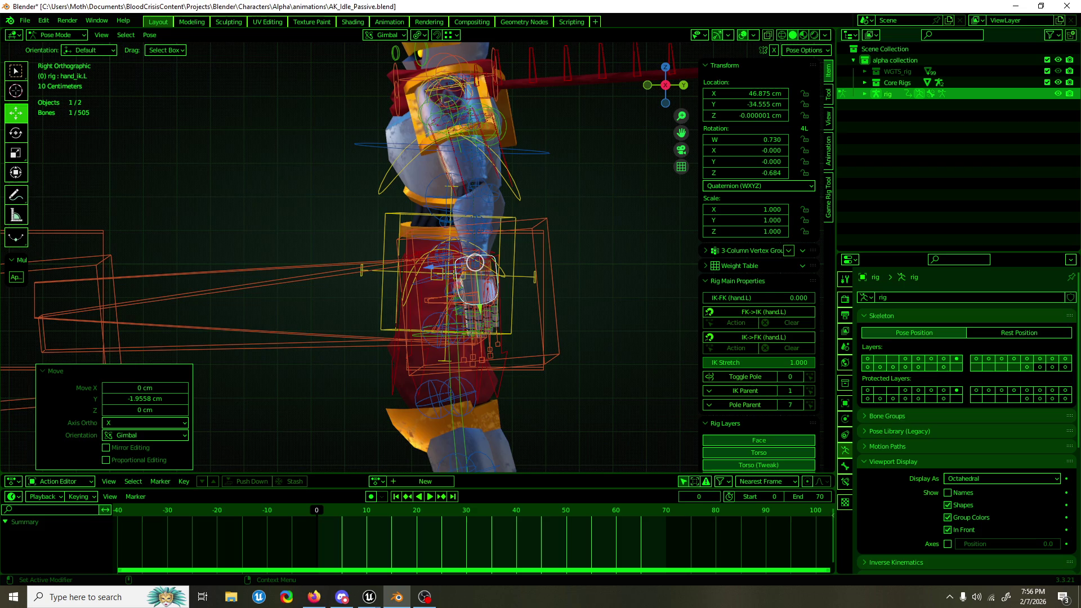
pyautogui.hotkey('alt', 'Tab')
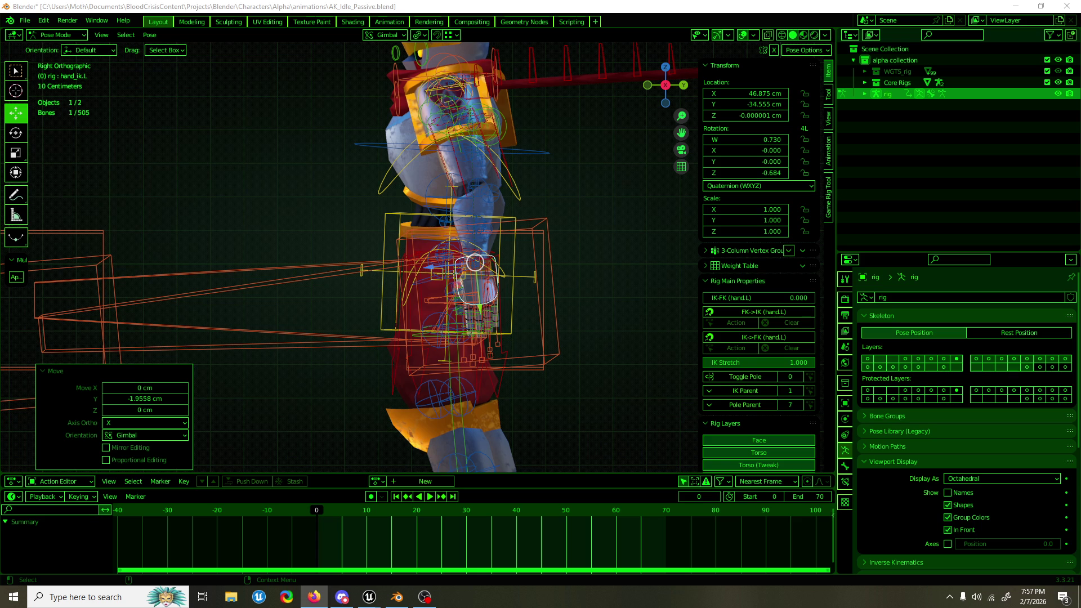
# Step: Curl the left index, middle and ring fingers by scaling their controls shorter on one axis
pyautogui.hotkey('alt', 'Tab')
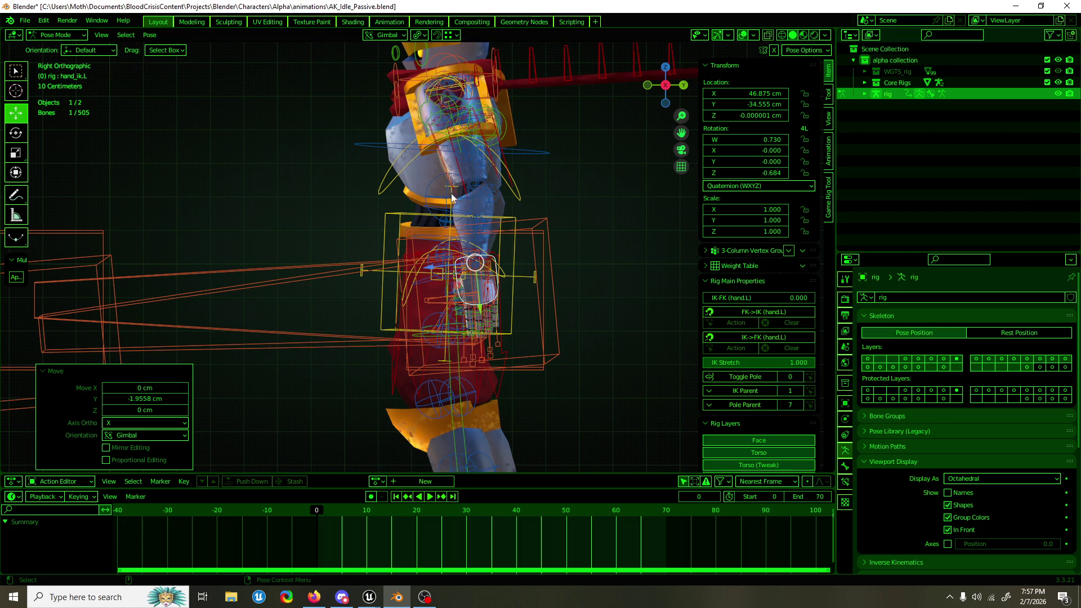
pyautogui.press('KP_1')
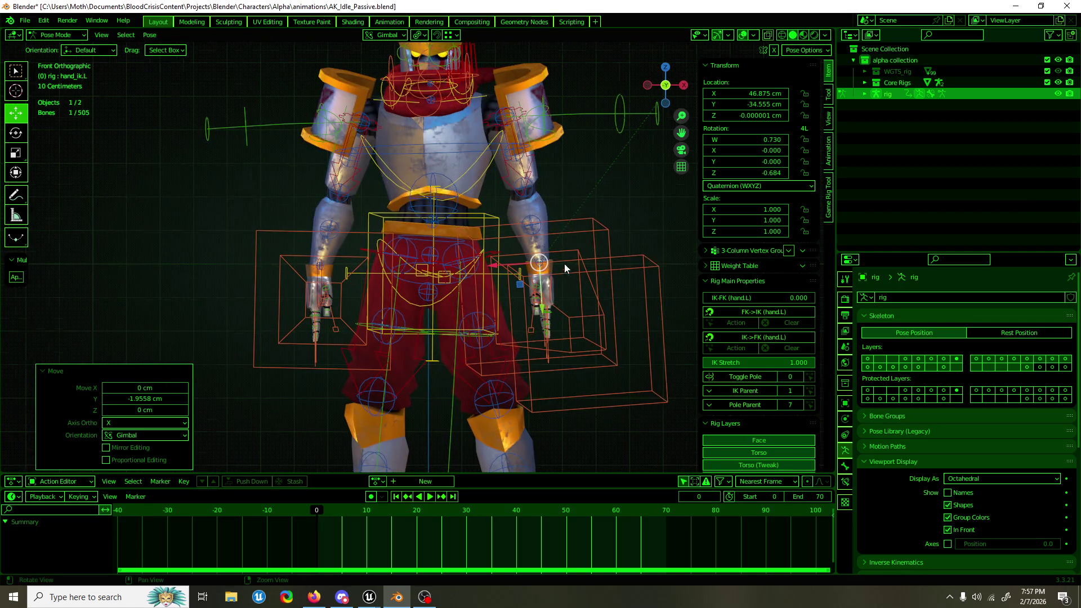
pyautogui.scroll(5, 564, 264)
pyautogui.click(462, 221)
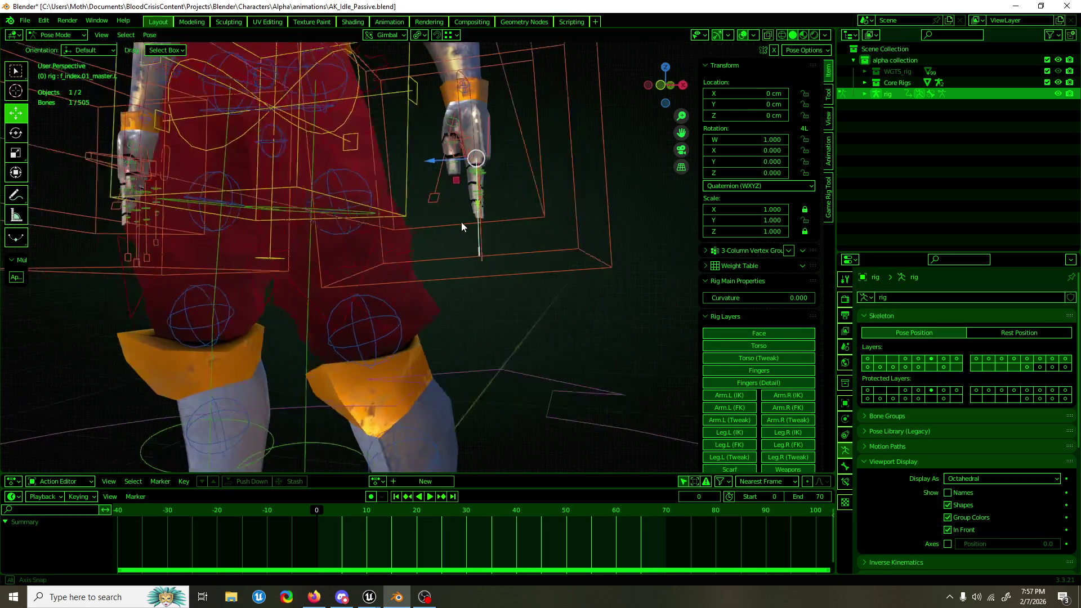
pyautogui.scroll(5, 474, 225)
pyautogui.keyDown('shift'); pyautogui.click(450, 310); pyautogui.keyUp('shift')
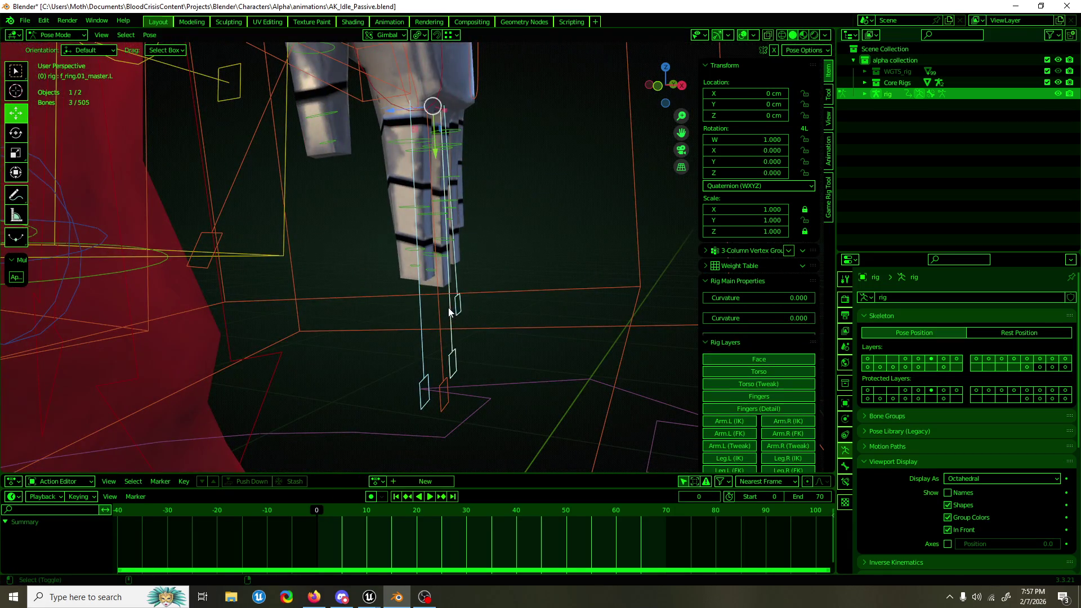
pyautogui.keyDown('shift'); pyautogui.click(459, 229); pyautogui.keyUp('shift')
pyautogui.scroll(2, 475, 223)
pyautogui.hotkey('shift', 'space')
pyautogui.press('s')
pyautogui.moveTo(448, 198); pyautogui.dragTo(463, 160)
# Step: Bend the left palm control forward, settling it at about 10° on X
pyautogui.hotkey('shift', 'space')
pyautogui.press('r')
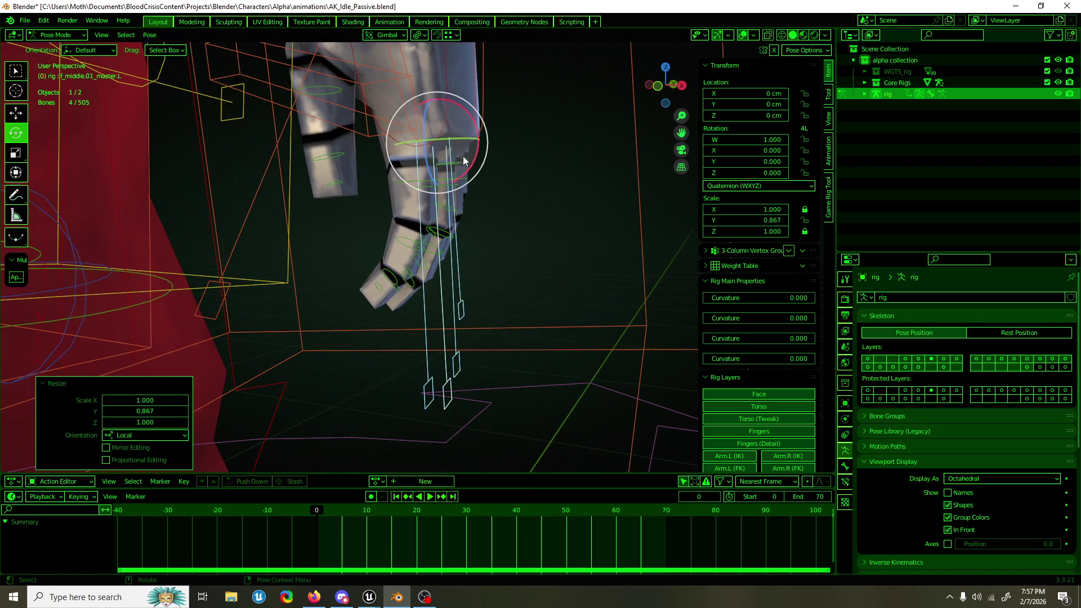
pyautogui.click(476, 144)
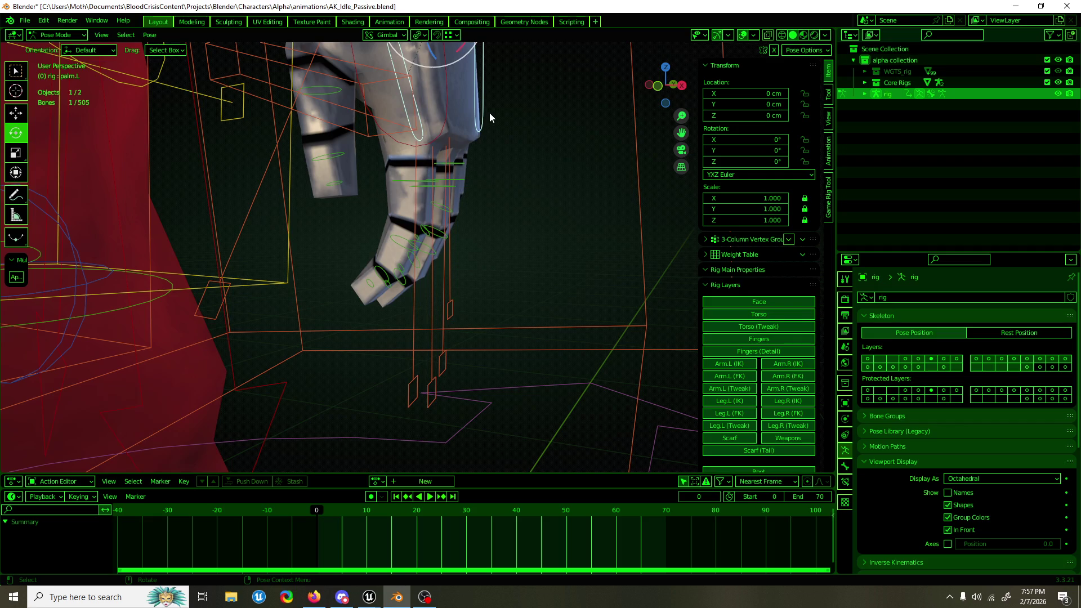
pyautogui.press('KP_Decimal')
pyautogui.moveTo(458, 130)
pyautogui.mouseDown()
pyautogui.moveTo(467, 179)
pyautogui.moveTo(433, 179)
pyautogui.moveTo(449, 189)
pyautogui.moveTo(385, 268)
pyautogui.mouseUp()
pyautogui.press('KP_1')
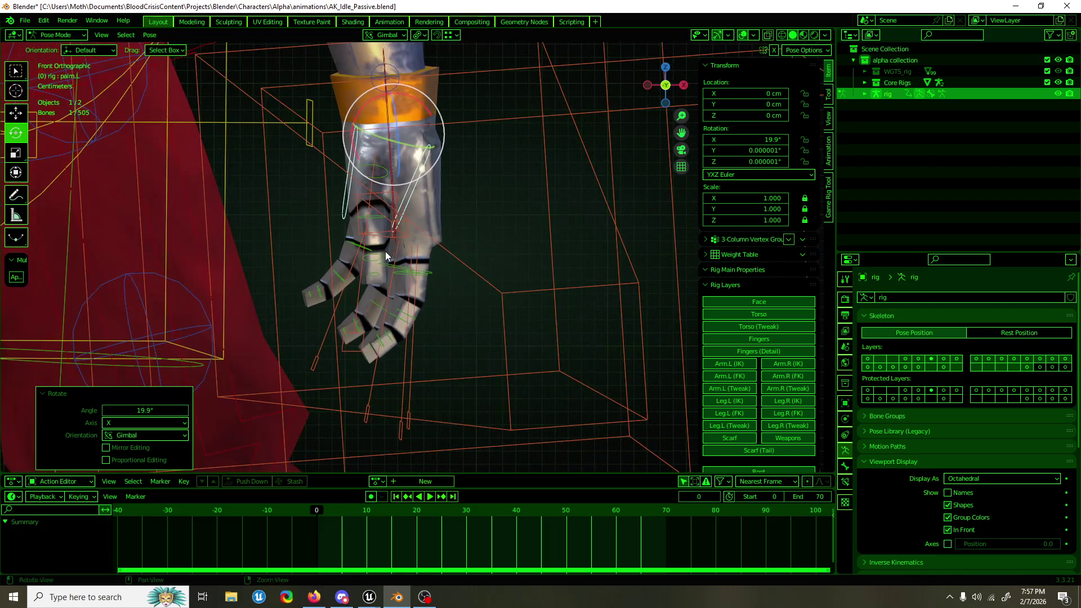
pyautogui.moveTo(427, 103); pyautogui.dragTo(420, 99)
pyautogui.moveTo(428, 220)
pyautogui.mouseDown()
pyautogui.moveTo(437, 222)
pyautogui.moveTo(383, 218)
pyautogui.moveTo(427, 285)
pyautogui.mouseUp()
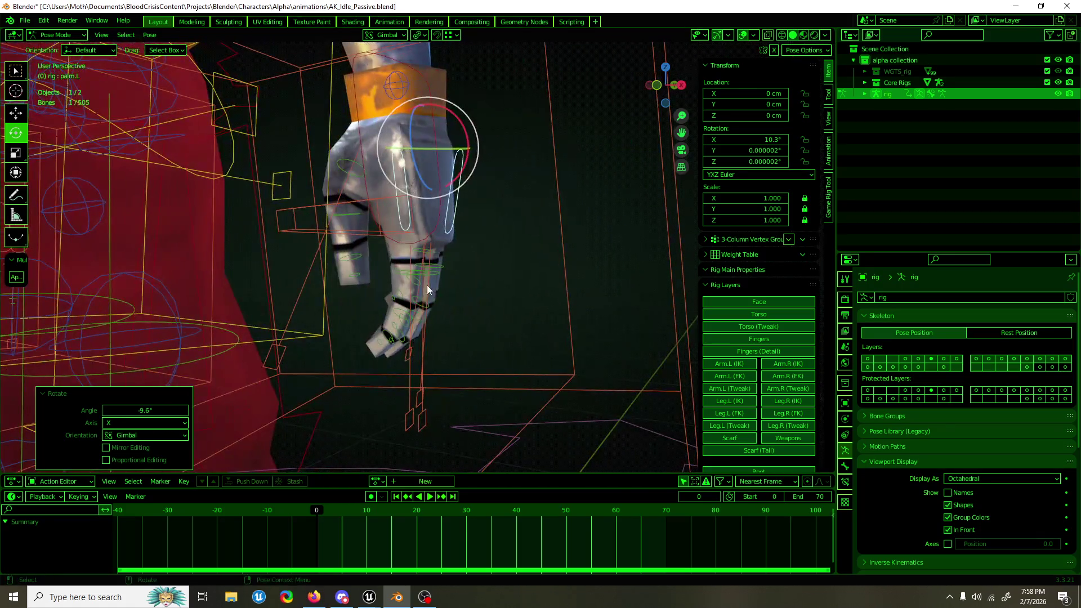
# Step: Stretch the left index finger control longer along its length
pyautogui.click(411, 367)
pyautogui.moveTo(411, 368)
pyautogui.mouseDown()
pyautogui.moveTo(418, 284)
pyautogui.moveTo(333, 307)
pyautogui.moveTo(467, 319)
pyautogui.moveTo(368, 295)
pyautogui.mouseUp()
pyautogui.press('s')
pyautogui.hotkey('shift', 'space')
pyautogui.press('g')
pyautogui.click(350, 285)
pyautogui.press('KP_1')
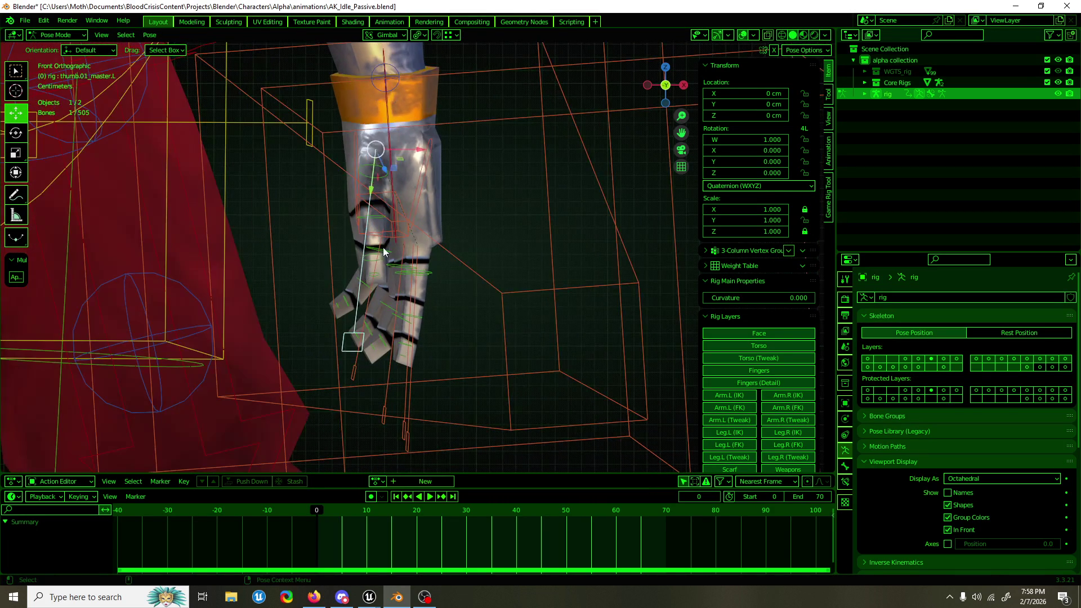
# Step: Turn the left thumb control inward about 16°
pyautogui.hotkey('shift', 'space')
pyautogui.press('r')
pyautogui.moveTo(417, 161); pyautogui.dragTo(408, 172)
pyautogui.hotkey('shift', 'space')
pyautogui.press('g')
# Step: Add the ring, pinky and palm controls to the left-hand selection, checking the fingers
pyautogui.scroll(3, 423, 219)
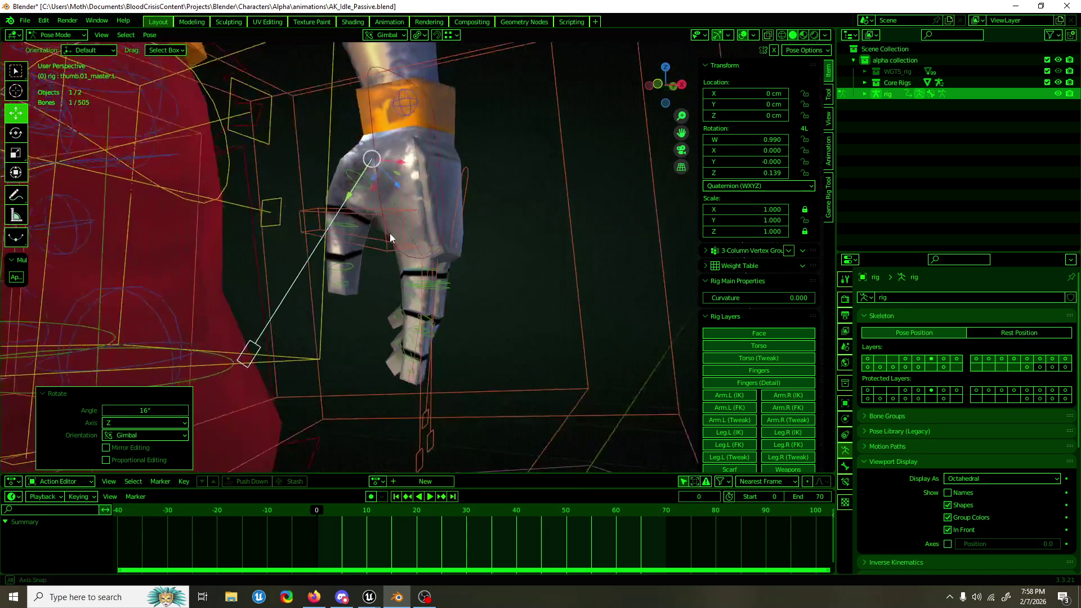
pyautogui.keyDown('shift'); pyautogui.click(433, 357); pyautogui.keyUp('shift')
pyautogui.keyDown('shift'); pyautogui.click(416, 363); pyautogui.keyUp('shift')
pyautogui.moveTo(670, 117)
pyautogui.mouseDown()
pyautogui.moveTo(535, 205)
pyautogui.moveTo(492, 202)
pyautogui.moveTo(518, 202)
pyautogui.moveTo(478, 215)
pyautogui.mouseUp()
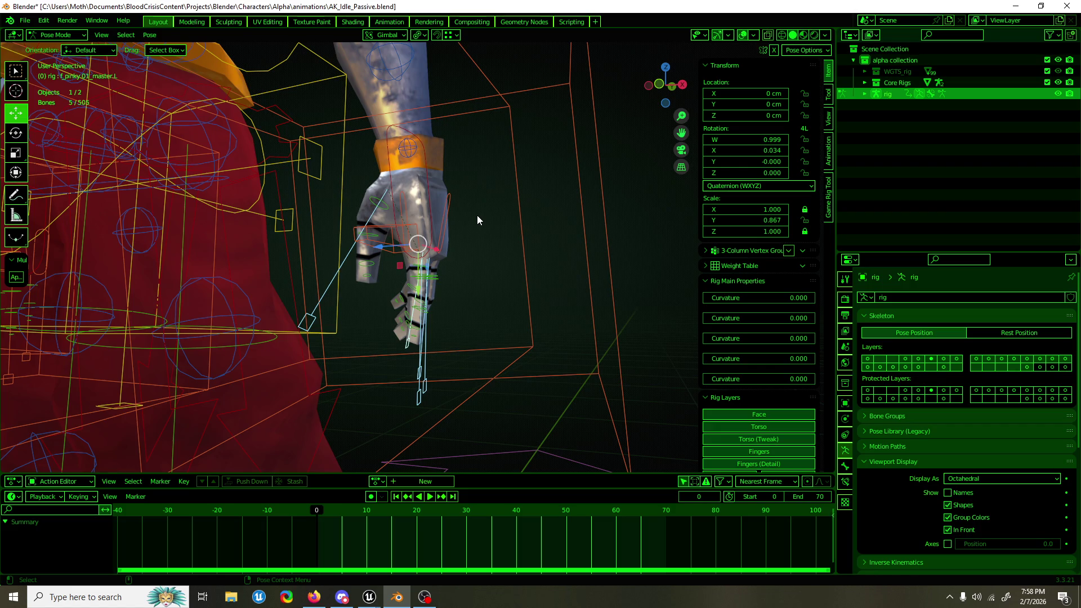
pyautogui.moveTo(452, 202); pyautogui.dragTo(440, 241)
pyautogui.keyDown('shift'); pyautogui.click(431, 220); pyautogui.keyUp('shift')
pyautogui.scroll(-5, 444, 238)
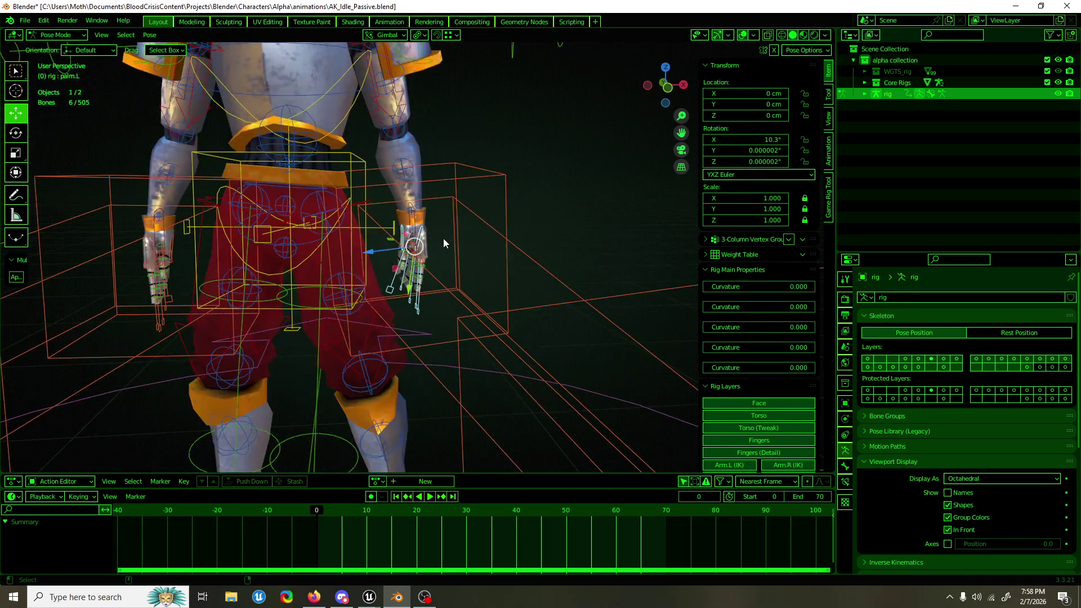
# Step: Copy the left hand pose and paste it mirrored onto the right hand
pyautogui.hotkey('ctrl', 'c')
pyautogui.hotkey('ctrl', 'shift', 'v')
pyautogui.moveTo(444, 238)
pyautogui.mouseDown()
pyautogui.moveTo(293, 228)
pyautogui.moveTo(306, 229)
pyautogui.mouseUp()
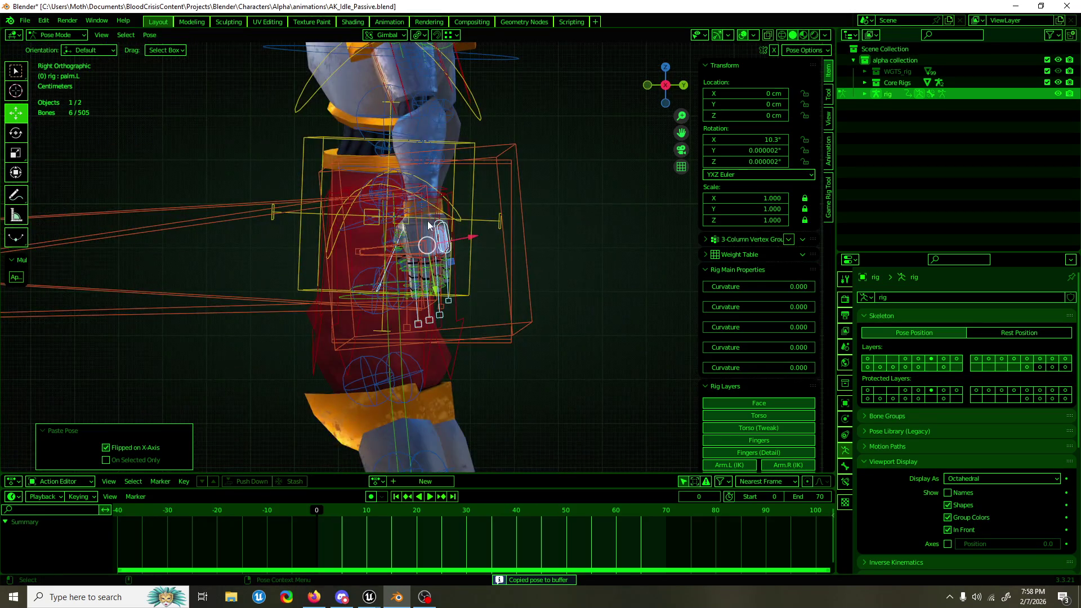
# Step: Raise the left hand IK control about 9 cm, then tilt and twist it slightly
pyautogui.scroll(3, 397, 225)
pyautogui.click(393, 227)
pyautogui.click(396, 197)
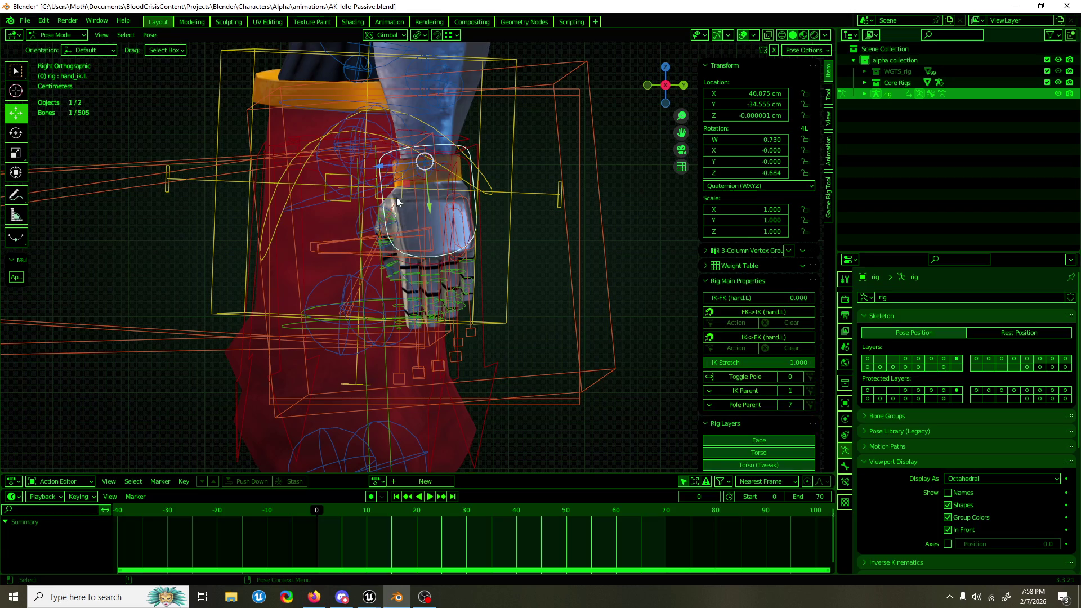
pyautogui.press('g')
pyautogui.click(364, 147)
pyautogui.click(15, 133)
pyautogui.moveTo(392, 187); pyautogui.dragTo(393, 201)
pyautogui.press('KP_1')
pyautogui.moveTo(451, 223)
pyautogui.mouseDown()
pyautogui.moveTo(445, 235)
pyautogui.moveTo(432, 186)
pyautogui.moveTo(447, 225)
pyautogui.moveTo(422, 249)
pyautogui.mouseUp()
# Step: Rotate the right hand IK control about -31.2° on Y
pyautogui.scroll(-2, 401, 230)
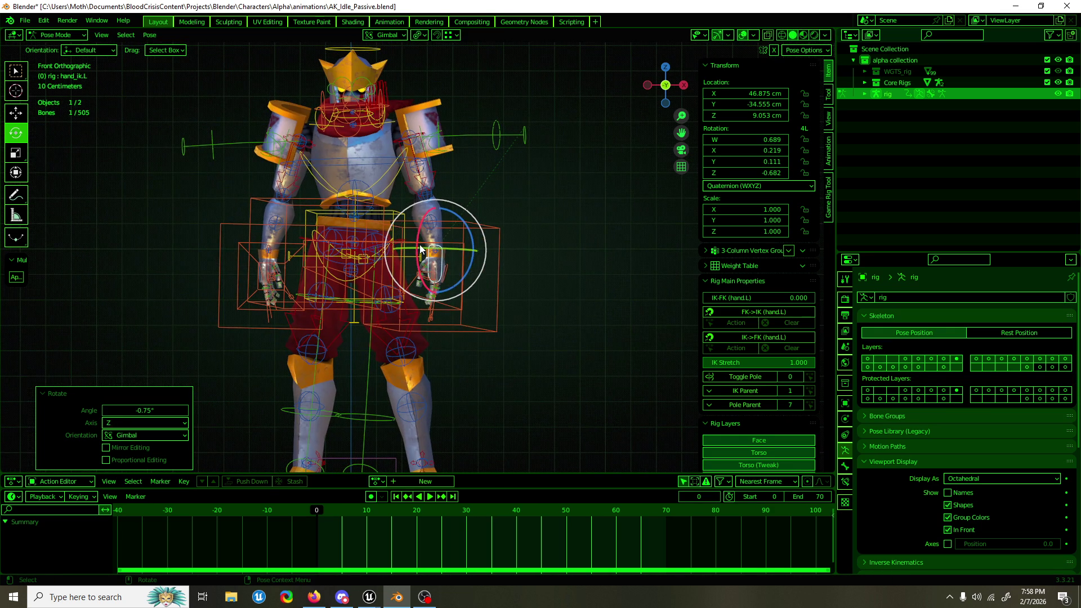
pyautogui.click(270, 261)
pyautogui.moveTo(272, 250)
pyautogui.mouseDown()
pyautogui.moveTo(296, 243)
pyautogui.moveTo(281, 262)
pyautogui.moveTo(274, 252)
pyautogui.moveTo(555, 266)
pyautogui.moveTo(359, 258)
pyautogui.moveTo(470, 266)
pyautogui.mouseUp()
pyautogui.press('w')
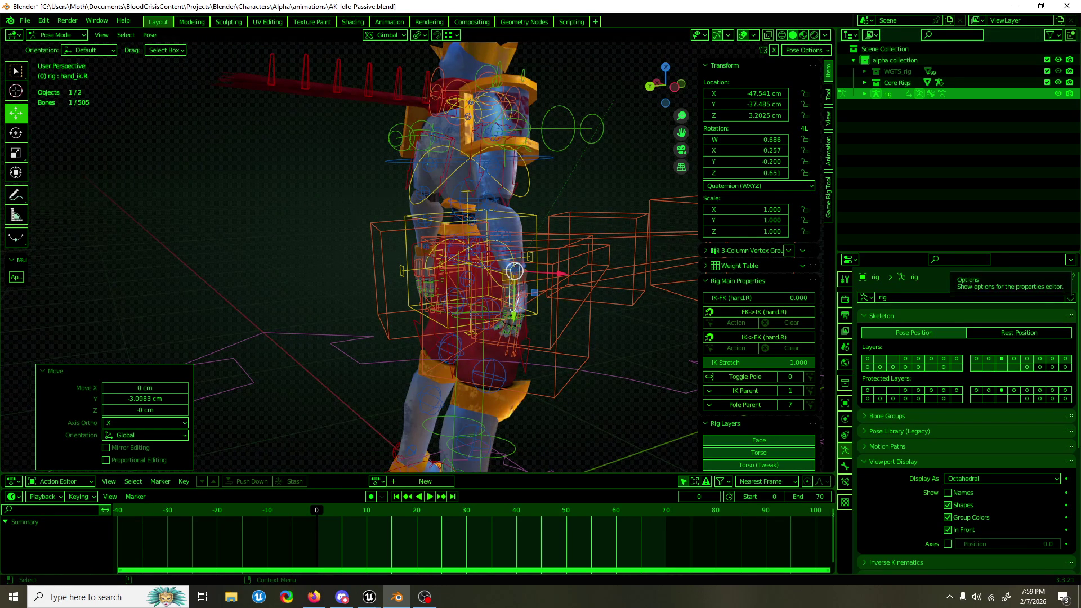
# Step: Select all six scarf tail bones and swing them around their X axis
pyautogui.hotkey('alt', 'Tab')
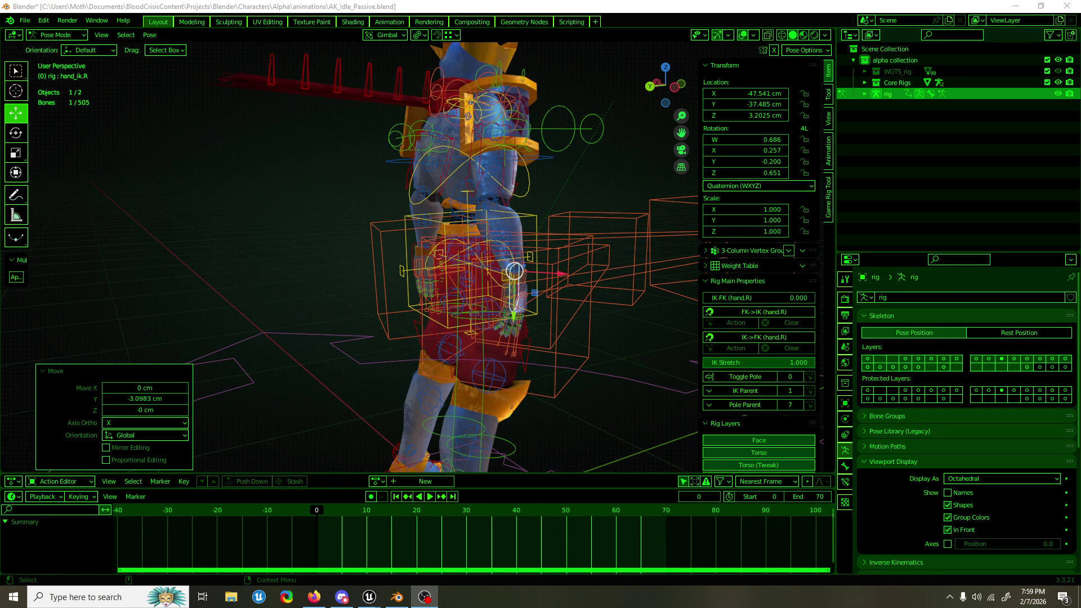
pyautogui.hotkey('alt', 'Tab')
pyautogui.moveTo(441, 54); pyautogui.dragTo(457, 209)
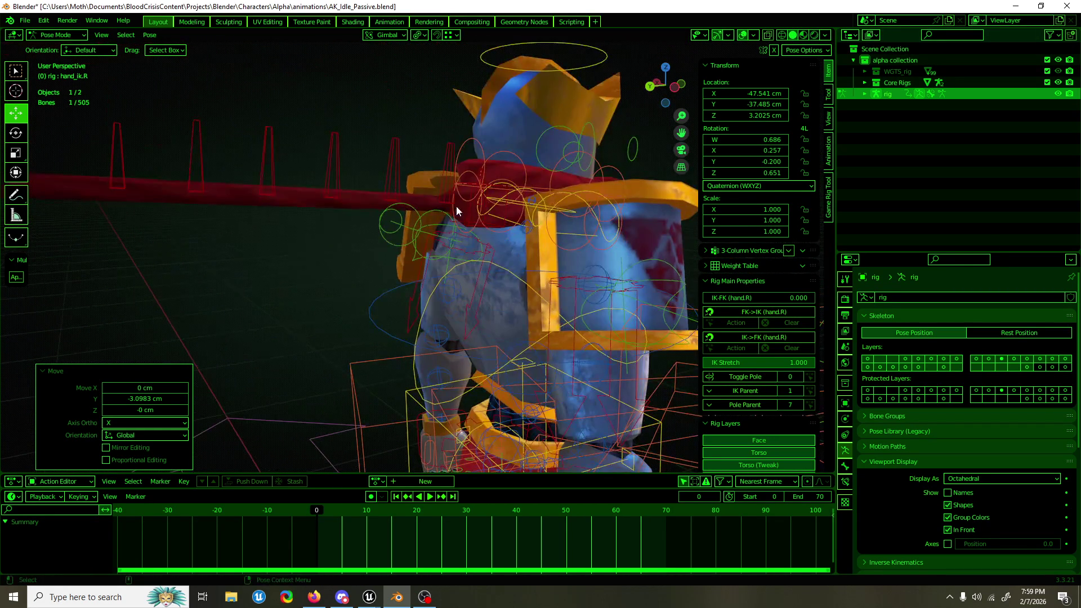
pyautogui.click(446, 185)
pyautogui.scroll(-5, 446, 184)
pyautogui.moveTo(150, 118); pyautogui.dragTo(380, 210)
pyautogui.hotkey('shift', 'space')
pyautogui.press('r')
pyautogui.moveTo(311, 175); pyautogui.dragTo(324, 185)
# Step: Swing the scarf's first tail bone back to -66.9° on X
pyautogui.scroll(5, 399, 171)
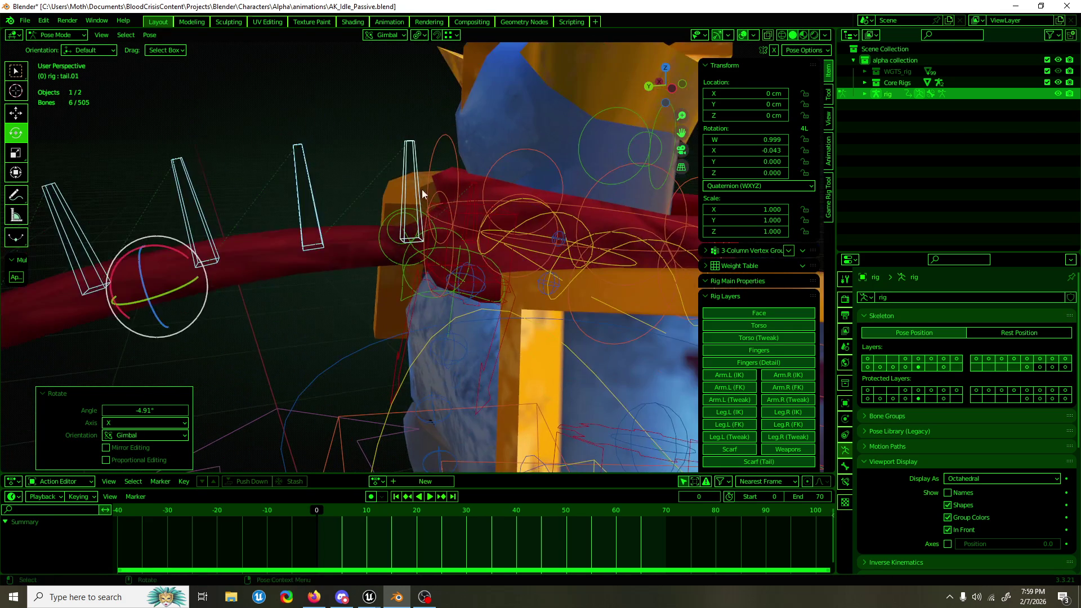
pyautogui.click(416, 173)
pyautogui.moveTo(397, 197); pyautogui.dragTo(369, 205)
pyautogui.scroll(-5, 369, 204)
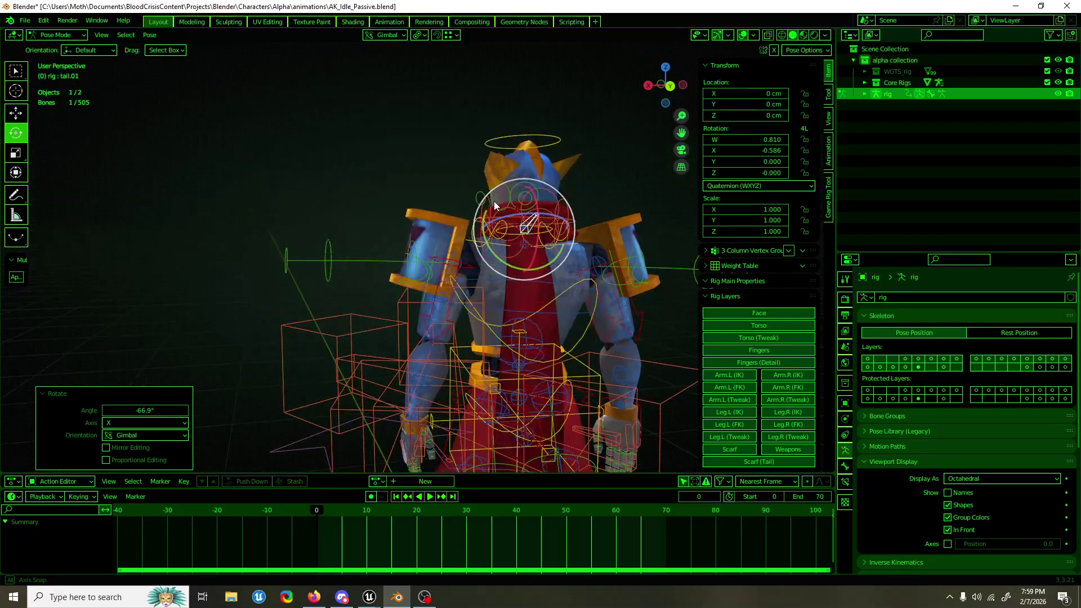
pyautogui.moveTo(544, 154)
pyautogui.mouseDown()
pyautogui.moveTo(645, 161)
pyautogui.moveTo(387, 167)
pyautogui.mouseUp()
pyautogui.scroll(5, 386, 167)
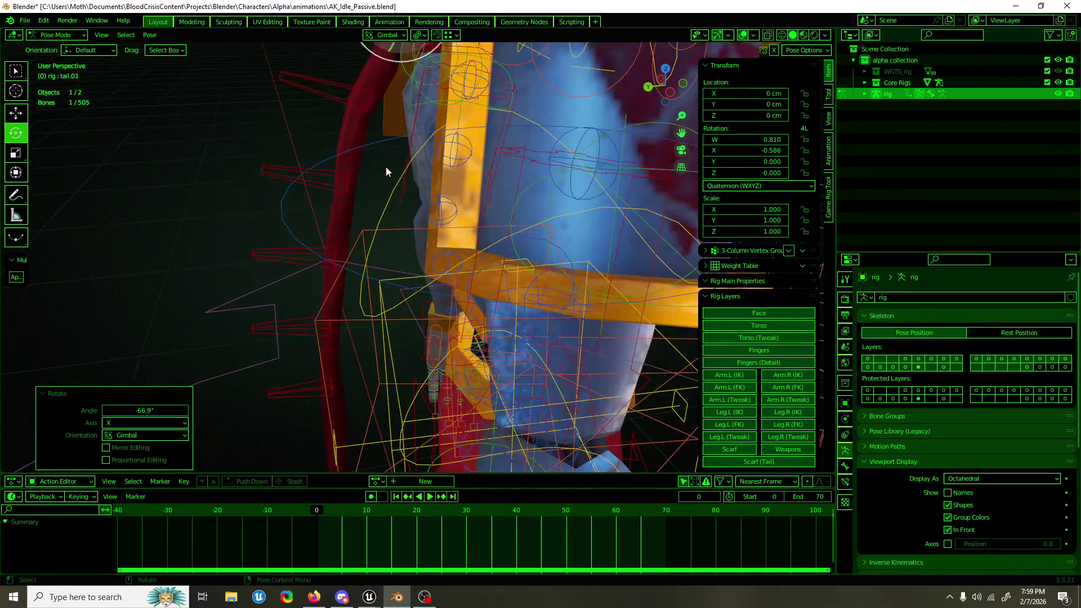
# Step: Switch to Object Mode and put the character mesh Mesh.002 into Edit Mode
pyautogui.hotkey('ctrl', 'Tab')
pyautogui.click(371, 80)
pyautogui.press('Tab')
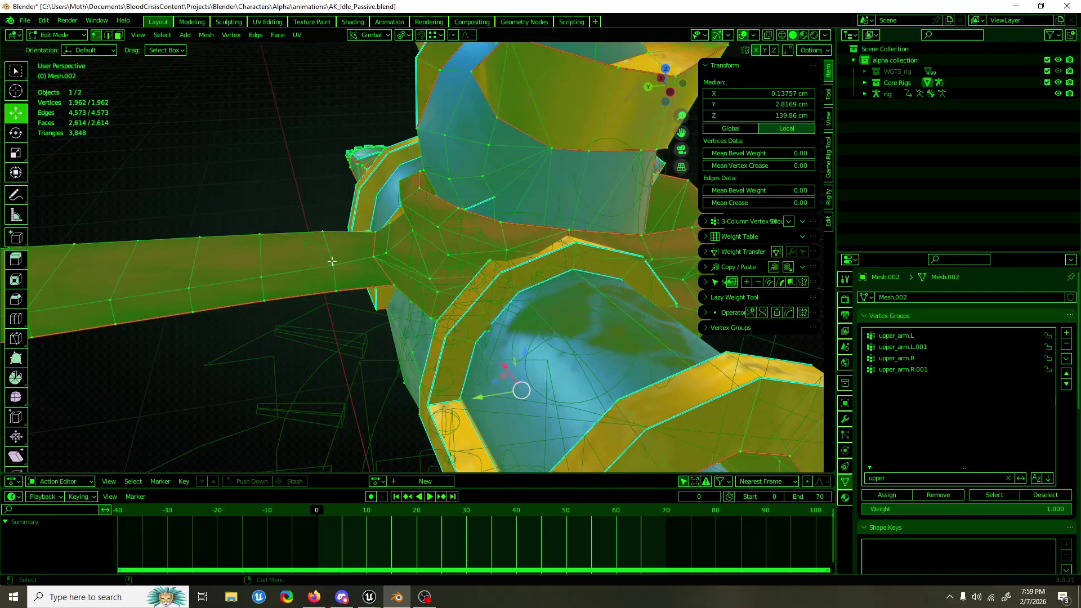
# Step: Pick two upper-arm seam vertices, inspect the posed character, then resume editing the mesh
pyautogui.click(338, 264)
pyautogui.click(373, 257)
pyautogui.keyDown('shift'); pyautogui.click(322, 231); pyautogui.keyUp('shift')
pyautogui.press('Tab')
pyautogui.click(292, 170)
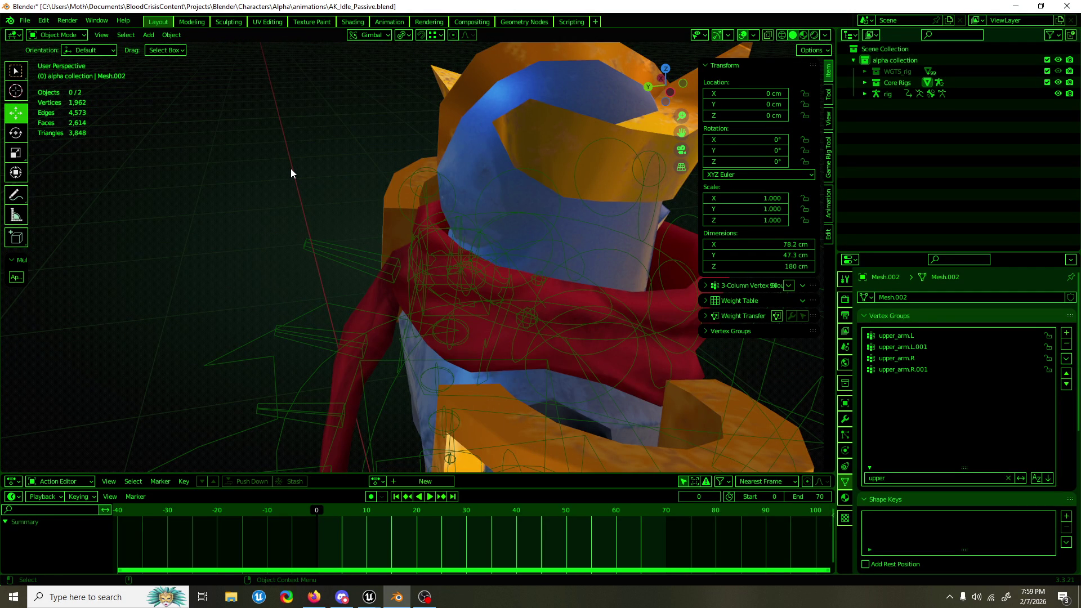
pyautogui.scroll(-3, 292, 202)
pyautogui.moveTo(294, 239)
pyautogui.mouseDown()
pyautogui.moveTo(340, 278)
pyautogui.moveTo(501, 260)
pyautogui.mouseUp()
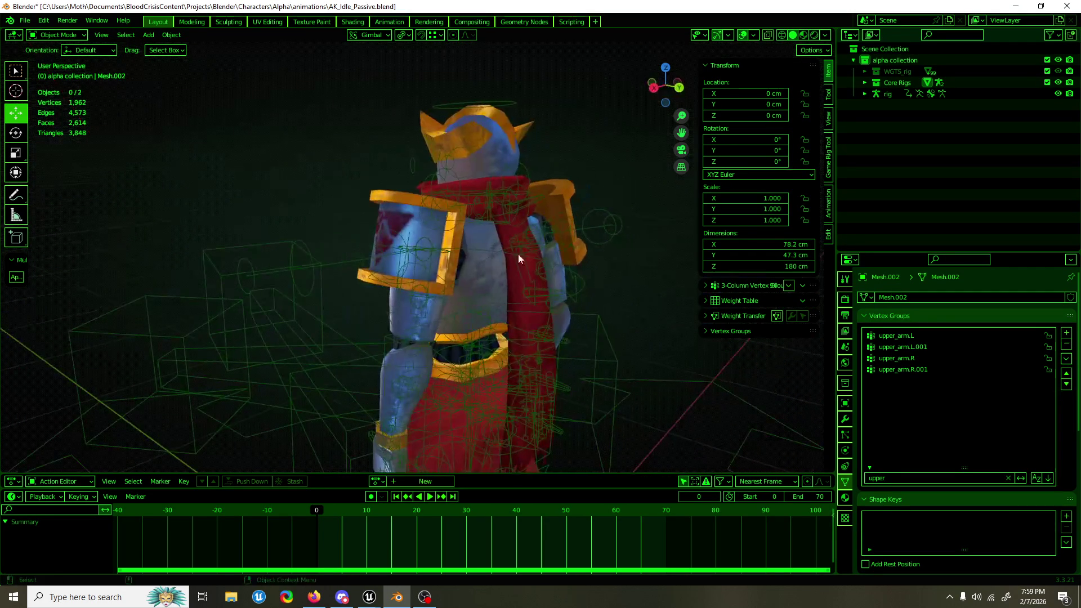
pyautogui.click(493, 246)
pyautogui.press('Tab')
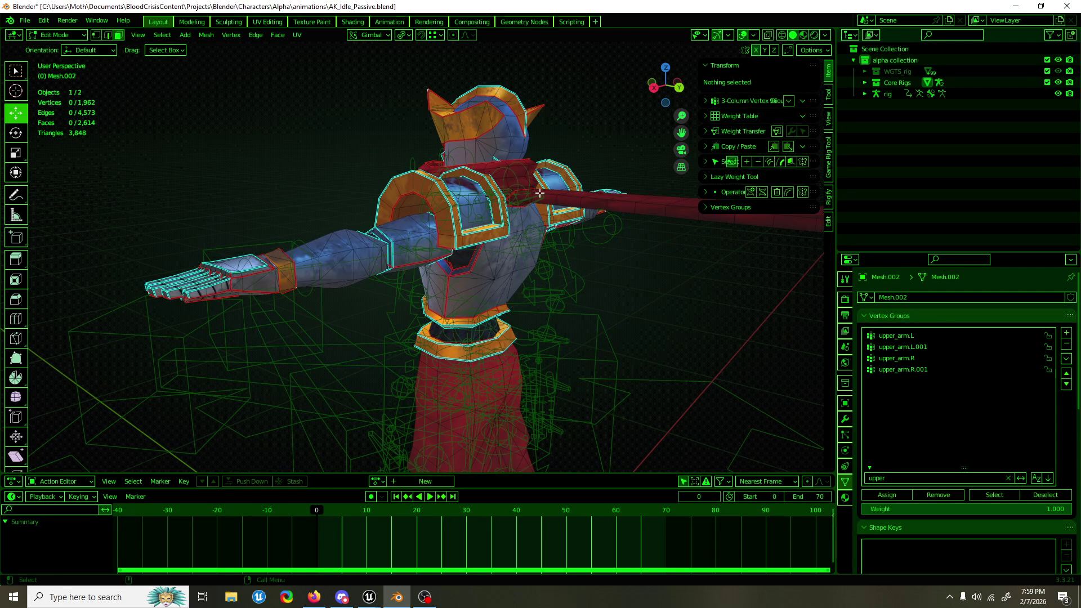
# Step: Join three vertices of a shoulder scarf face to split it, then return to Object Mode
pyautogui.click(539, 193)
pyautogui.press('KP_Decimal')
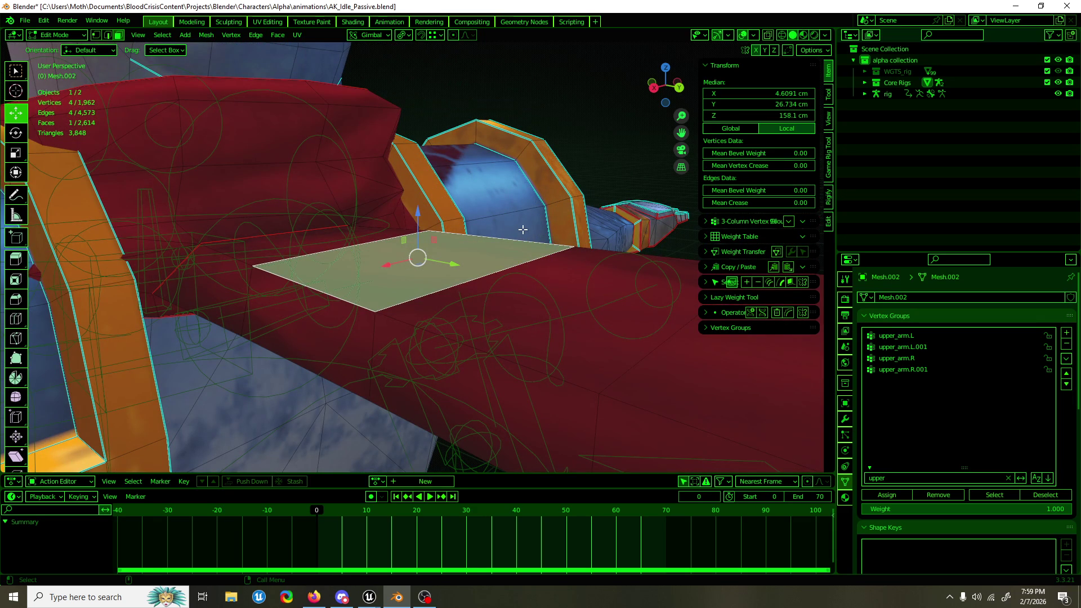
pyautogui.press('1')
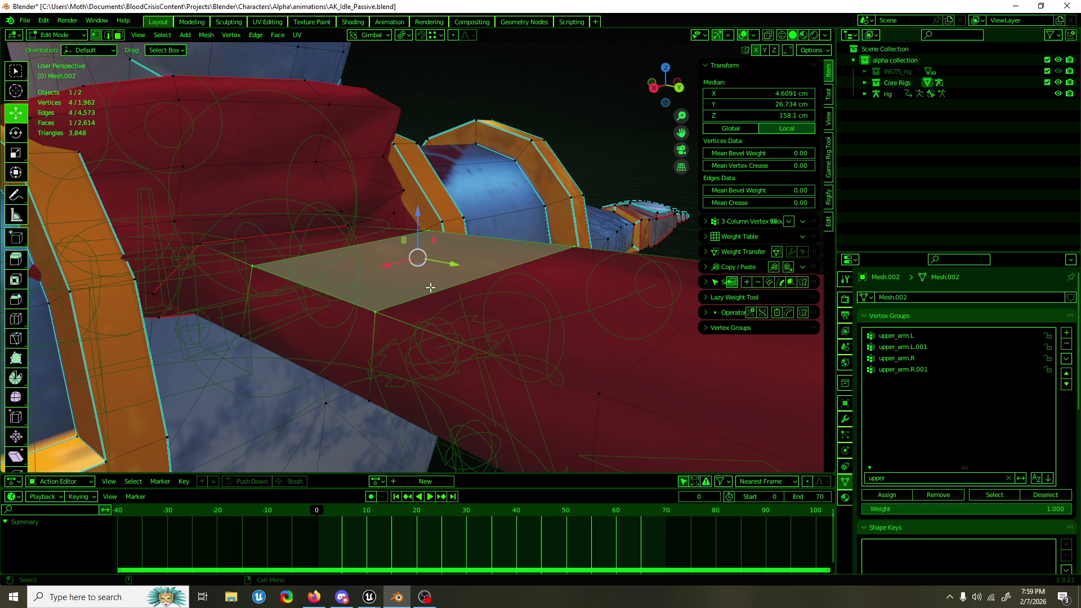
pyautogui.click(404, 311)
pyautogui.keyDown('shift'); pyautogui.click(415, 234); pyautogui.keyUp('shift')
pyautogui.keyDown('shift'); pyautogui.click(216, 241); pyautogui.keyUp('shift')
pyautogui.press('Tab')
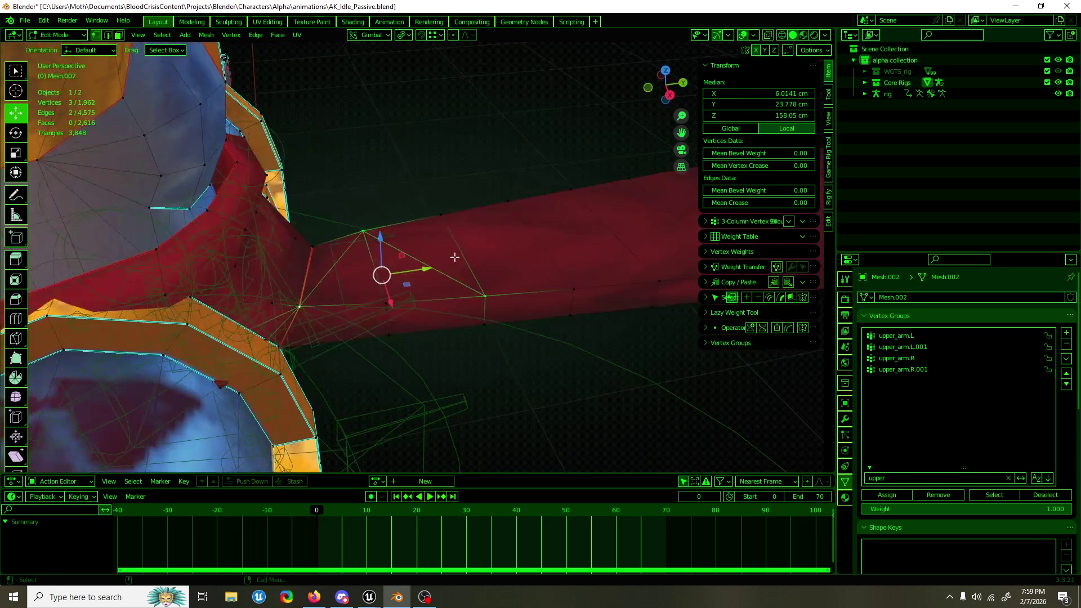
pyautogui.click(453, 182)
pyautogui.moveTo(453, 182)
pyautogui.mouseDown()
pyautogui.moveTo(407, 251)
pyautogui.moveTo(520, 234)
pyautogui.moveTo(540, 215)
pyautogui.moveTo(518, 208)
pyautogui.moveTo(535, 224)
pyautogui.moveTo(566, 225)
pyautogui.moveTo(491, 225)
pyautogui.moveTo(511, 220)
pyautogui.moveTo(505, 194)
pyautogui.mouseUp()
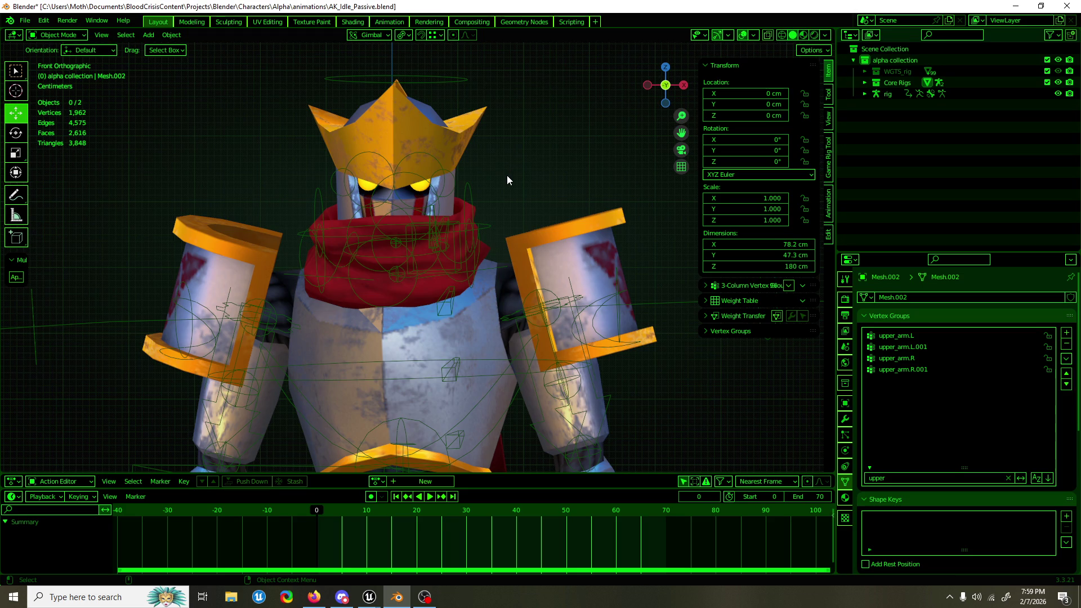
# Step: Put the knight rig in Pose Mode and twist the chest bone about 1.8°
pyautogui.scroll(-3, 465, 235)
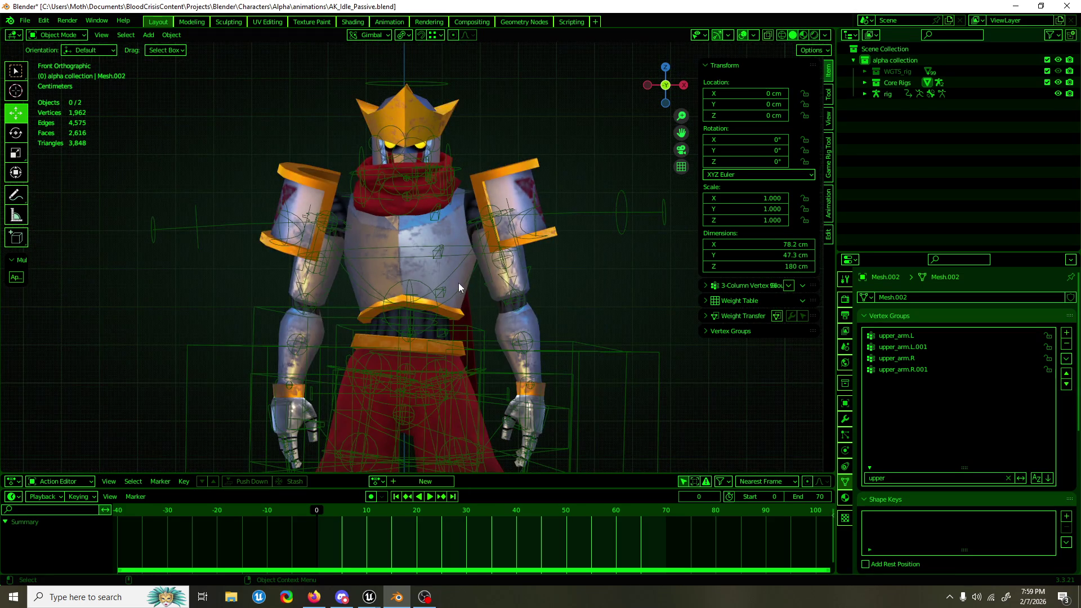
pyautogui.click(472, 276)
pyautogui.hotkey('ctrl', 'Tab')
pyautogui.click(472, 276)
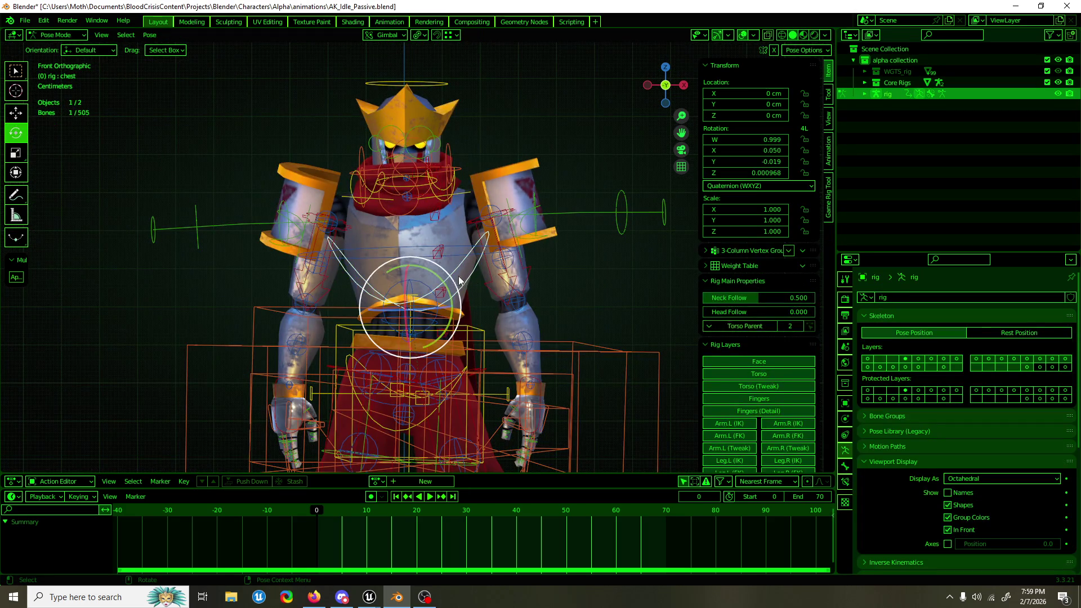
pyautogui.moveTo(459, 280); pyautogui.dragTo(445, 272)
pyautogui.press('w')
pyautogui.keyDown('shift'); pyautogui.scroll(-4, 479, 315); pyautogui.keyUp('shift')
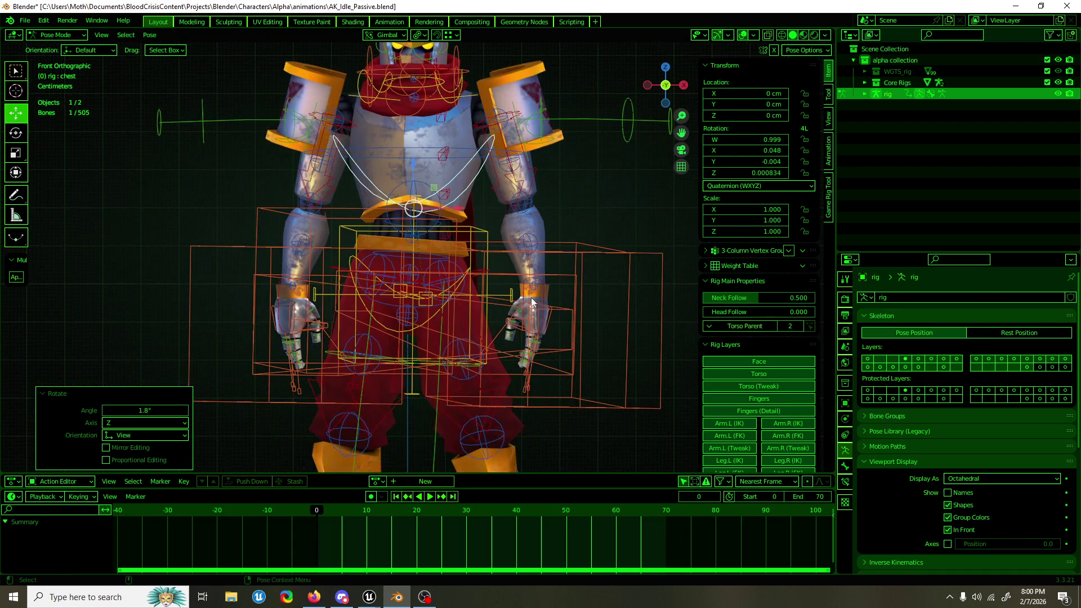
pyautogui.click(525, 288)
pyautogui.moveTo(525, 288)
pyautogui.mouseDown()
pyautogui.moveTo(441, 289)
pyautogui.moveTo(677, 289)
pyautogui.moveTo(568, 289)
pyautogui.moveTo(544, 268)
pyautogui.moveTo(667, 277)
pyautogui.moveTo(620, 276)
pyautogui.mouseUp()
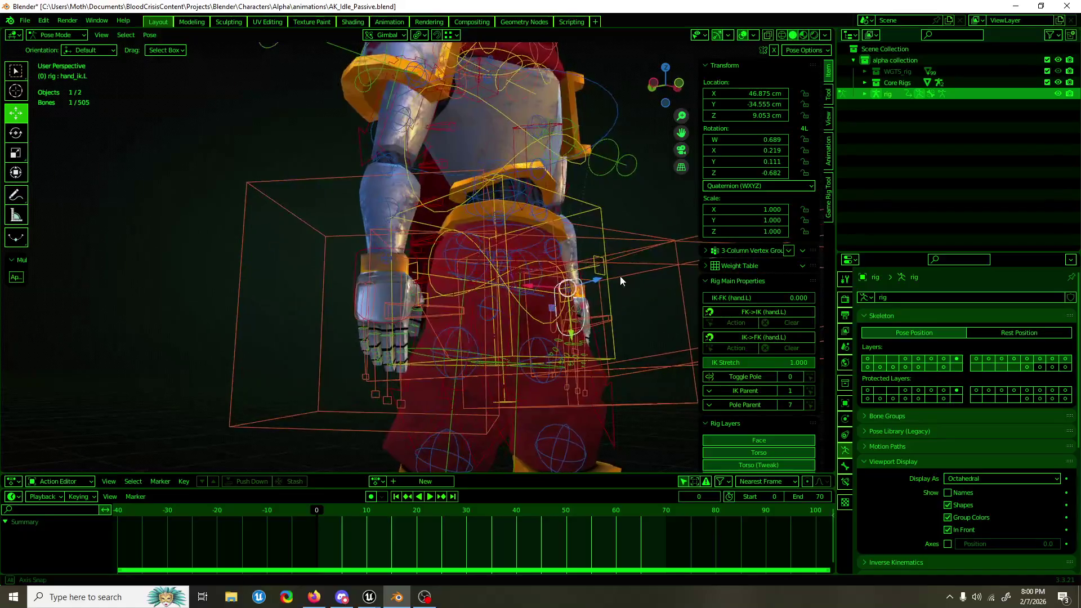
# Step: Reselect the rig from behind the character and return it to Pose Mode
pyautogui.hotkey('ctrl', 'Tab')
pyautogui.click(640, 97)
pyautogui.scroll(-4, 640, 96)
pyautogui.moveTo(639, 97)
pyautogui.mouseDown()
pyautogui.moveTo(589, 180)
pyautogui.moveTo(567, 177)
pyautogui.moveTo(580, 185)
pyautogui.moveTo(580, 148)
pyautogui.moveTo(507, 234)
pyautogui.moveTo(484, 222)
pyautogui.mouseUp()
pyautogui.click(484, 221)
pyautogui.hotkey('ctrl', 'Tab')
pyautogui.click(476, 215)
pyautogui.scroll(3, 485, 204)
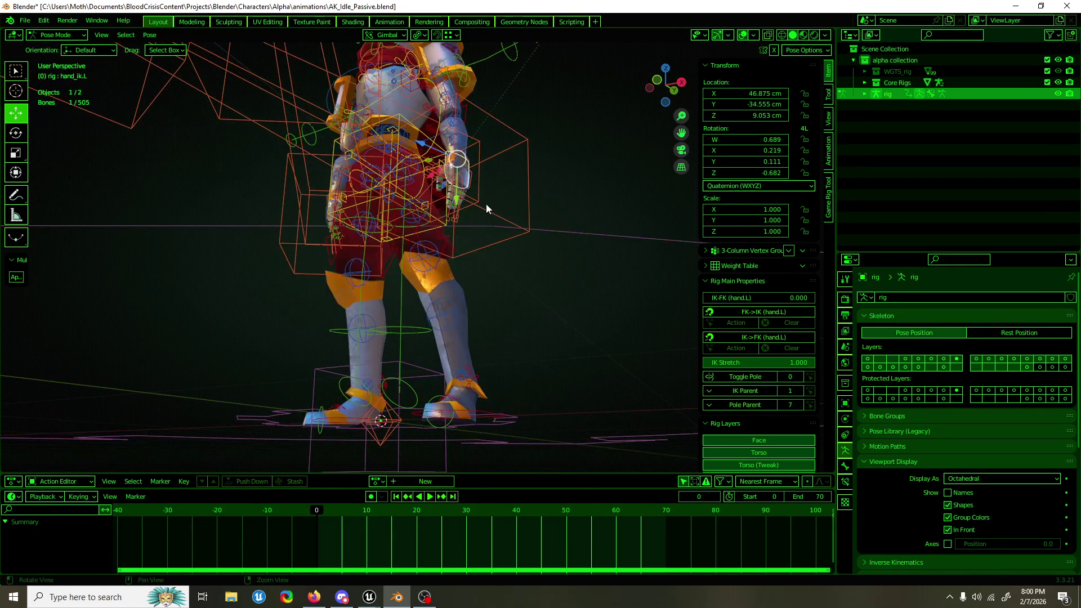
# Step: Shift the left foot IK control and turn it about 13.6°
pyautogui.click(486, 405)
pyautogui.moveTo(508, 374)
pyautogui.mouseDown()
pyautogui.moveTo(572, 392)
pyautogui.moveTo(640, 385)
pyautogui.moveTo(319, 380)
pyautogui.moveTo(391, 367)
pyautogui.mouseUp()
pyautogui.hotkey('shift', 'space')
pyautogui.press('r')
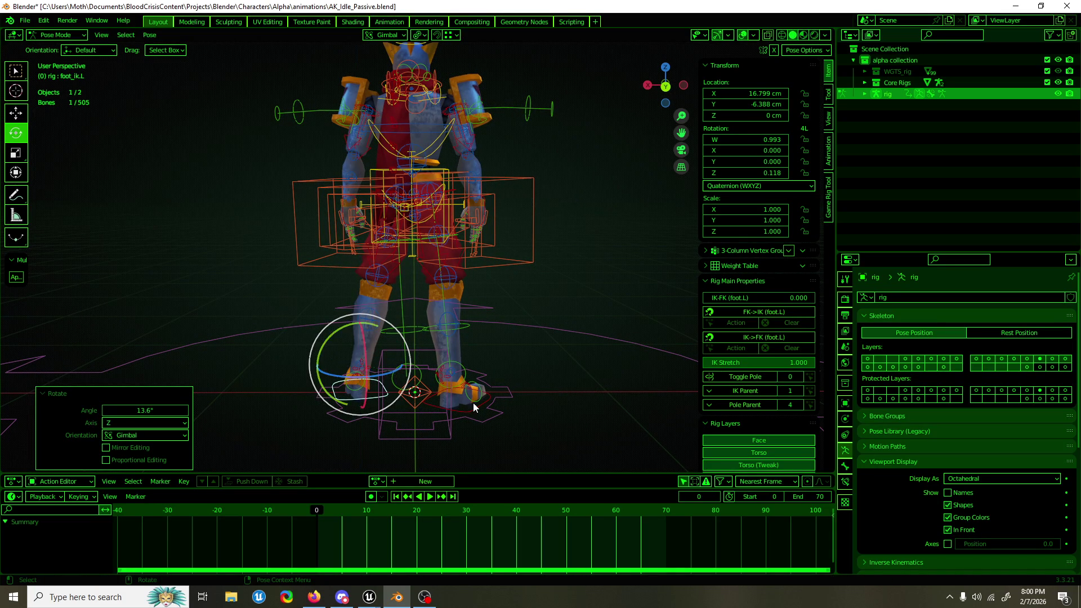
pyautogui.hotkey('shift', 'space')
pyautogui.press('g')
pyautogui.click(474, 404)
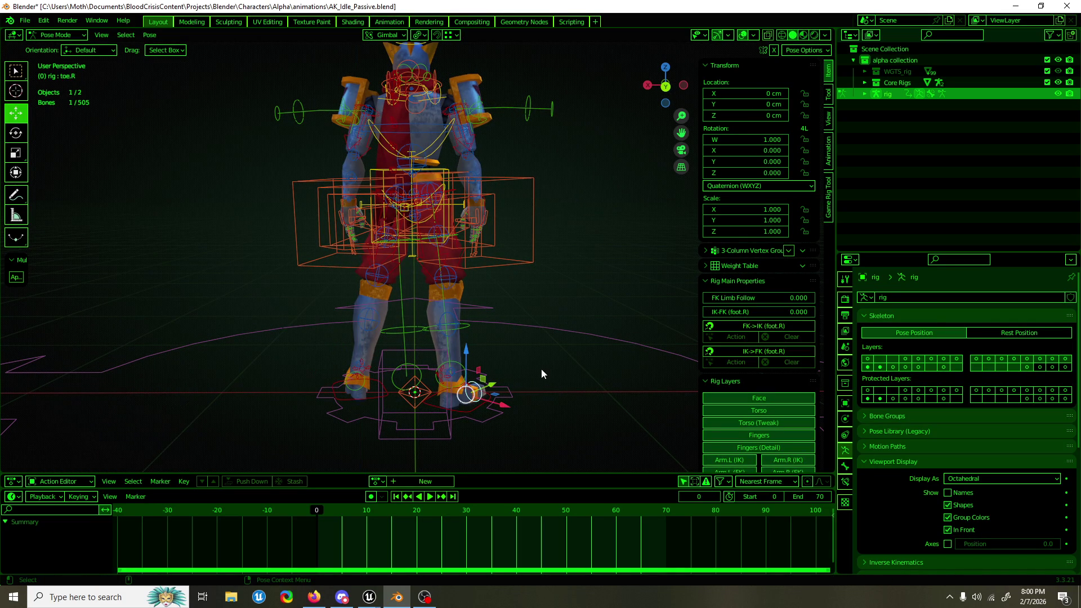
pyautogui.click(596, 255)
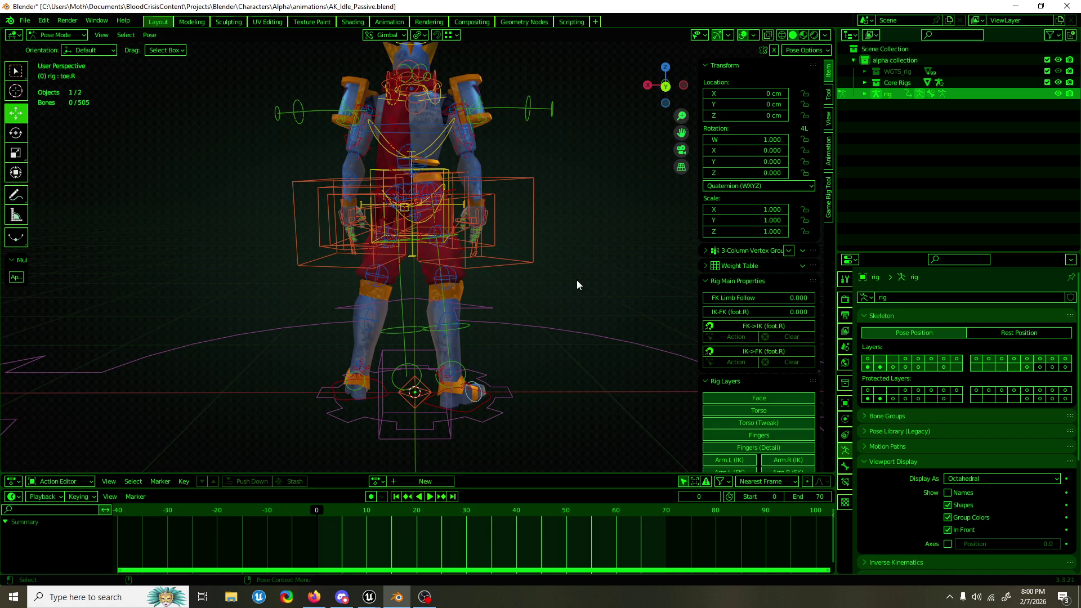
# Step: Move the right foot IK control about -2.9 cm on X and check from the back
pyautogui.click(481, 398)
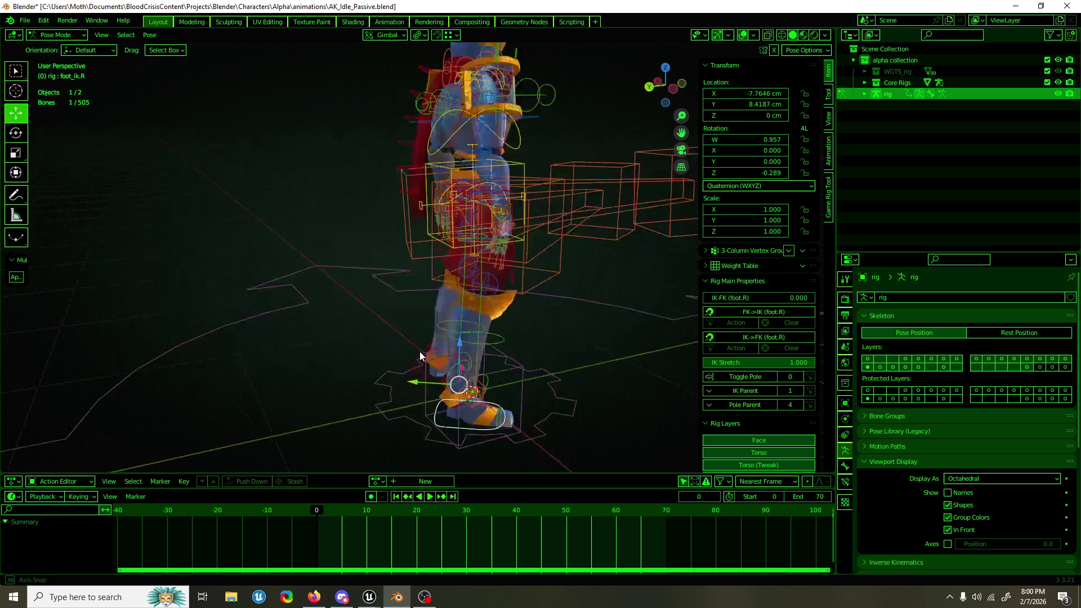
pyautogui.scroll(3, 420, 351)
pyautogui.press('g')
pyautogui.click(447, 354)
pyautogui.press('ctrl+KP_1')
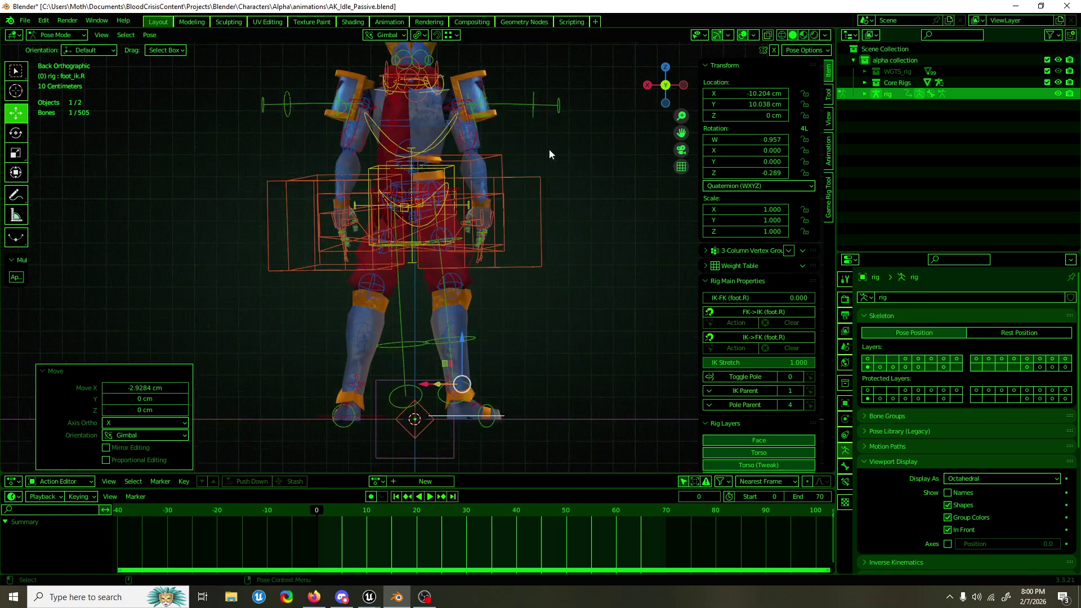
pyautogui.scroll(5, 539, 349)
pyautogui.moveTo(508, 219); pyautogui.dragTo(374, 233)
pyautogui.moveTo(532, 235)
pyautogui.mouseDown()
pyautogui.moveTo(555, 267)
pyautogui.moveTo(424, 265)
pyautogui.mouseUp()
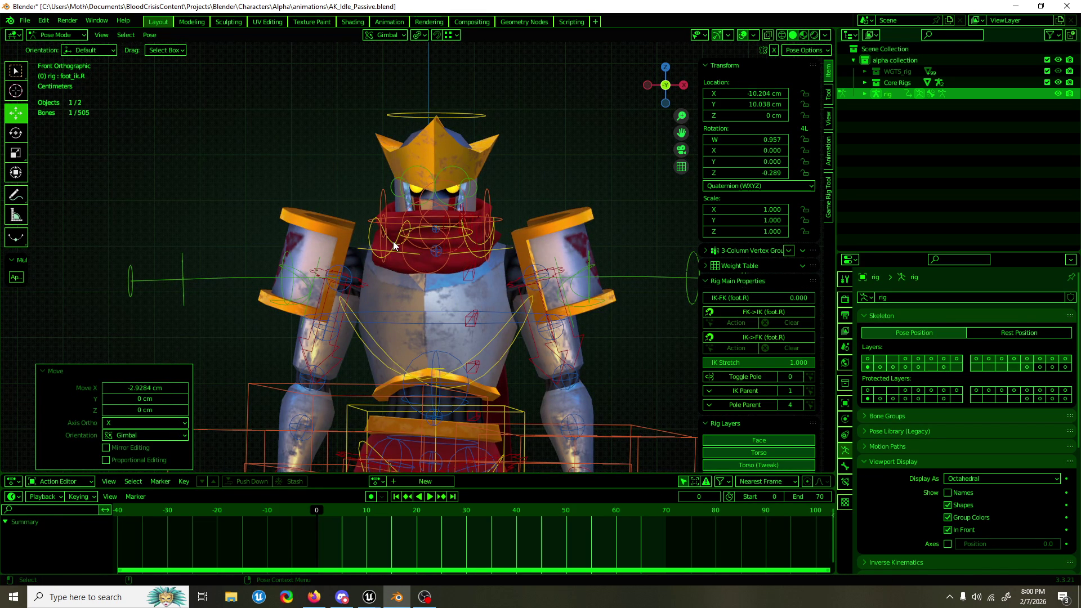
# Step: Rotate the right shoulder bone about −1.5° on X, retrying after one cancelled attempt
pyautogui.click(394, 246)
pyautogui.hotkey('shift', 'space')
pyautogui.press('r')
pyautogui.moveTo(444, 225); pyautogui.dragTo(445, 226)
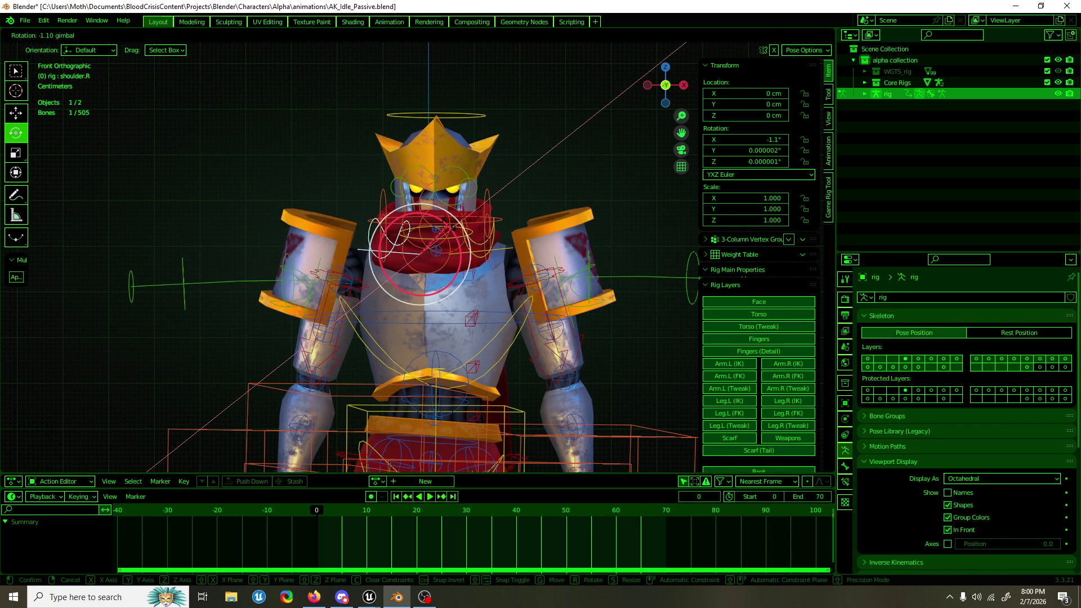
pyautogui.rightClick(449, 224)
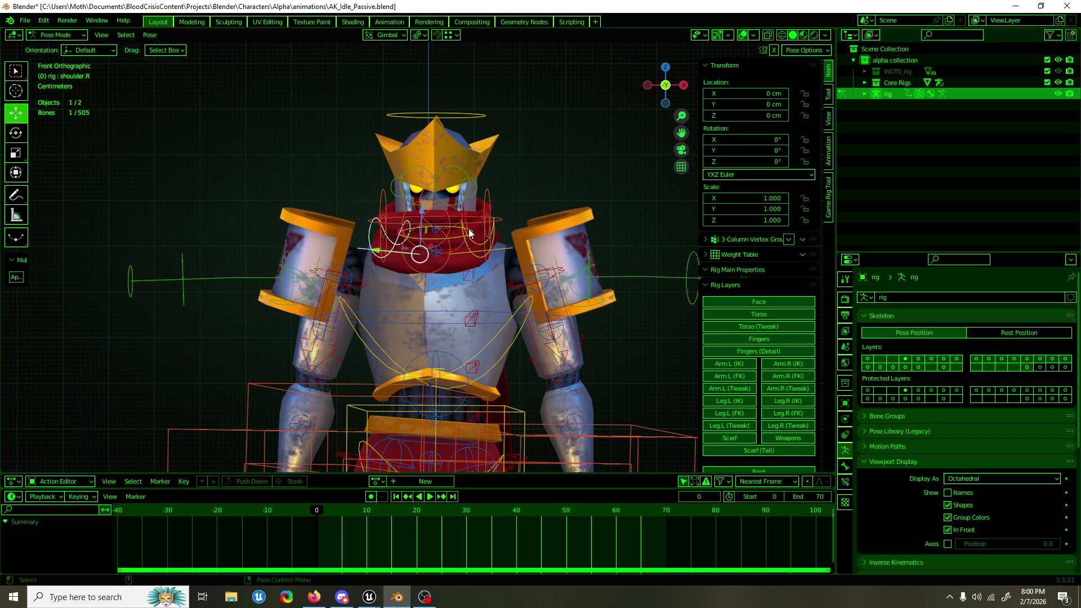
pyautogui.moveTo(466, 231)
pyautogui.mouseDown()
pyautogui.moveTo(429, 208)
pyautogui.moveTo(449, 215)
pyautogui.mouseUp()
pyautogui.hotkey('ctrl', 'Tab')
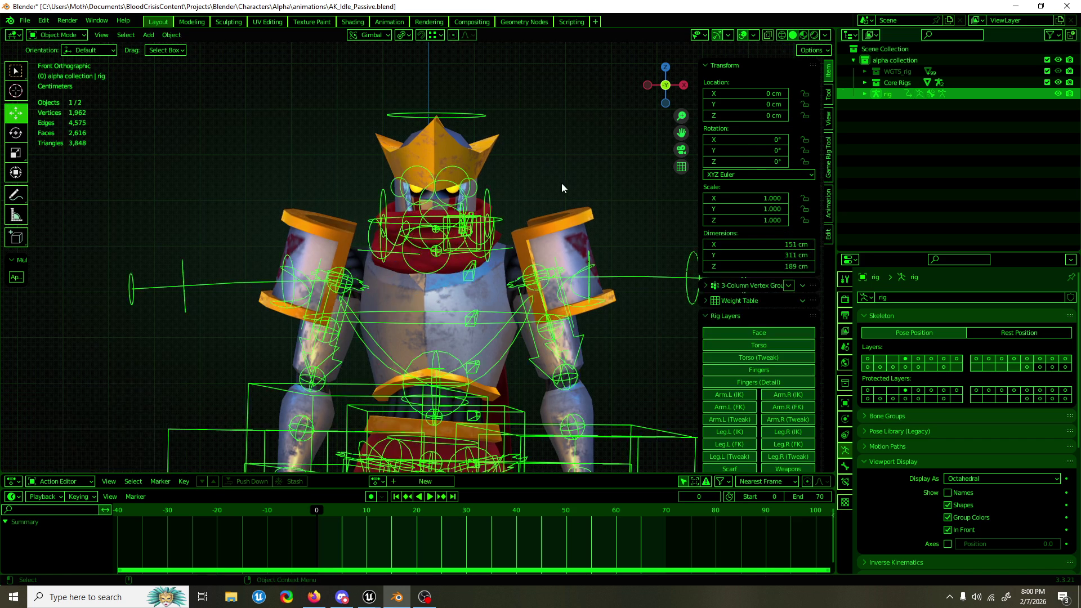
# Step: Save the file and inspect the clean model from several angles with overlays hidden
pyautogui.click(562, 183)
pyautogui.scroll(-3, 563, 182)
pyautogui.moveTo(563, 191)
pyautogui.mouseDown()
pyautogui.moveTo(523, 244)
pyautogui.moveTo(298, 242)
pyautogui.moveTo(414, 241)
pyautogui.mouseUp()
pyautogui.hotkey('ctrl', 's')
pyautogui.click(742, 35)
pyautogui.moveTo(510, 243)
pyautogui.mouseDown()
pyautogui.moveTo(350, 251)
pyautogui.moveTo(499, 251)
pyautogui.moveTo(436, 247)
pyautogui.mouseUp()
pyautogui.moveTo(535, 259)
pyautogui.mouseDown()
pyautogui.moveTo(556, 259)
pyautogui.moveTo(424, 254)
pyautogui.moveTo(662, 256)
pyautogui.moveTo(323, 261)
pyautogui.moveTo(609, 255)
pyautogui.moveTo(504, 261)
pyautogui.mouseUp()
pyautogui.hotkey('alt', 'Tab')
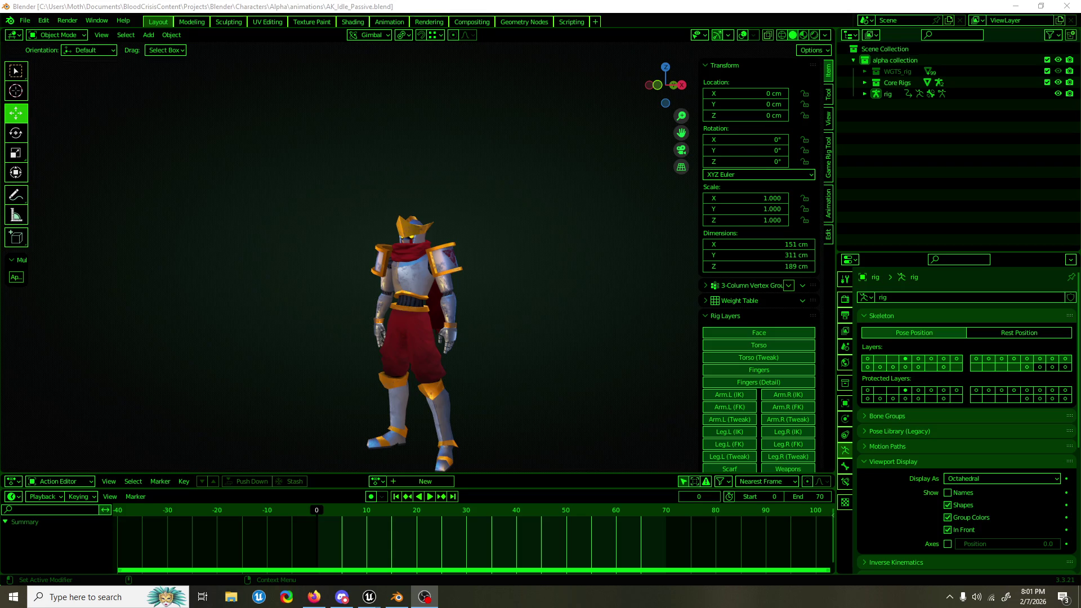
# Step: Show the viewport overlays again and put the knight's rig back in Pose Mode
pyautogui.click(743, 37)
pyautogui.click(491, 314)
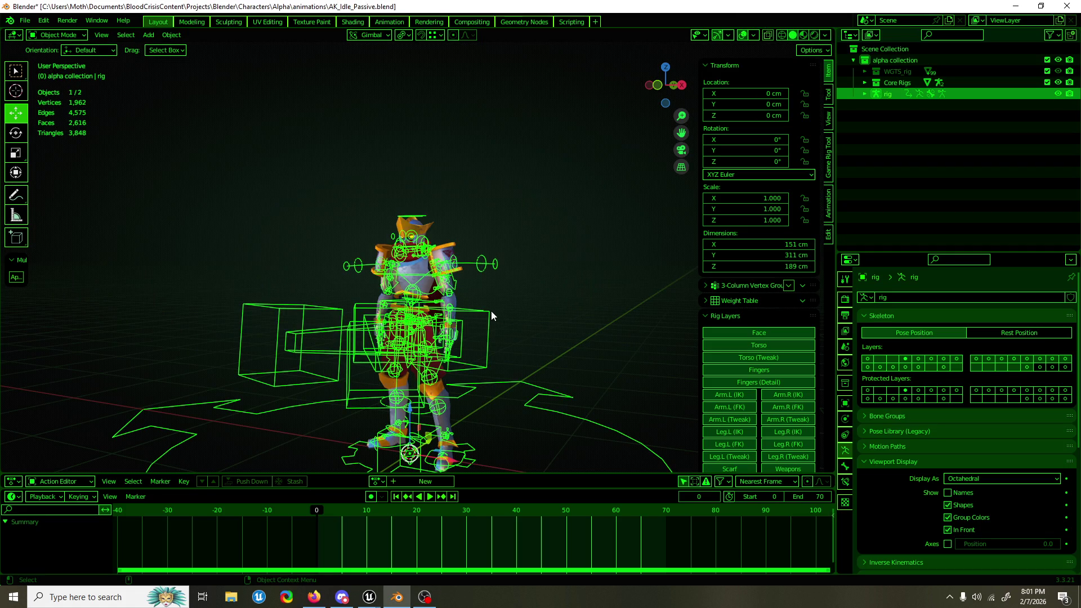
pyautogui.hotkey('ctrl', 'Tab')
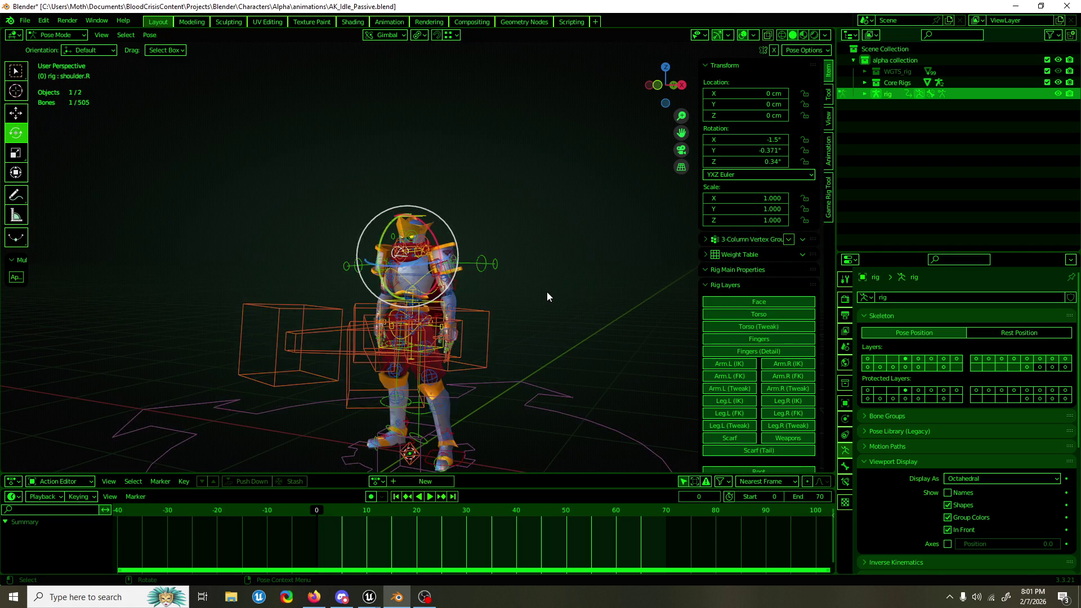
# Step: Inspect the knight from the back, right side and front with the torso control selected
pyautogui.scroll(3, 535, 290)
pyautogui.scroll(2, 537, 356)
pyautogui.moveTo(538, 356)
pyautogui.mouseDown()
pyautogui.moveTo(667, 341)
pyautogui.moveTo(478, 341)
pyautogui.mouseUp()
pyautogui.click(466, 327)
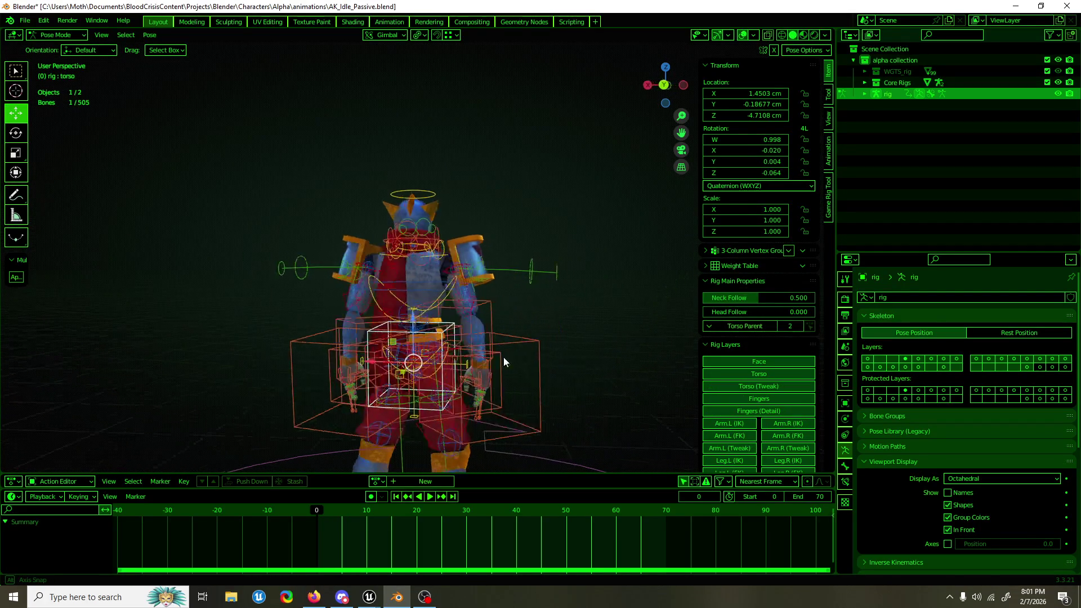
pyautogui.press('KP_3')
pyautogui.moveTo(472, 270)
pyautogui.mouseDown()
pyautogui.moveTo(473, 249)
pyautogui.moveTo(463, 306)
pyautogui.moveTo(681, 300)
pyautogui.moveTo(394, 320)
pyautogui.moveTo(562, 316)
pyautogui.moveTo(521, 312)
pyautogui.mouseUp()
pyautogui.press('KP_1')
pyautogui.press('KP_1')
pyautogui.scroll(5, 541, 309)
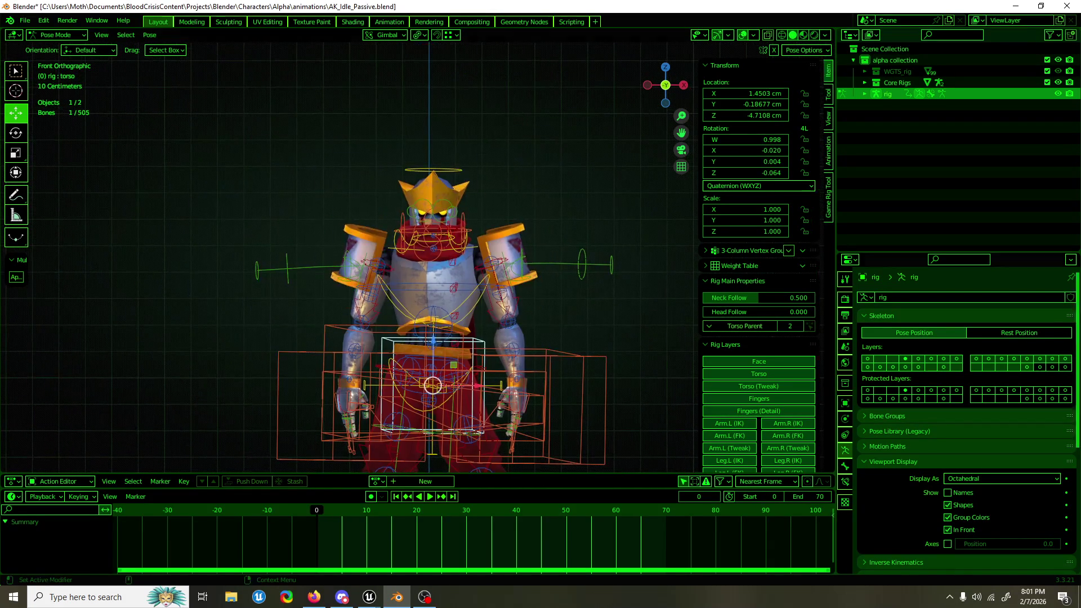
pyautogui.scroll(-2, 619, 279)
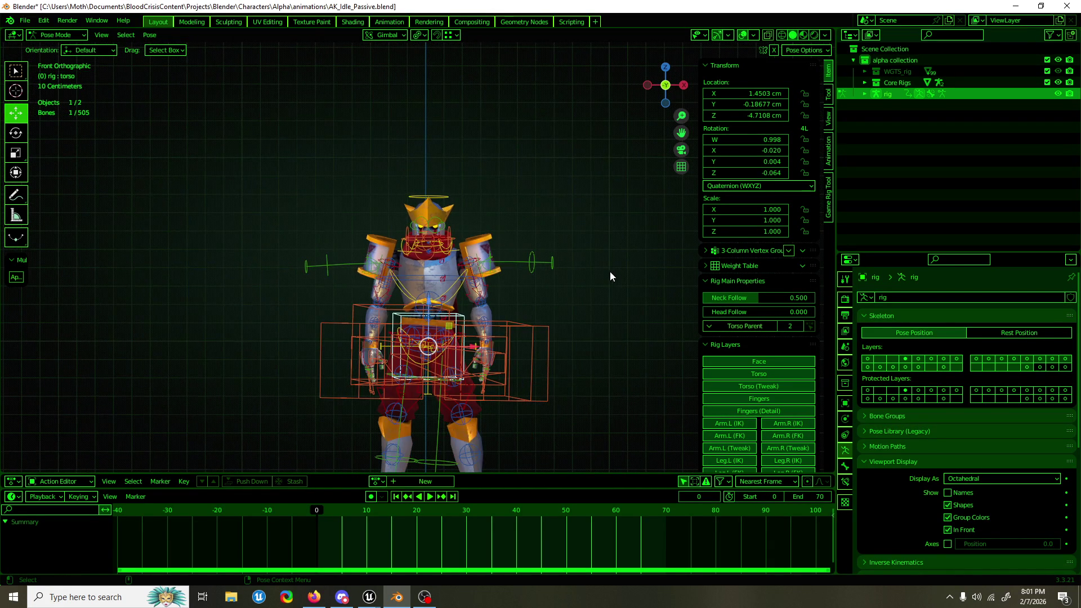
# Step: Tilt the head bone slightly sideways and about X, then return to Object Mode
pyautogui.click(449, 193)
pyautogui.scroll(8, 448, 192)
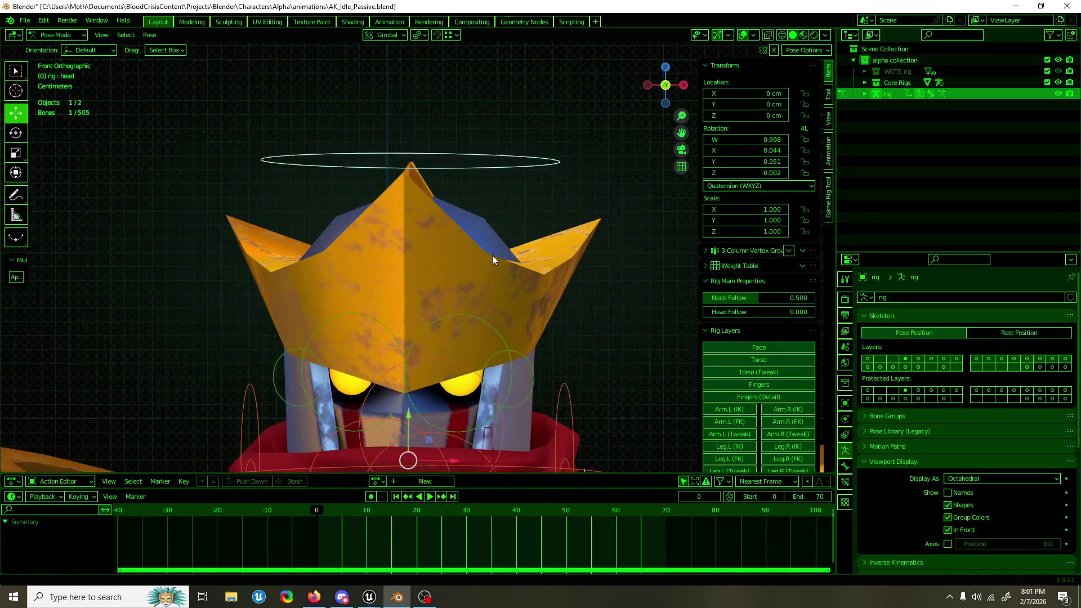
pyautogui.press('r')
pyautogui.moveTo(427, 361)
pyautogui.mouseDown()
pyautogui.moveTo(515, 337)
pyautogui.moveTo(484, 293)
pyautogui.mouseUp()
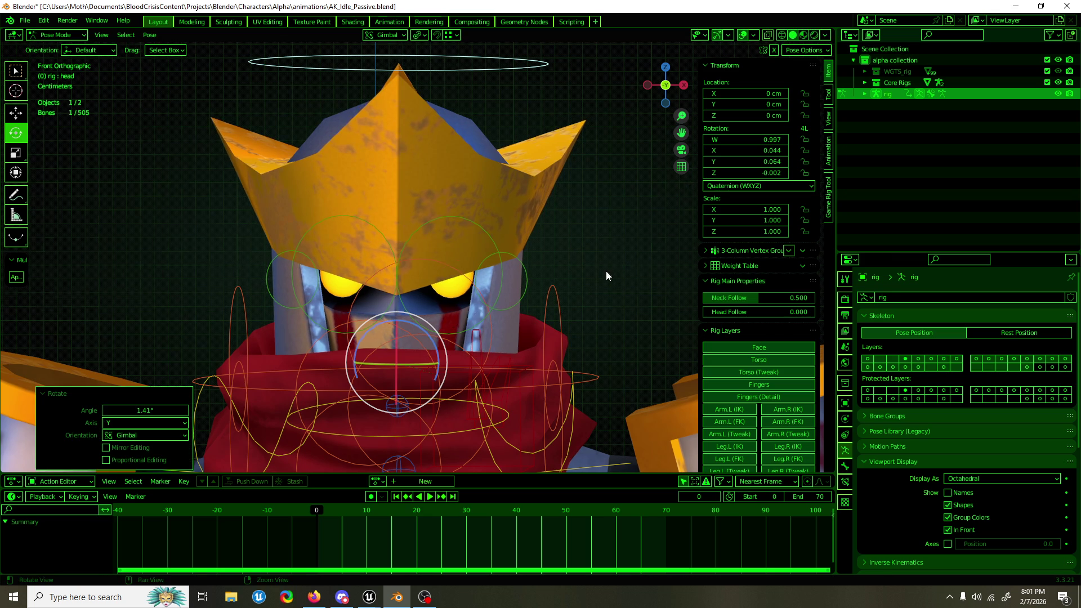
pyautogui.moveTo(606, 271); pyautogui.dragTo(515, 275)
pyautogui.press('KP_3')
pyautogui.moveTo(455, 326); pyautogui.dragTo(455, 319)
pyautogui.press('KP_1')
pyautogui.hotkey('ctrl', 'Tab')
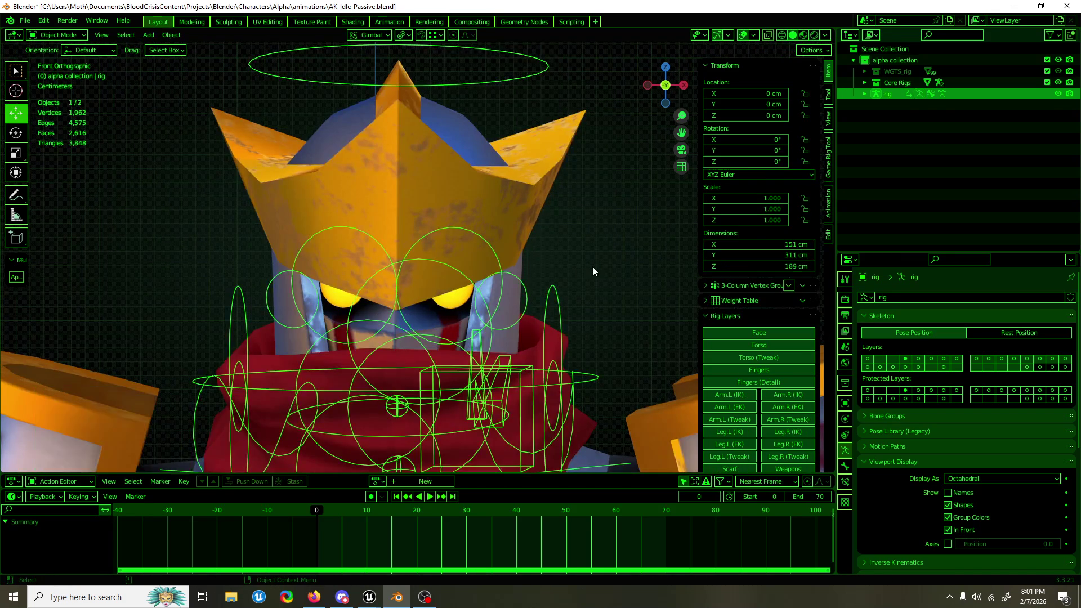
# Step: Save the file and briefly preview the idle animation
pyautogui.click(592, 266)
pyautogui.scroll(-4, 591, 268)
pyautogui.scroll(2, 589, 269)
pyautogui.moveTo(552, 194)
pyautogui.mouseDown()
pyautogui.moveTo(557, 262)
pyautogui.moveTo(621, 269)
pyautogui.mouseUp()
pyautogui.hotkey('ctrl', 's')
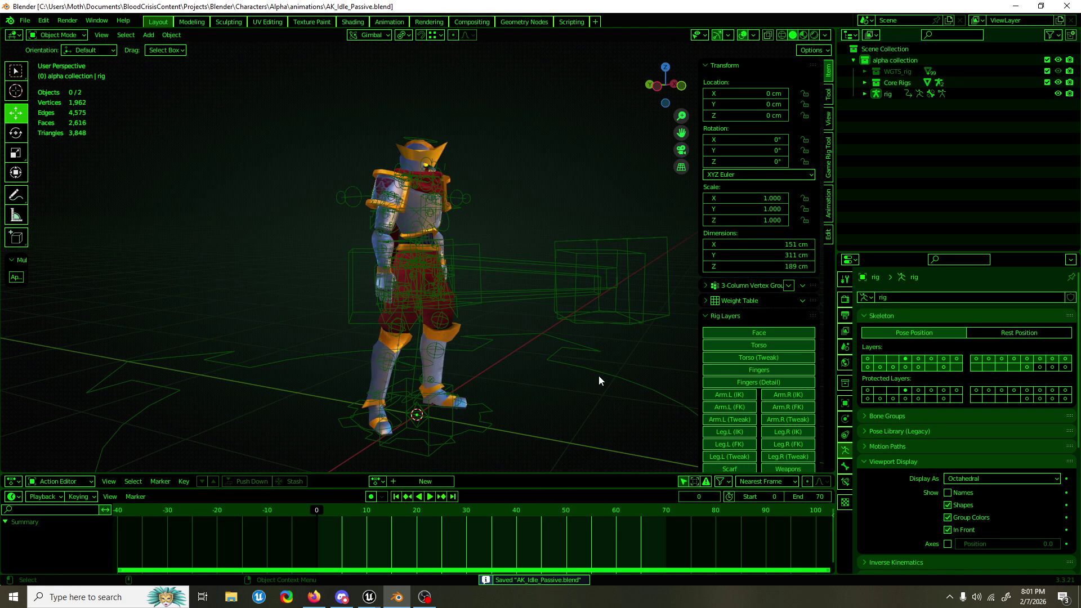
pyautogui.press('space')
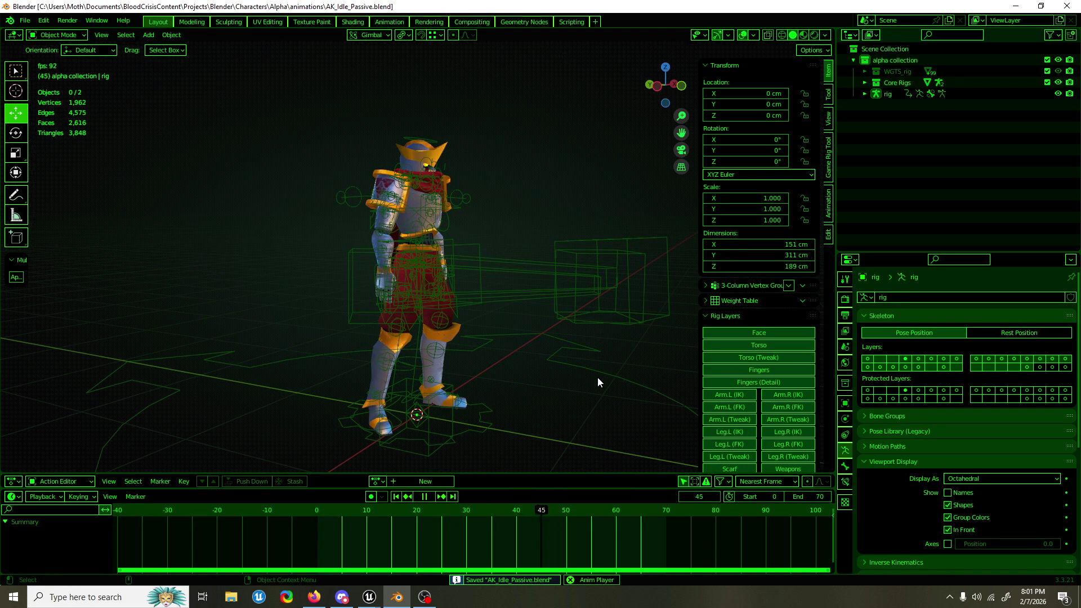
pyautogui.press('space')
# Step: Try end frames of 100 and then 160 while the animation plays
pyautogui.click(814, 493)
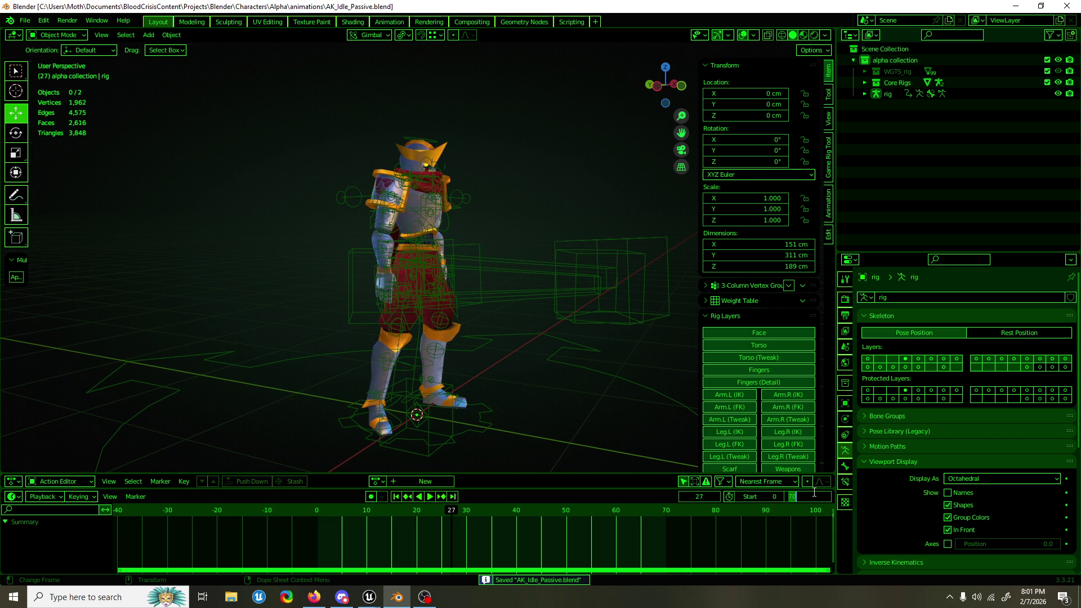
pyautogui.write('10')
pyautogui.press('Return')
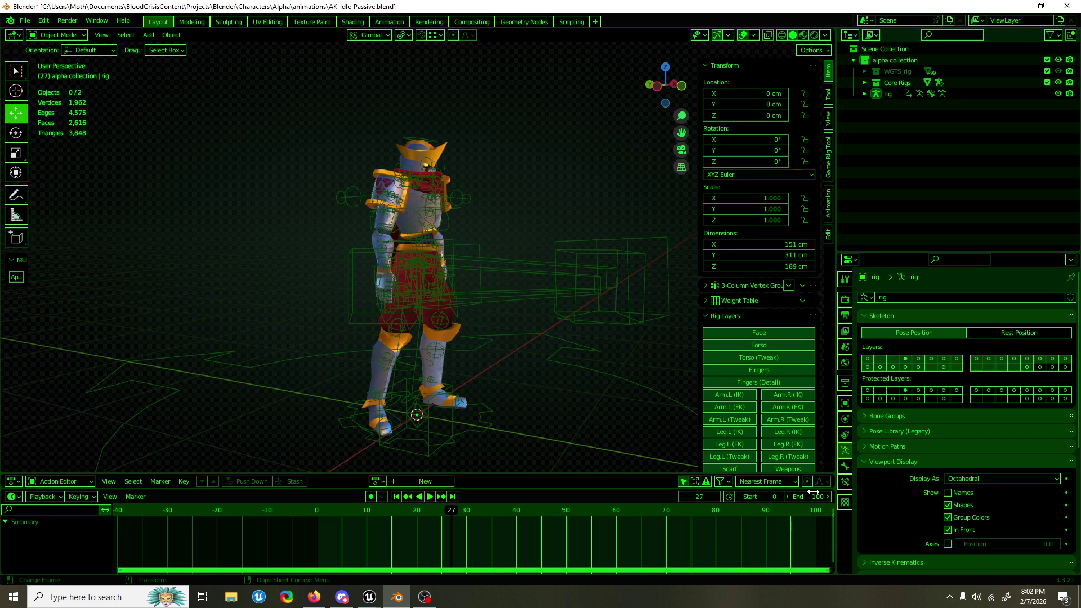
pyautogui.press('space')
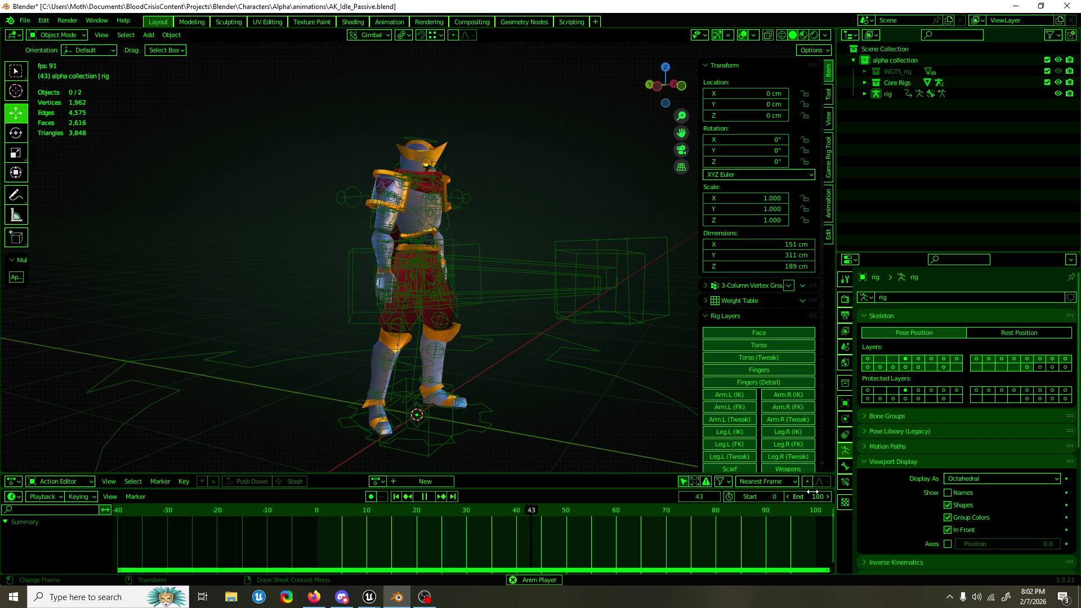
pyautogui.click(815, 497)
pyautogui.write('160')
pyautogui.press('Return')
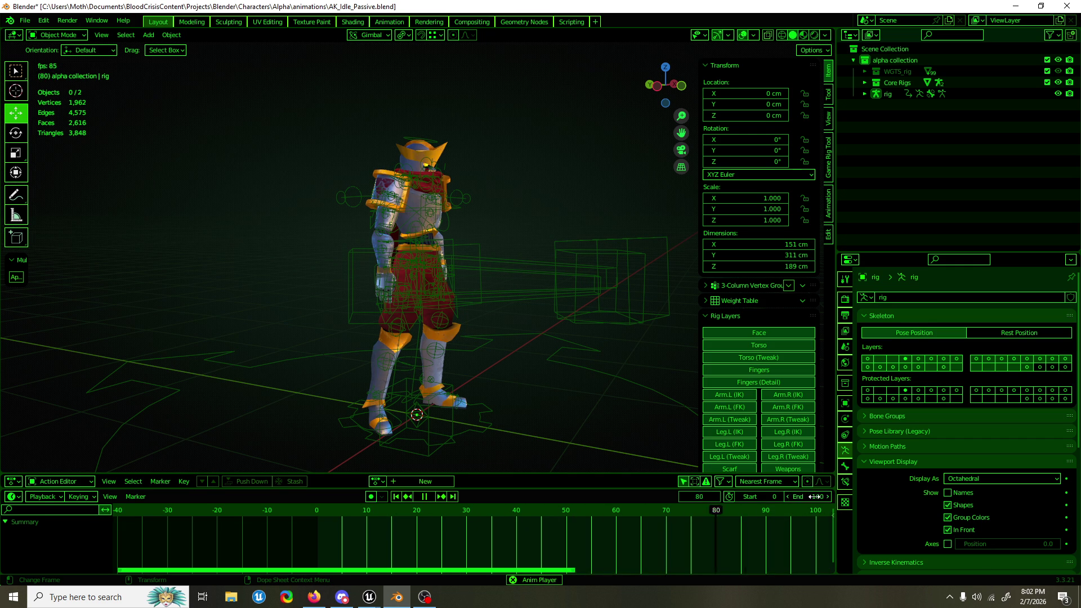
pyautogui.scroll(-1, 641, 510)
pyautogui.press('Home')
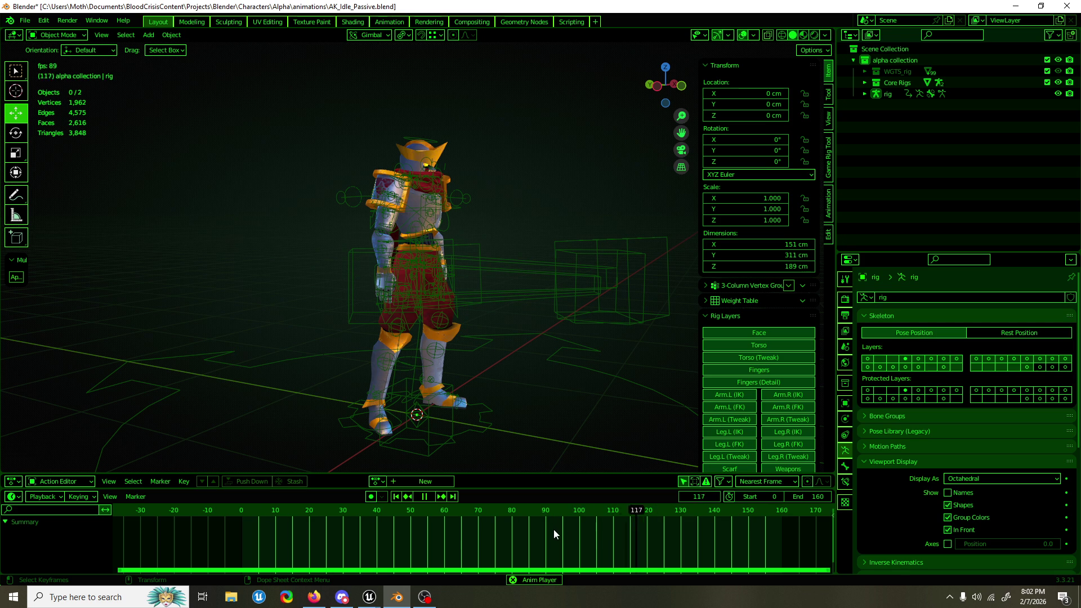
# Step: Set the end frame to 180, then to 260, and stop playback
pyautogui.click(811, 496)
pyautogui.write('180')
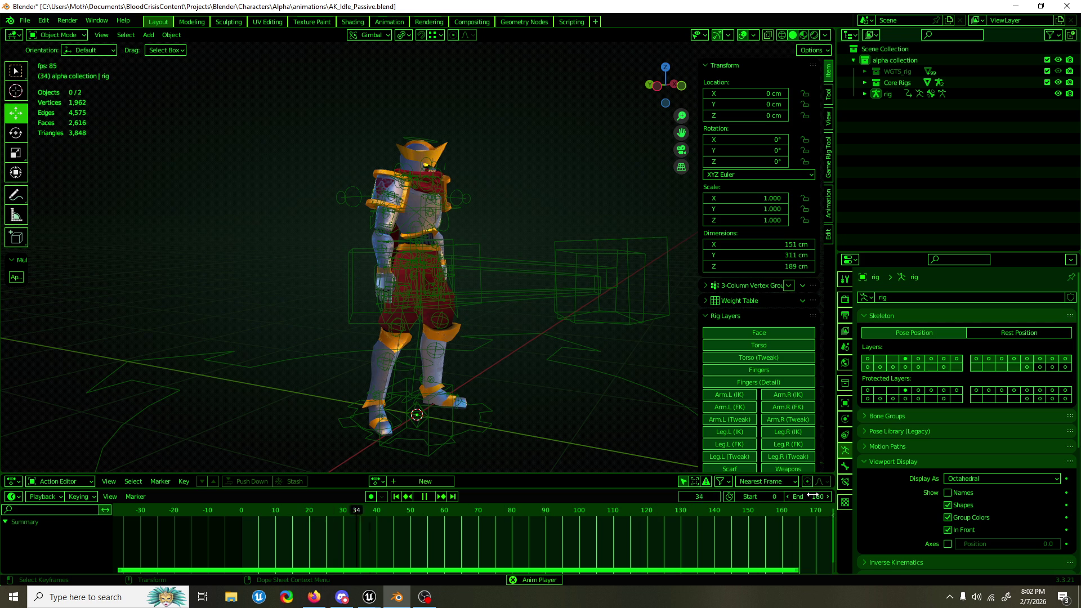
pyautogui.press('Return')
pyautogui.scroll(-2, 644, 519)
pyautogui.scroll(1, 633, 520)
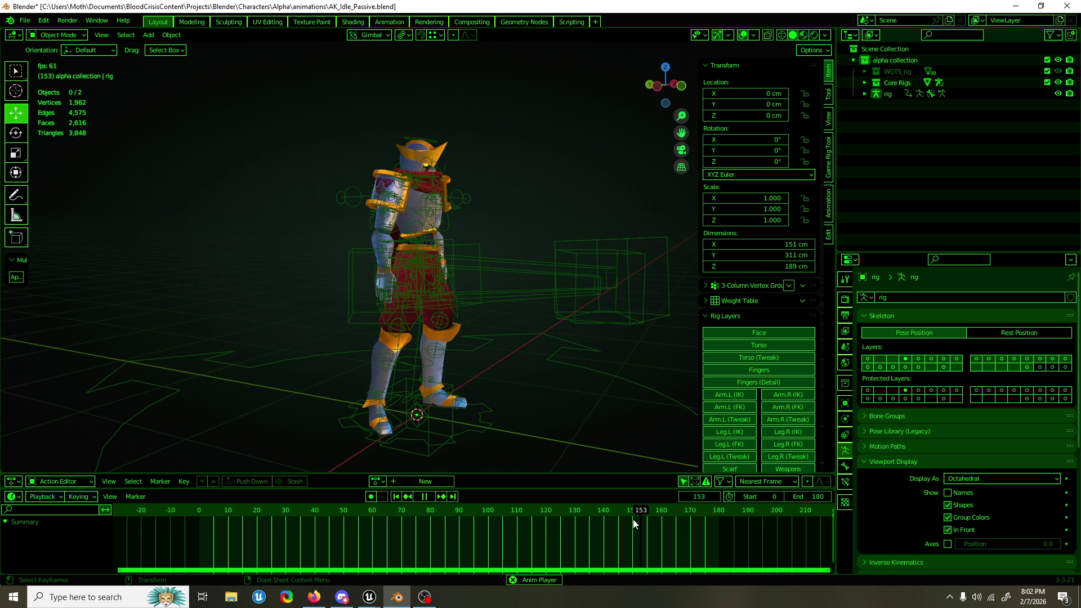
pyautogui.scroll(1, 633, 520)
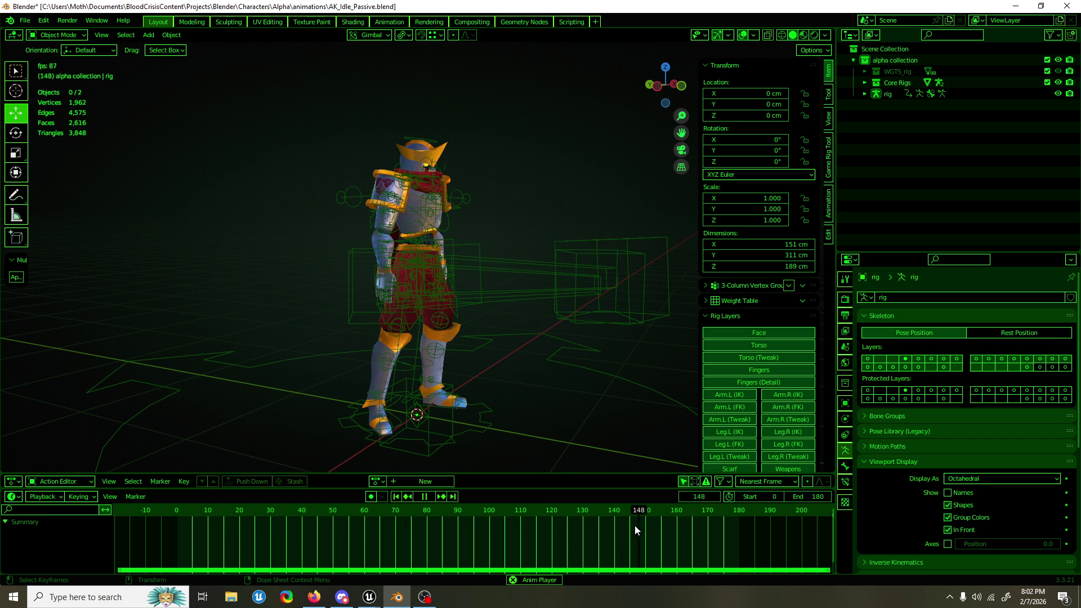
pyautogui.click(806, 498)
pyautogui.write('260')
pyautogui.press('Return')
pyautogui.scroll(-1, 712, 519)
pyautogui.scroll(-1, 712, 519)
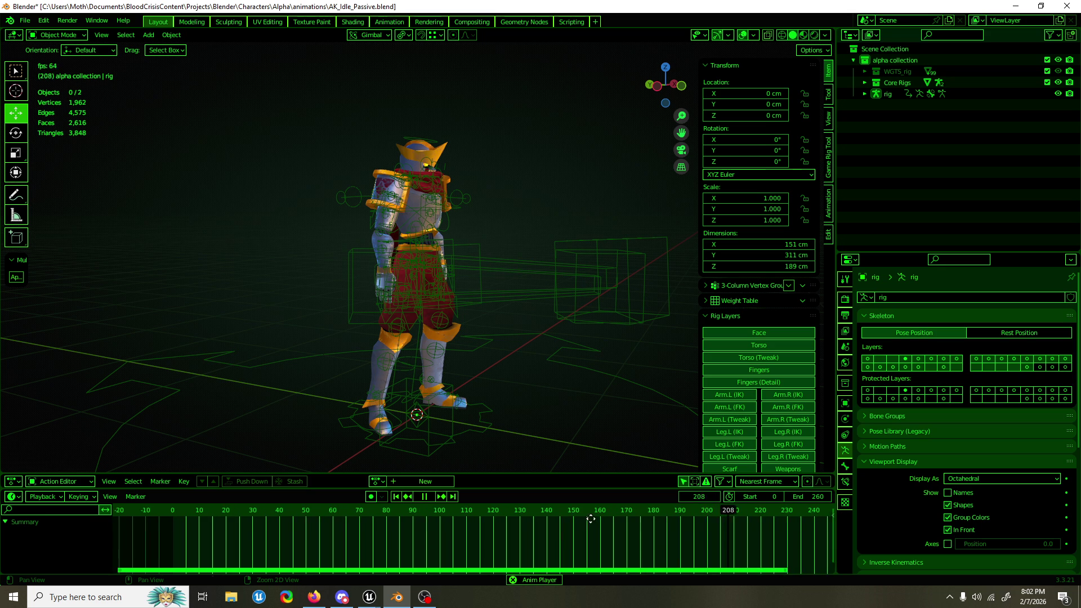
pyautogui.press('space')
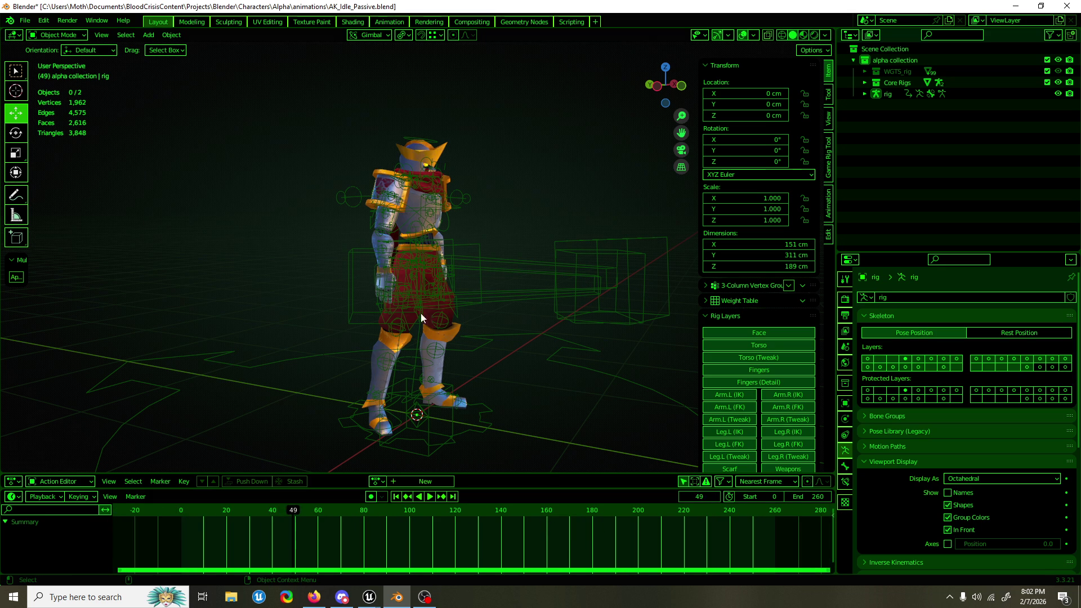
pyautogui.click(442, 298)
# Step: Switch the rig to Pose Mode, select the torso bone and save AK_Idle_Passive.blend
pyautogui.hotkey('ctrl', 'Tab')
pyautogui.scroll(3, 456, 286)
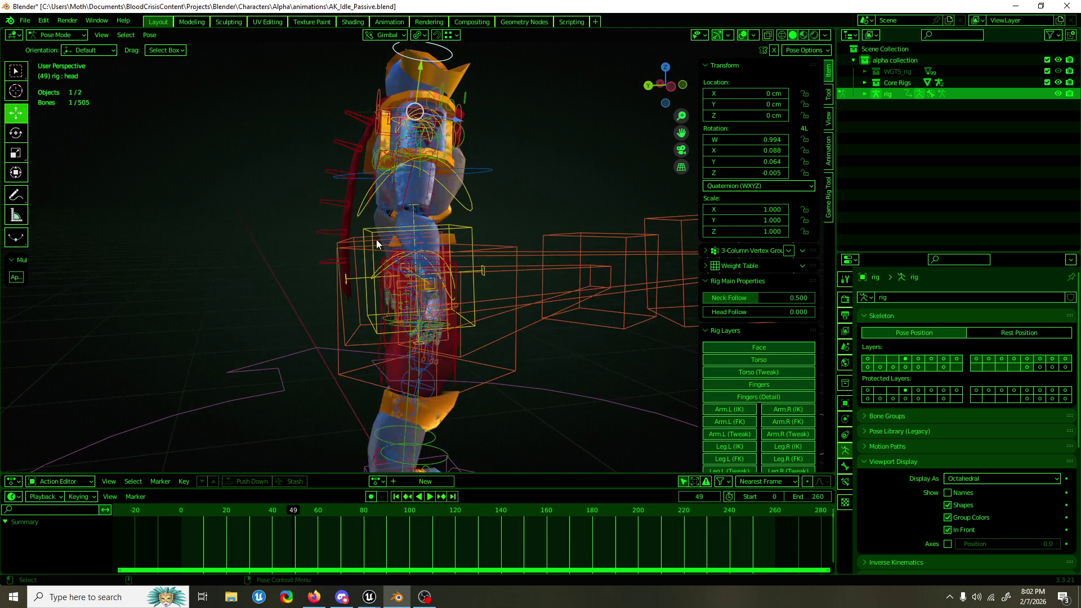
pyautogui.click(371, 231)
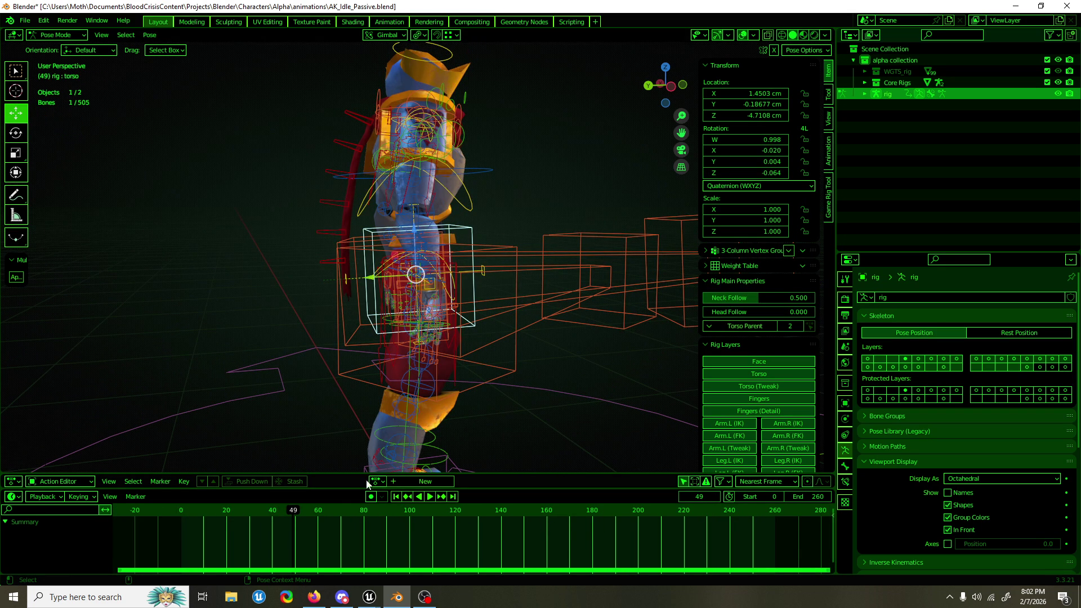
pyautogui.scroll(-3, 407, 342)
pyautogui.hotkey('ctrl', 's')
# Step: View the character from behind and scrub the current frame back to 0
pyautogui.press('ctrl+KP_1')
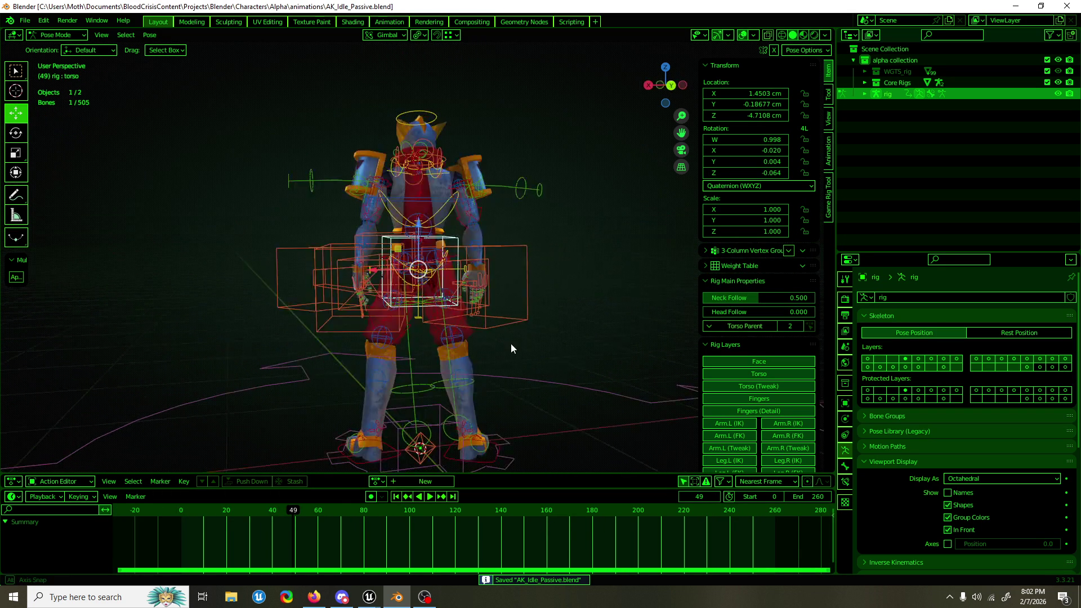
pyautogui.moveTo(490, 348)
pyautogui.mouseDown()
pyautogui.moveTo(301, 348)
pyautogui.moveTo(506, 347)
pyautogui.mouseUp()
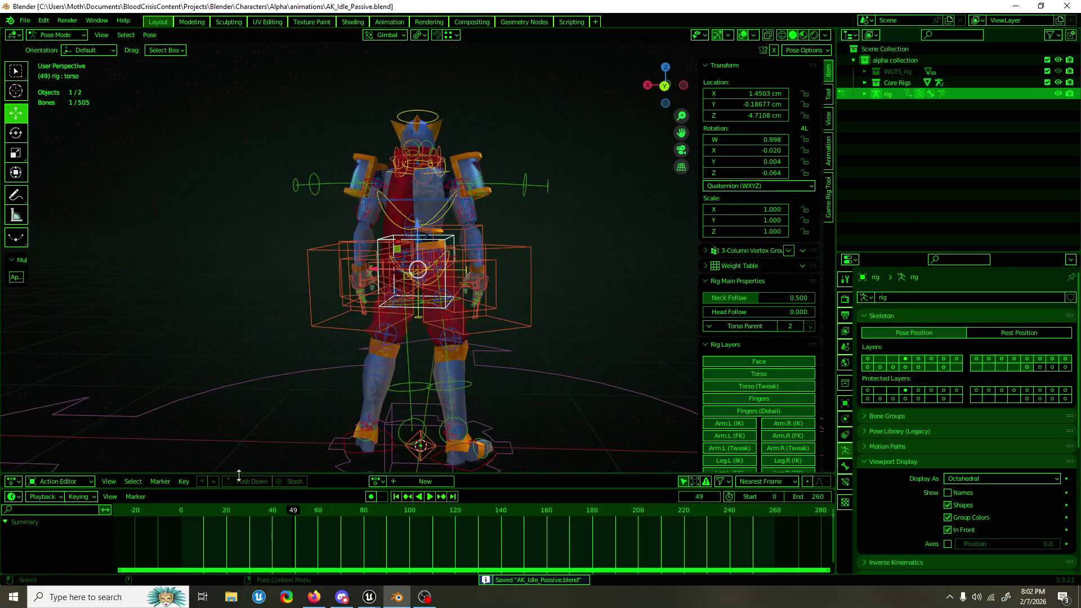
pyautogui.click(184, 511)
pyautogui.press('space')
pyautogui.moveTo(184, 516); pyautogui.dragTo(180, 516)
pyautogui.press('space')
pyautogui.scroll(4, 395, 305)
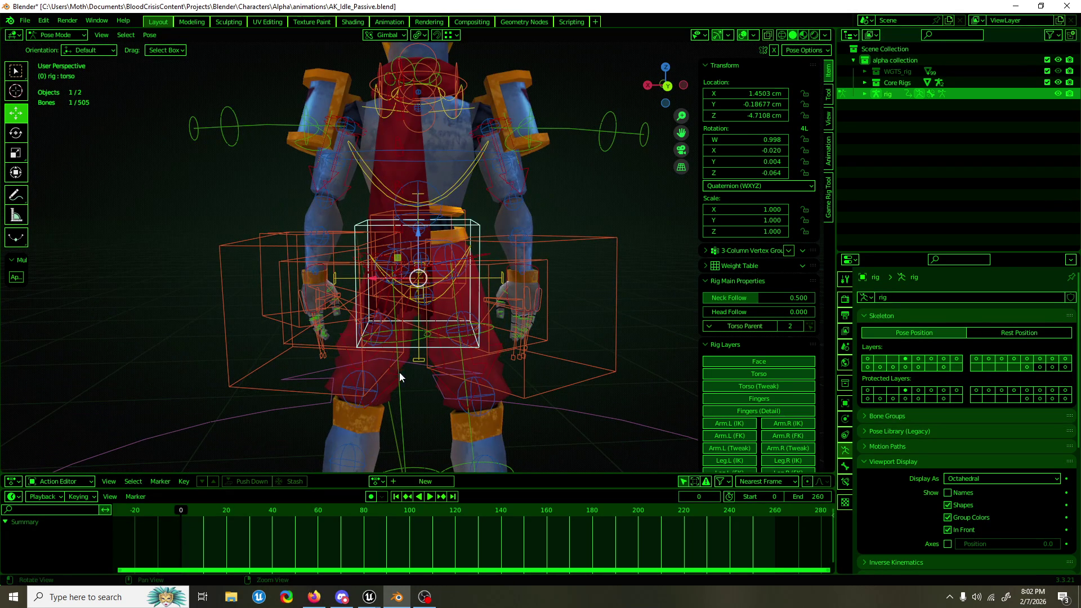
pyautogui.click(67, 20)
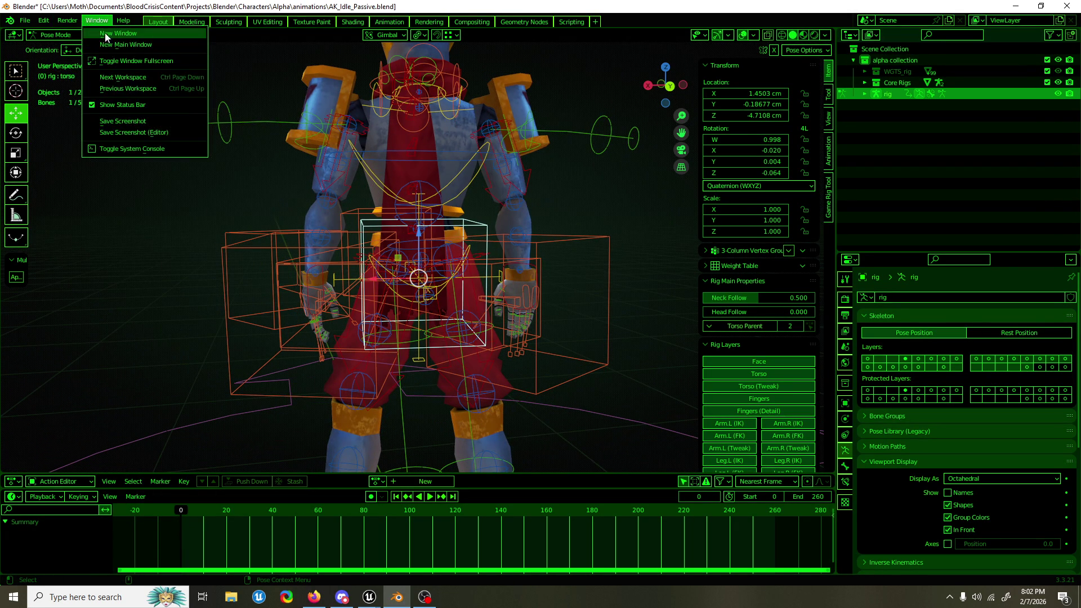
# Step: Open a new window as a Graph Editor, maximise it, then restore and drag it downward
pyautogui.click(111, 44)
pyautogui.click(292, 24)
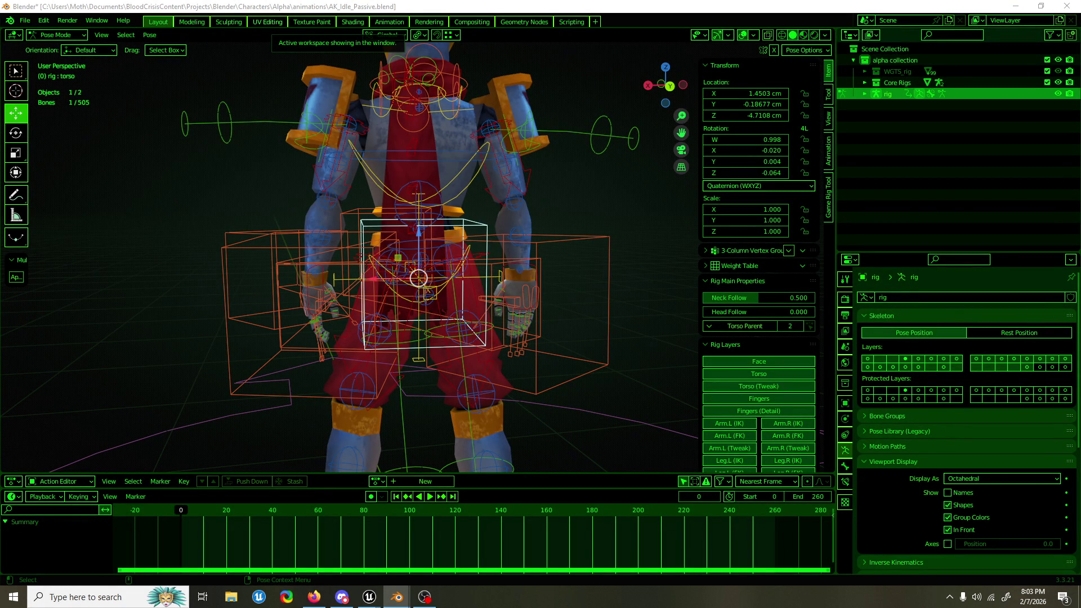
pyautogui.hotkey('alt', 'Tab')
pyautogui.moveTo(483, 66); pyautogui.dragTo(420, 4)
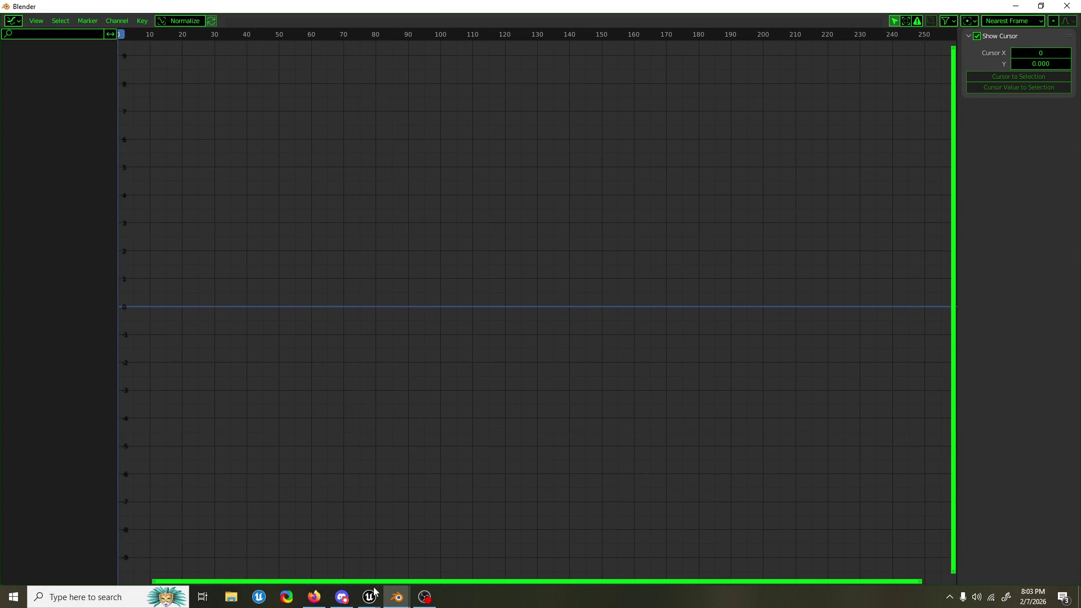
pyautogui.click(313, 600)
pyautogui.click(312, 600)
pyautogui.scroll(-3, 381, 169)
pyautogui.moveTo(430, 4)
pyautogui.mouseDown()
pyautogui.moveTo(627, 277)
pyautogui.moveTo(555, 362)
pyautogui.mouseUp()
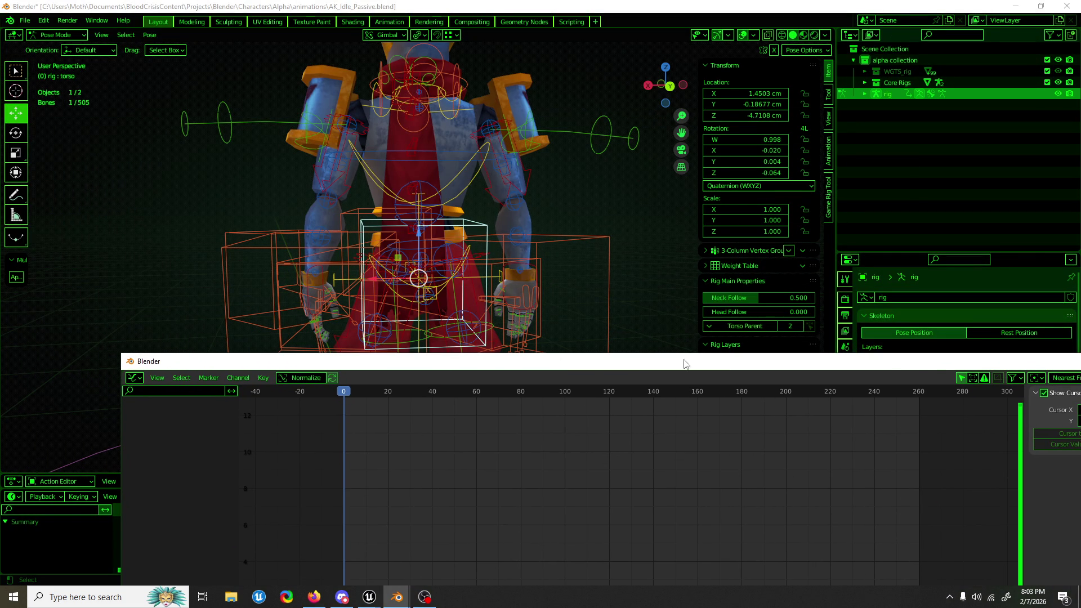
# Step: Key all rig bones at frame 0 and duplicate those keys to frame 260
pyautogui.click(576, 199)
pyautogui.press('a')
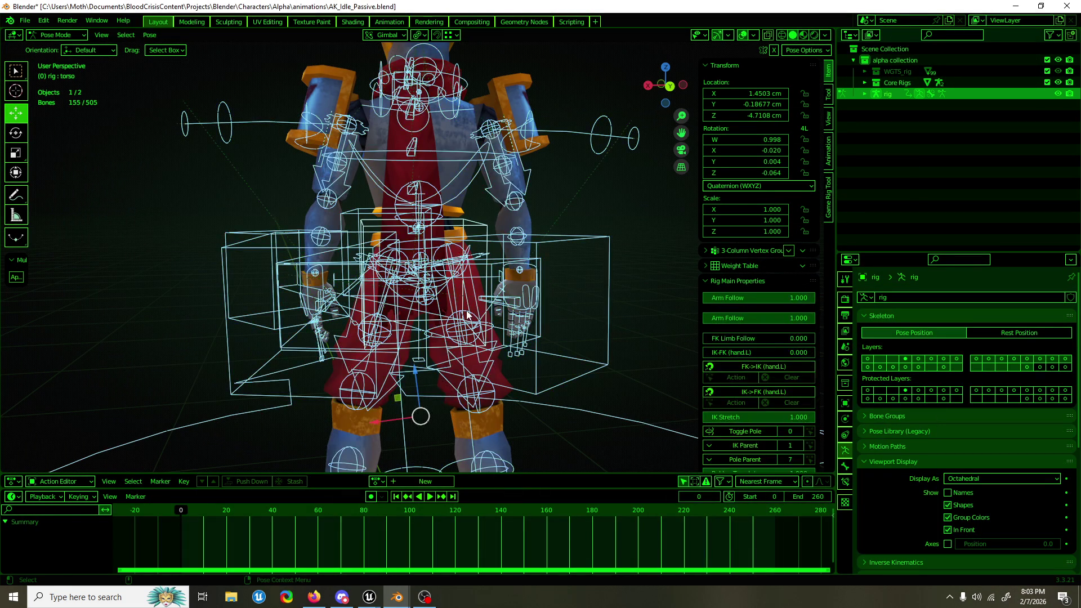
pyautogui.press('i')
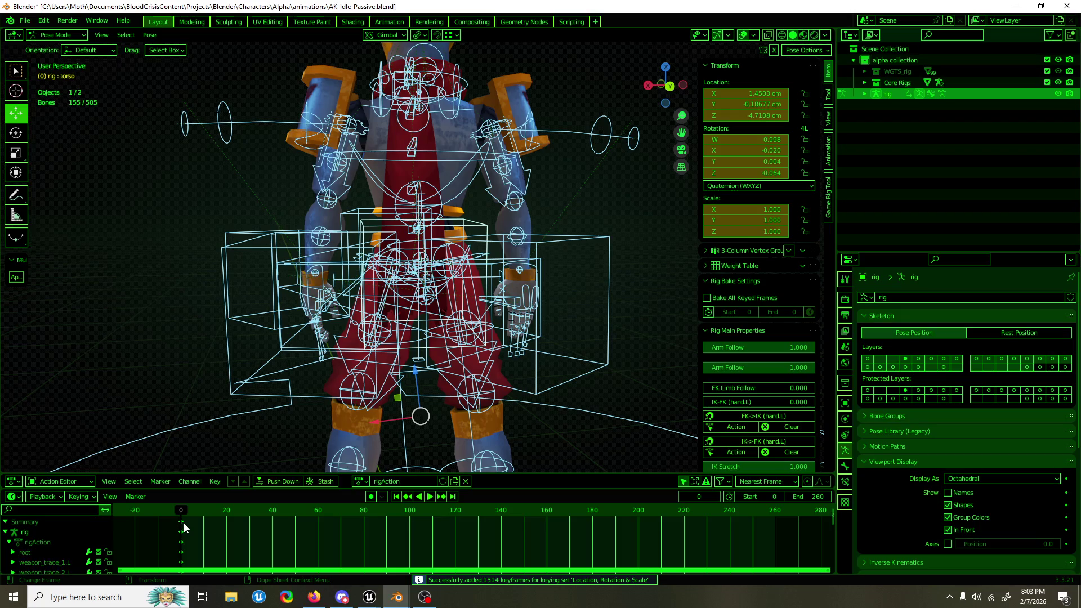
pyautogui.press('g')
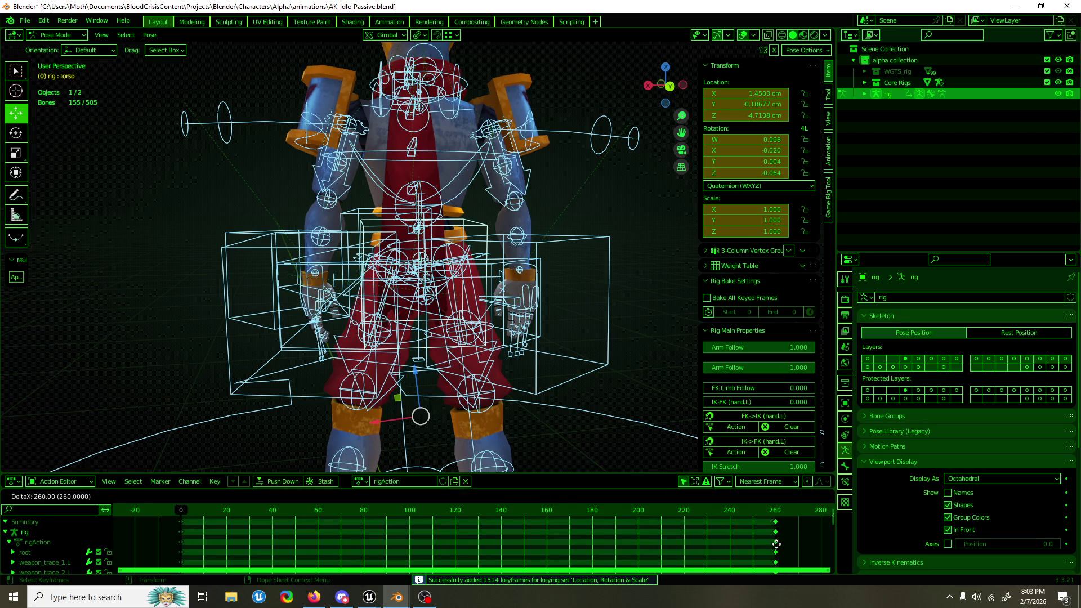
pyautogui.click(792, 545)
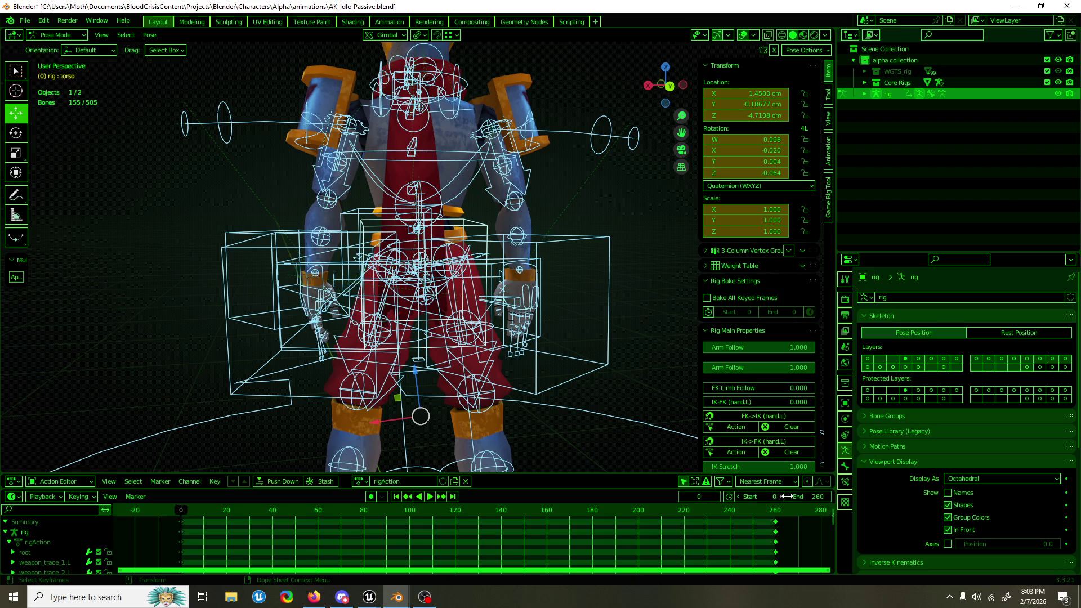
# Step: Set the start frame to 1, play the loop and save the file
pyautogui.click(746, 498)
pyautogui.write('1')
pyautogui.press('Return')
pyautogui.press('space')
pyautogui.press('space')
pyautogui.hotkey('ctrl', 's')
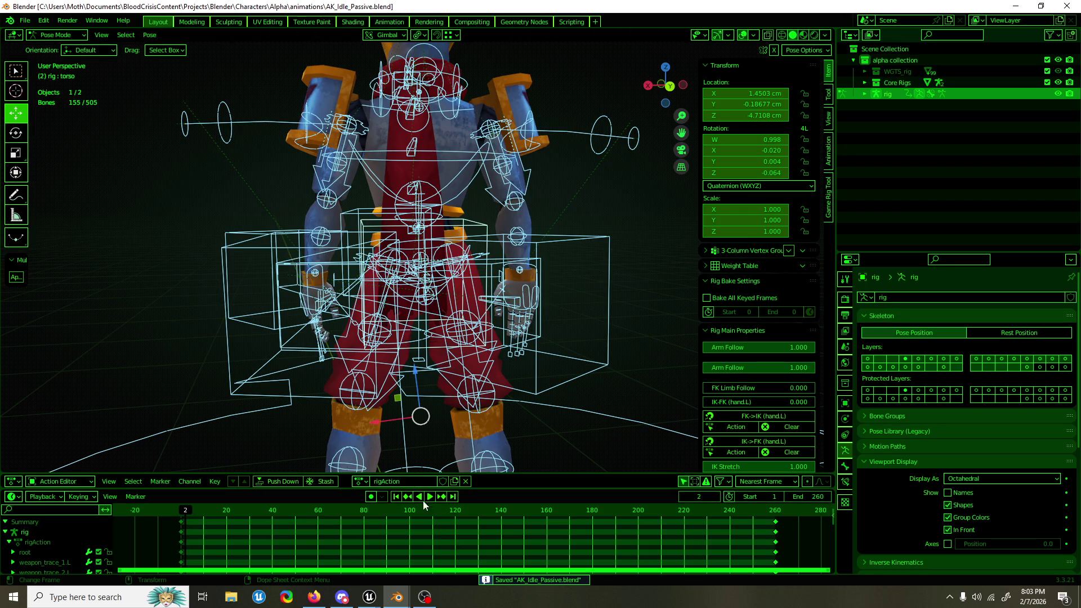
# Step: Select the torso bone and bring the Graph Editor window forward to show its curves
pyautogui.click(367, 231)
pyautogui.moveTo(367, 241); pyautogui.dragTo(441, 259)
pyautogui.moveTo(397, 596)
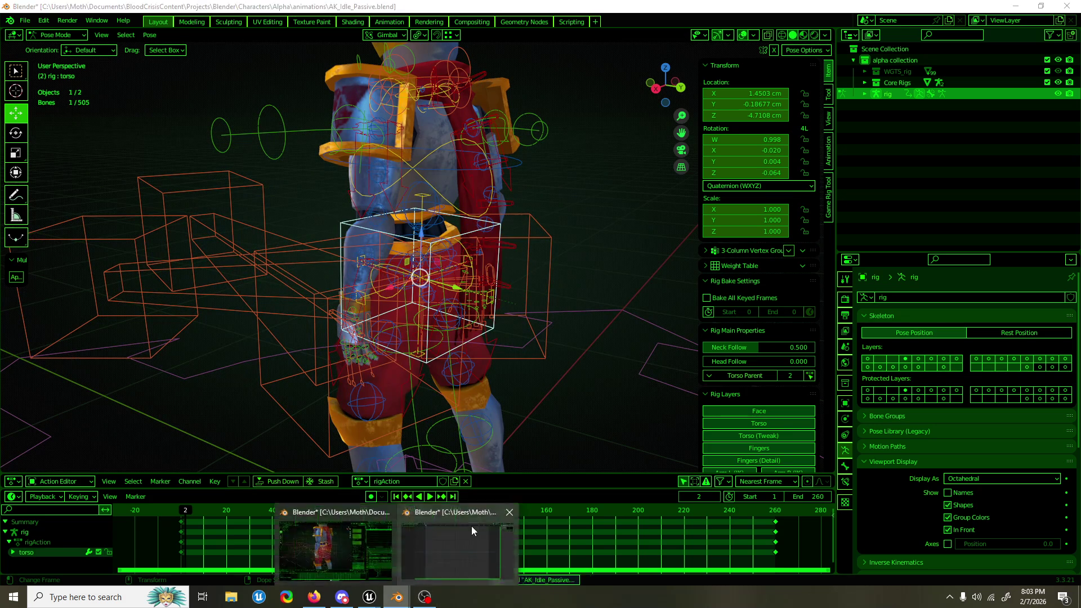
pyautogui.click(471, 526)
pyautogui.moveTo(539, 368)
pyautogui.mouseDown()
pyautogui.moveTo(482, 361)
pyautogui.moveTo(462, 1)
pyautogui.mouseUp()
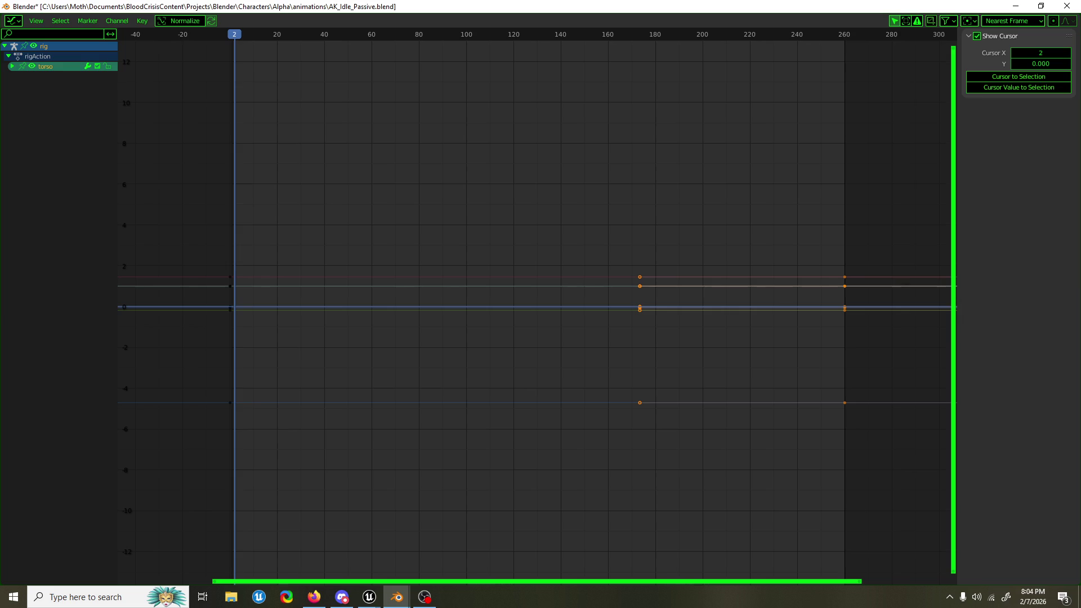
pyautogui.hotkey('alt', 'Tab')
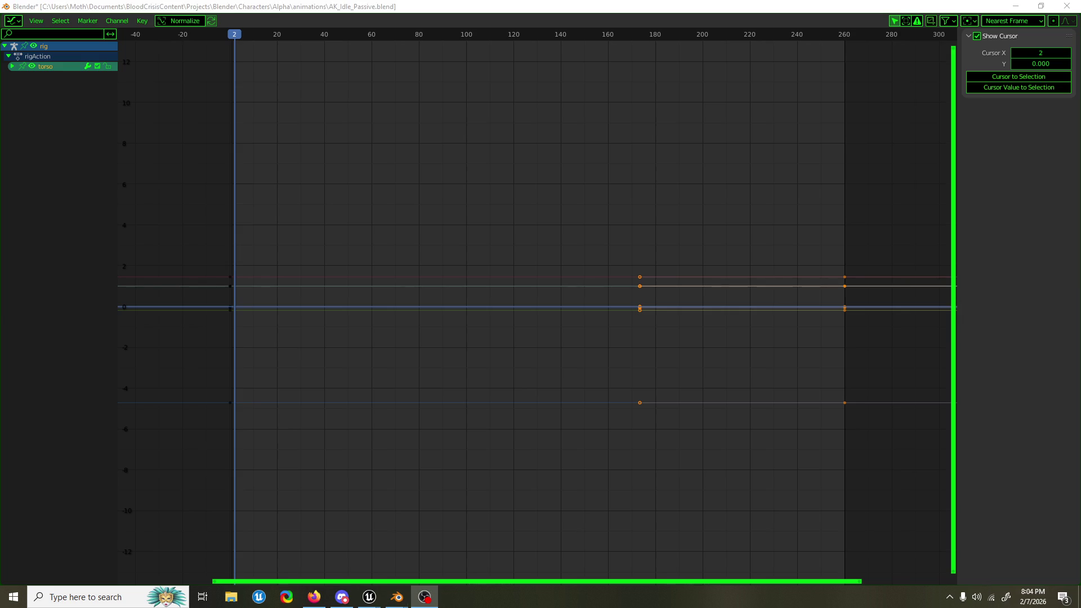
pyautogui.hotkey('alt', 'Tab')
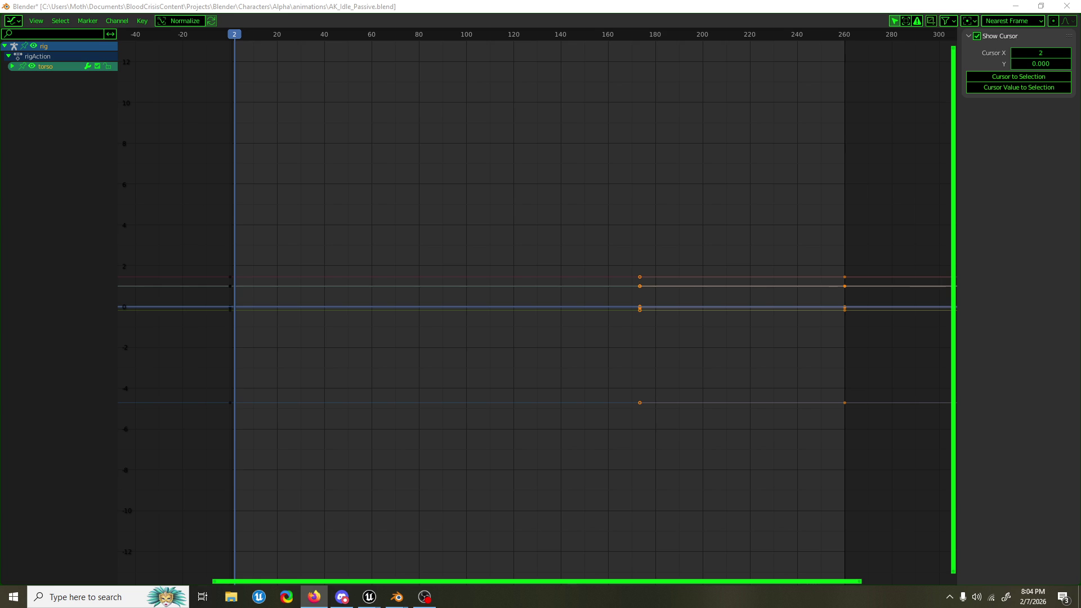
pyautogui.hotkey('alt', 'Tab')
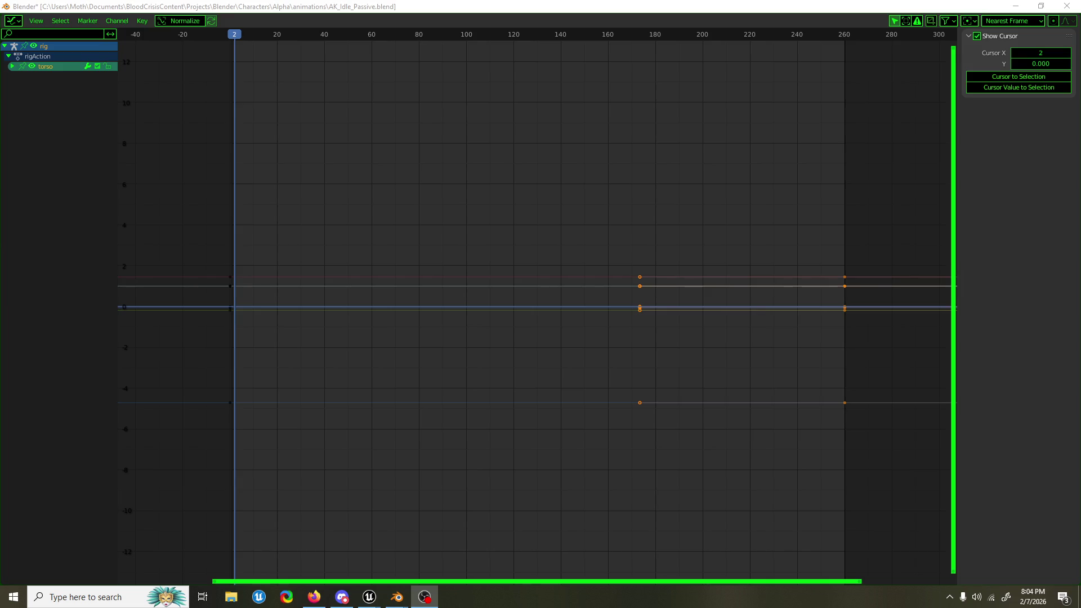
# Step: Deselect all keys, move the current frame to 130 and shrink the Graph Editor window
pyautogui.click(446, 101)
pyautogui.click(516, 36)
pyautogui.press('Left')
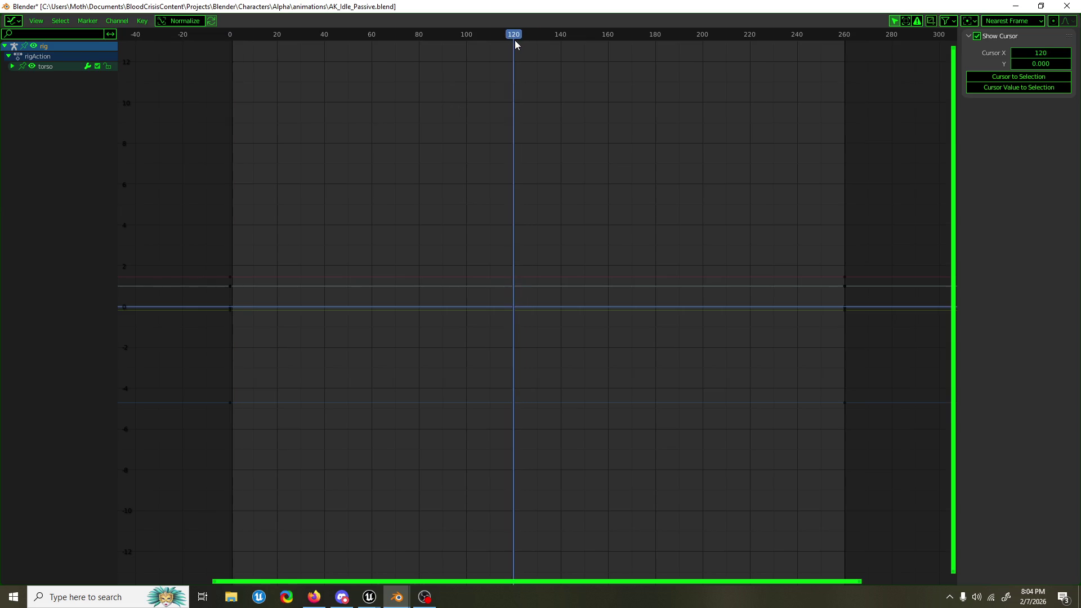
pyautogui.moveTo(516, 42); pyautogui.dragTo(538, 52)
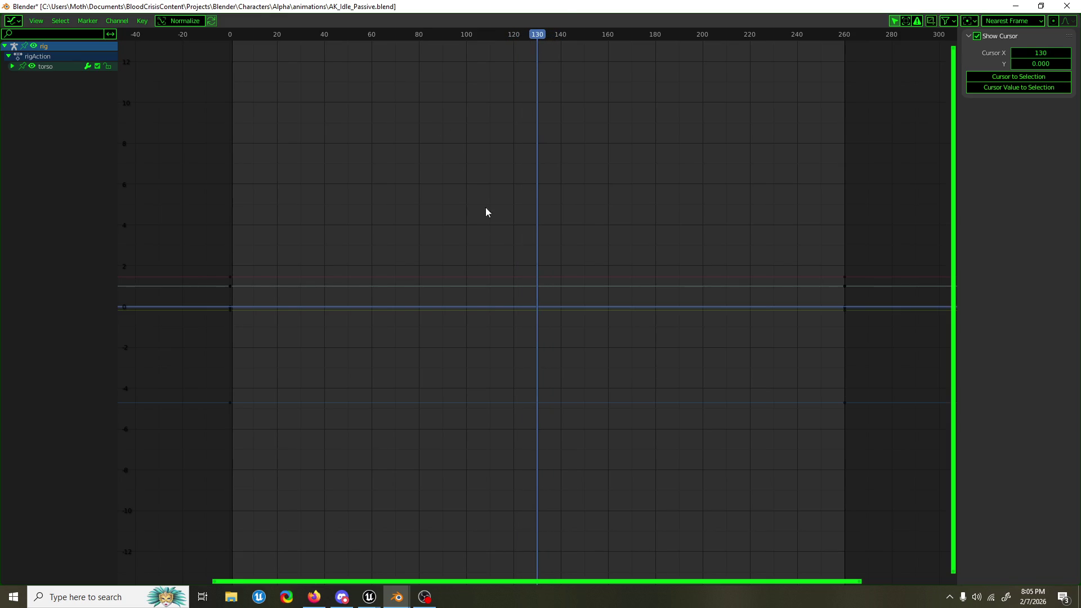
pyautogui.press('super+Down')
pyautogui.moveTo(924, 385)
pyautogui.mouseDown()
pyautogui.moveTo(902, 379)
pyautogui.moveTo(938, 379)
pyautogui.moveTo(890, 342)
pyautogui.mouseUp()
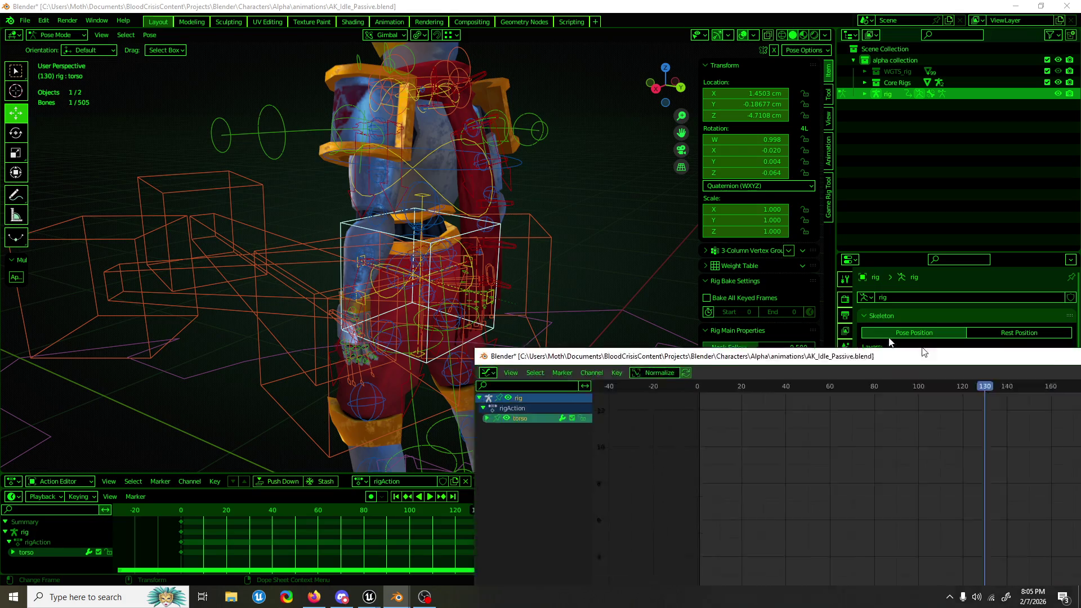
# Step: Maximise the Graph Editor, save, and key all channels at frame 130
pyautogui.doubleClick(924, 353)
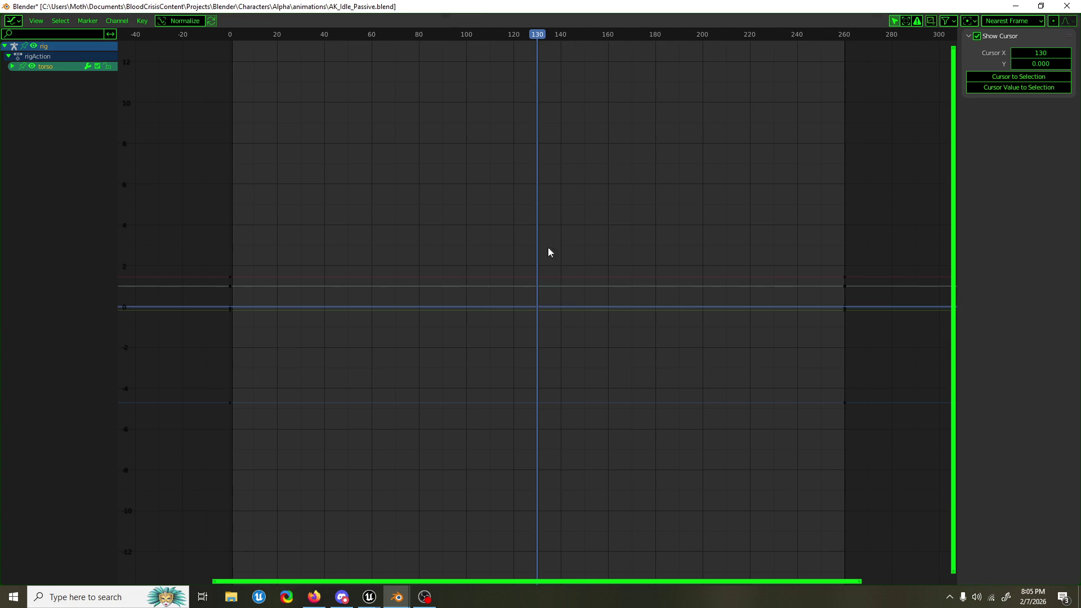
pyautogui.hotkey('ctrl', 's')
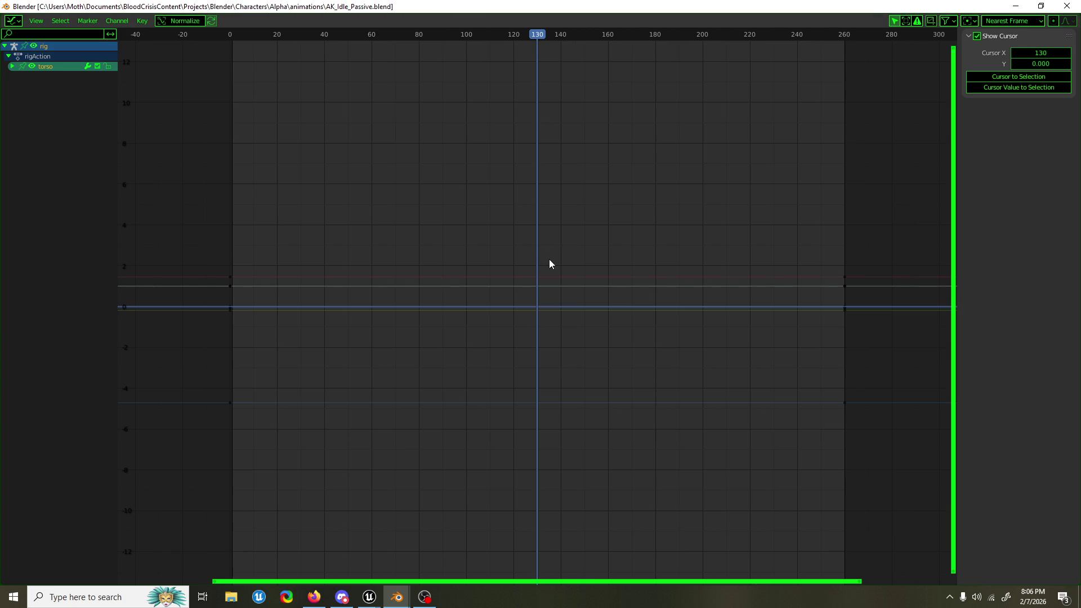
pyautogui.press('i')
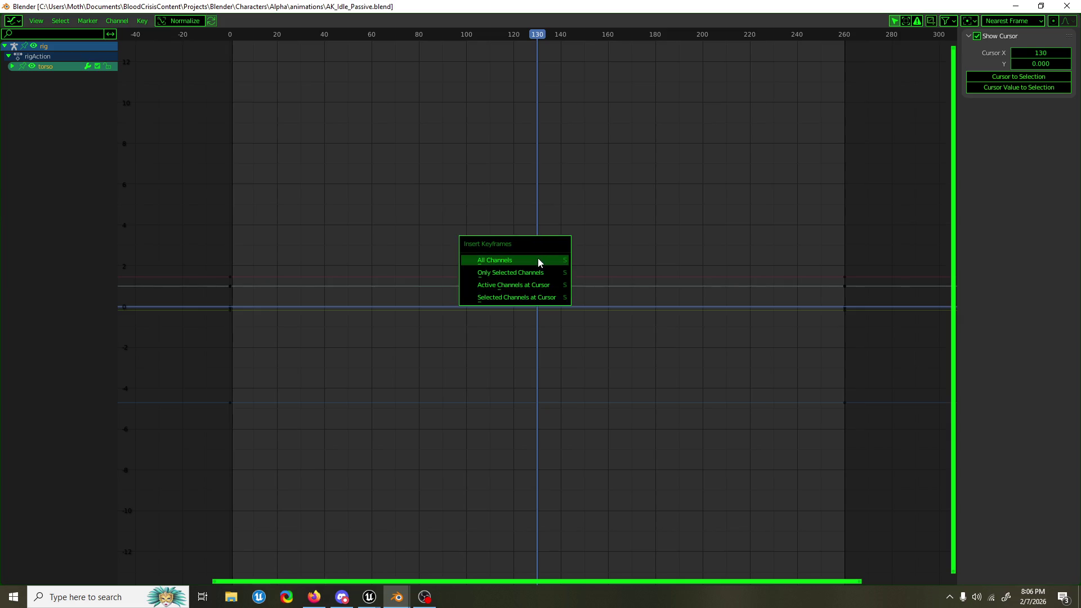
pyautogui.click(538, 261)
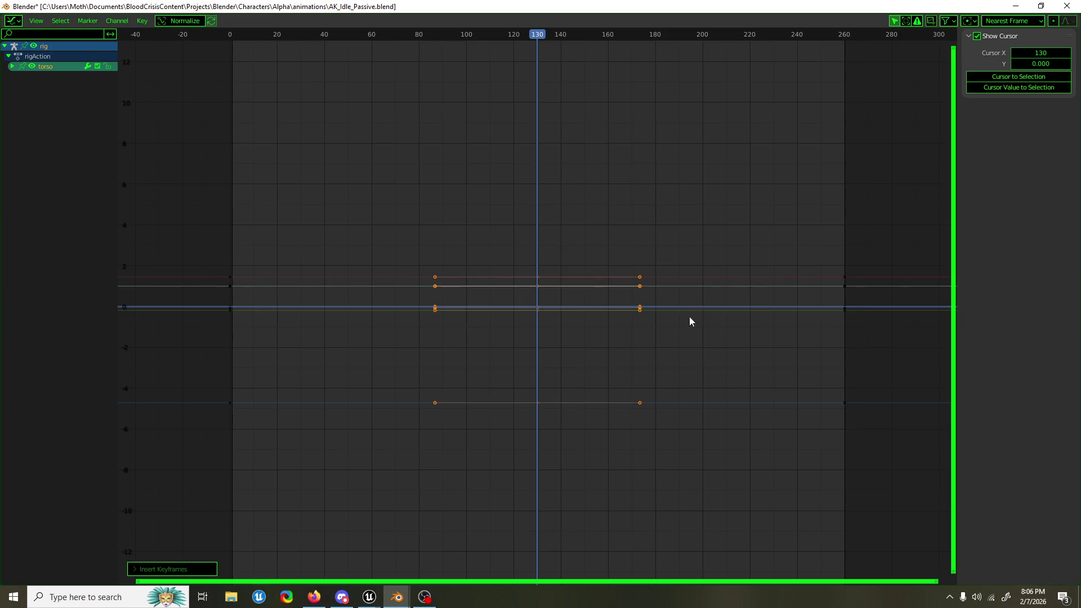
# Step: Tilt and lower the torso at frame 130, enable auto-key, key it and play
pyautogui.doubleClick(632, 13)
pyautogui.click(632, 13)
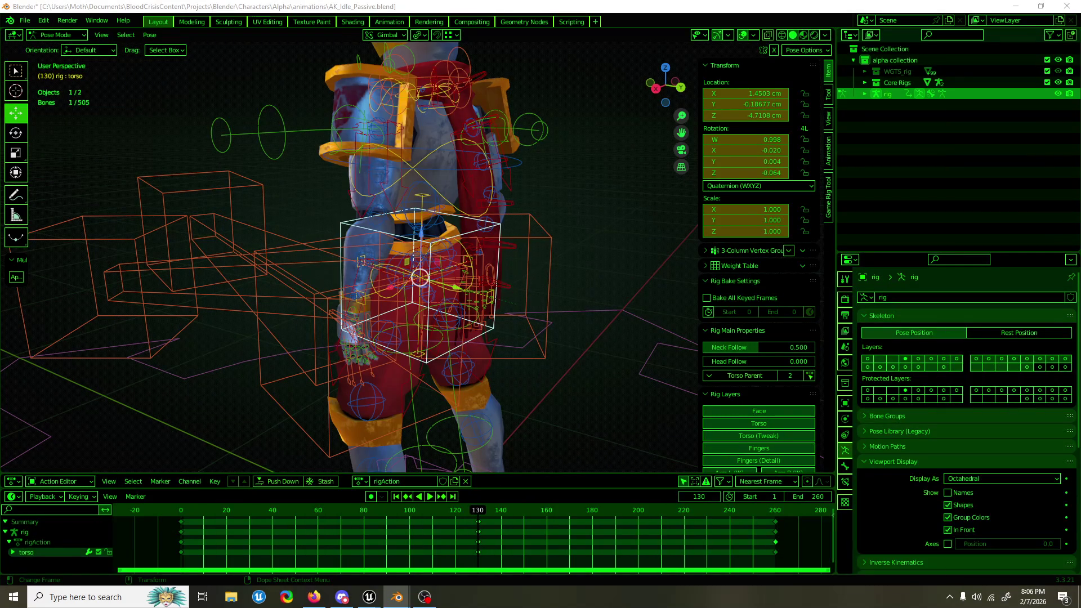
pyautogui.moveTo(450, 204); pyautogui.dragTo(488, 199)
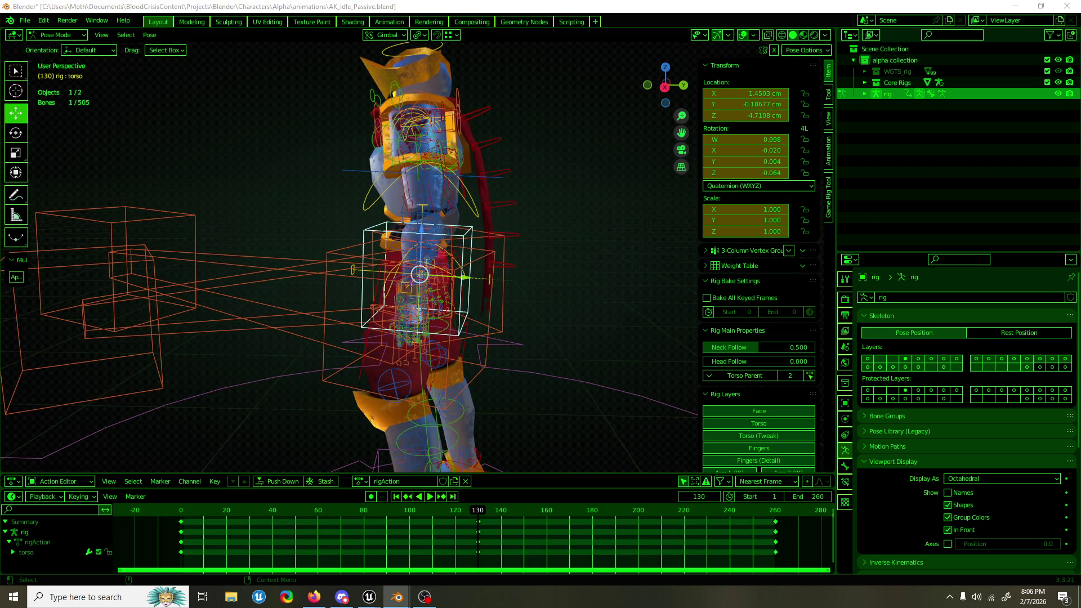
pyautogui.moveTo(673, 232)
pyautogui.mouseDown()
pyautogui.moveTo(481, 157)
pyautogui.moveTo(477, 262)
pyautogui.moveTo(457, 241)
pyautogui.moveTo(437, 255)
pyautogui.mouseUp()
pyautogui.press('e')
pyautogui.press('w')
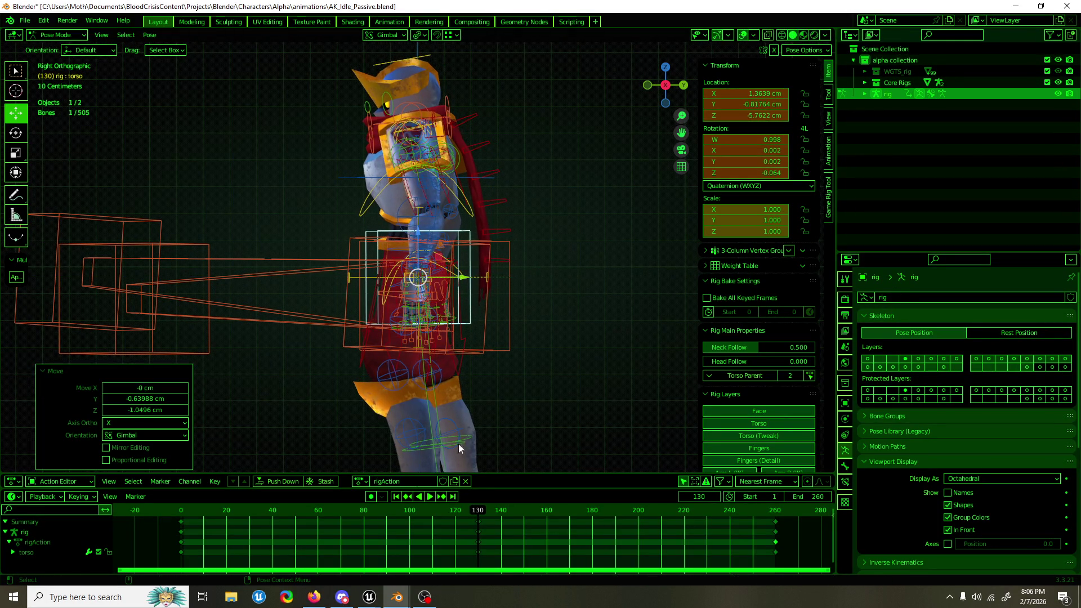
pyautogui.click(370, 497)
pyautogui.press('i')
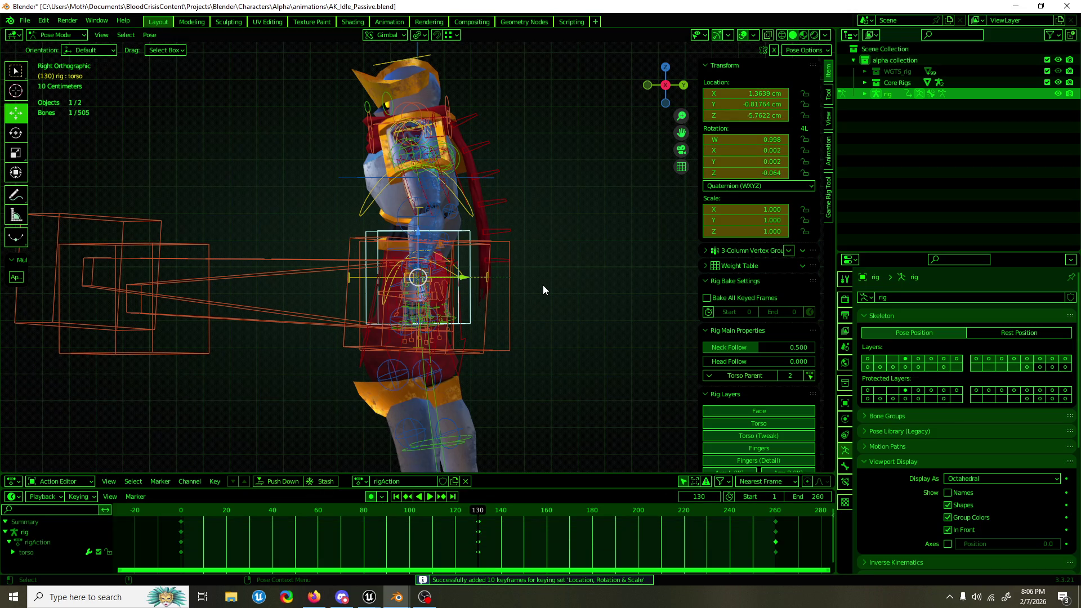
pyautogui.press('space')
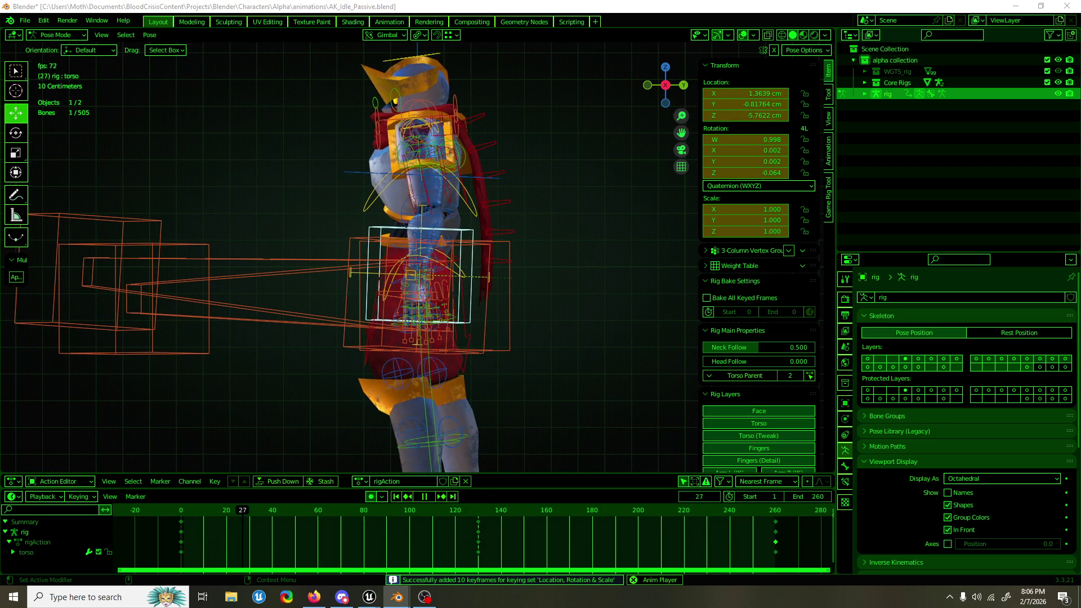
# Step: Show only selected-curve keyframes in a fullscreen Graph Editor and select the four quaternion channels
pyautogui.moveTo(428, 203)
pyautogui.mouseDown()
pyautogui.moveTo(559, 226)
pyautogui.moveTo(434, 226)
pyautogui.moveTo(464, 212)
pyautogui.mouseUp()
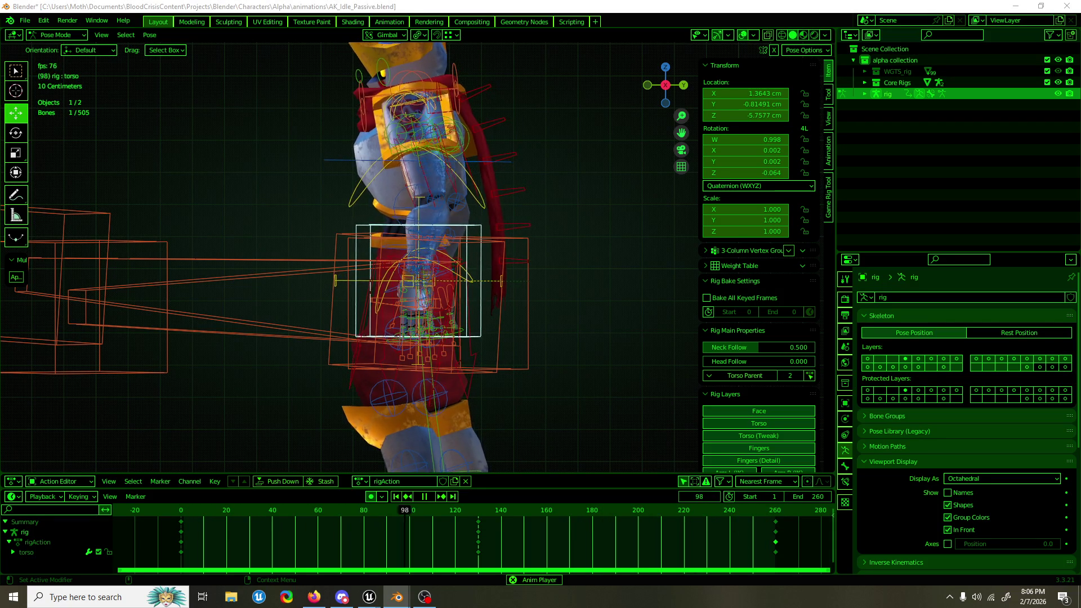
pyautogui.hotkey('ctrl', 'Tab')
pyautogui.hotkey('ctrl', 'alt', 'space')
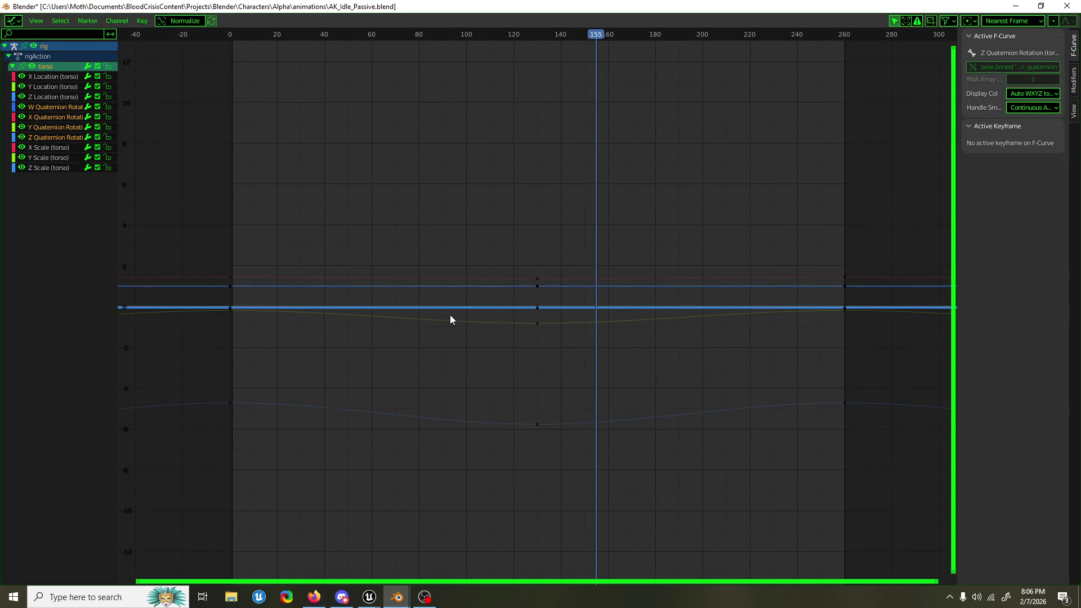
pyautogui.press('a')
pyautogui.click(37, 21)
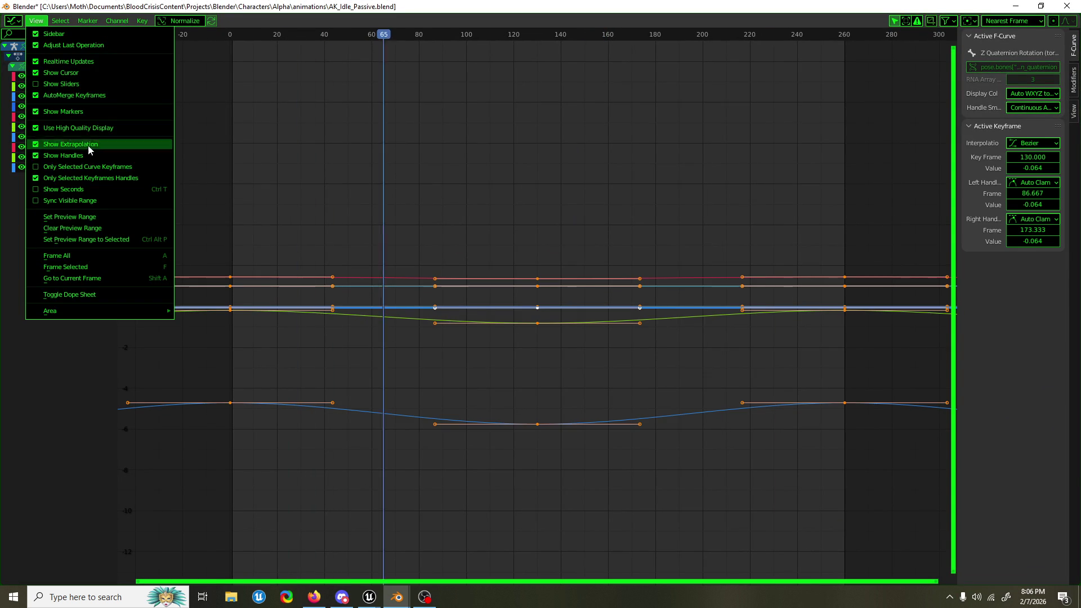
pyautogui.click(96, 167)
pyautogui.click(54, 107)
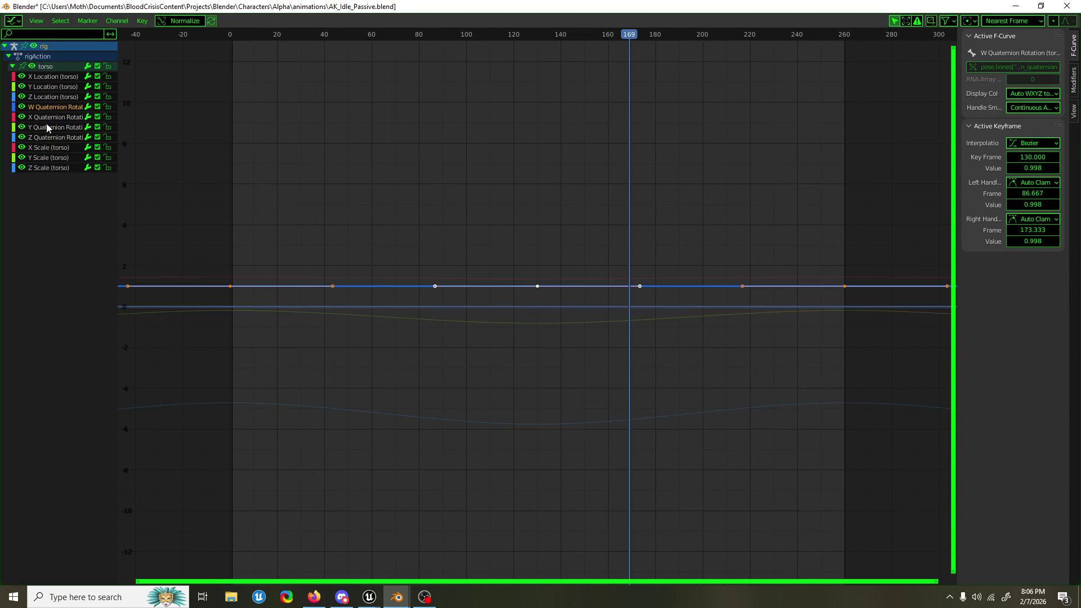
pyautogui.keyDown('shift'); pyautogui.click(47, 137); pyautogui.keyUp('shift')
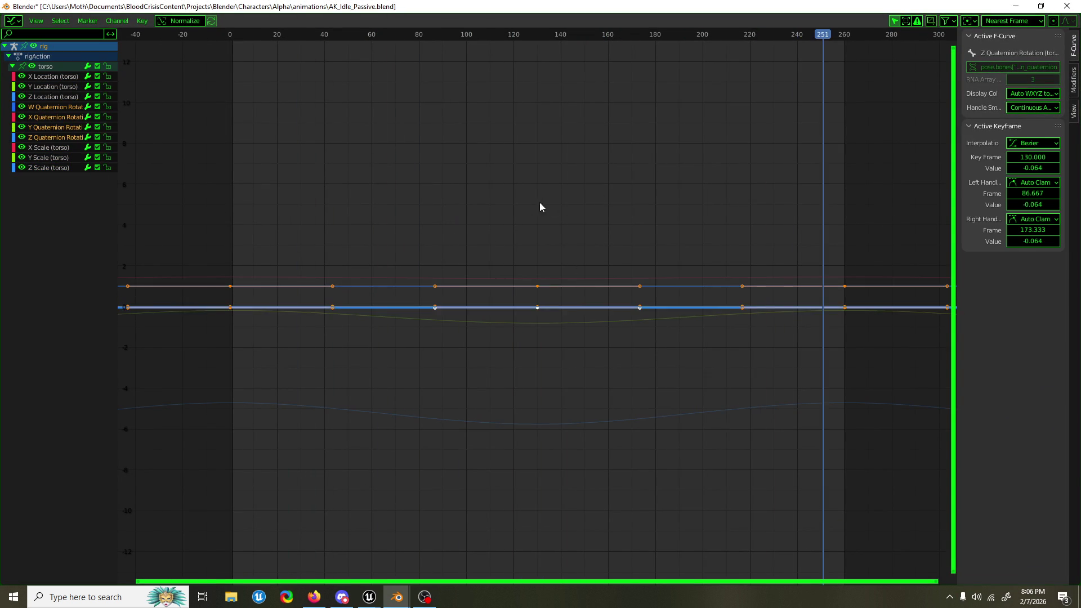
# Step: Float the Graph Editor at lower left and begin sliding the torso keys later
pyautogui.moveTo(394, 6)
pyautogui.mouseDown()
pyautogui.moveTo(926, 178)
pyautogui.moveTo(394, 171)
pyautogui.moveTo(411, 337)
pyautogui.mouseUp()
pyautogui.moveTo(432, 381)
pyautogui.mouseDown()
pyautogui.moveTo(428, 460)
pyautogui.moveTo(422, 294)
pyautogui.moveTo(424, 422)
pyautogui.mouseUp()
pyautogui.press('g')
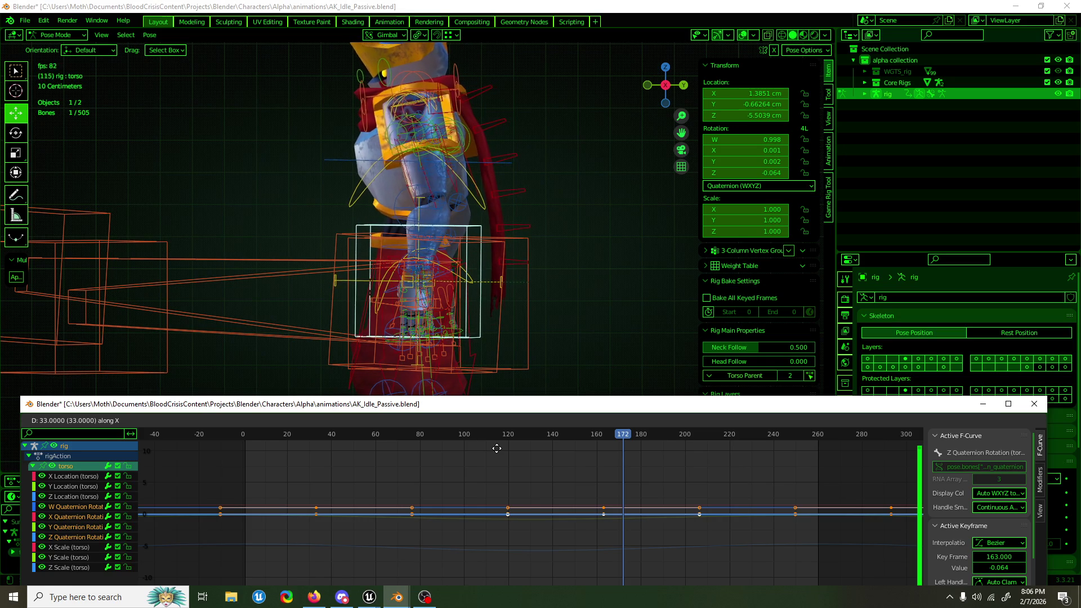
# Step: Confirm the torso keys 33 frames later (130 to 163) and minimize the floating Graph Editor
pyautogui.click(497, 448)
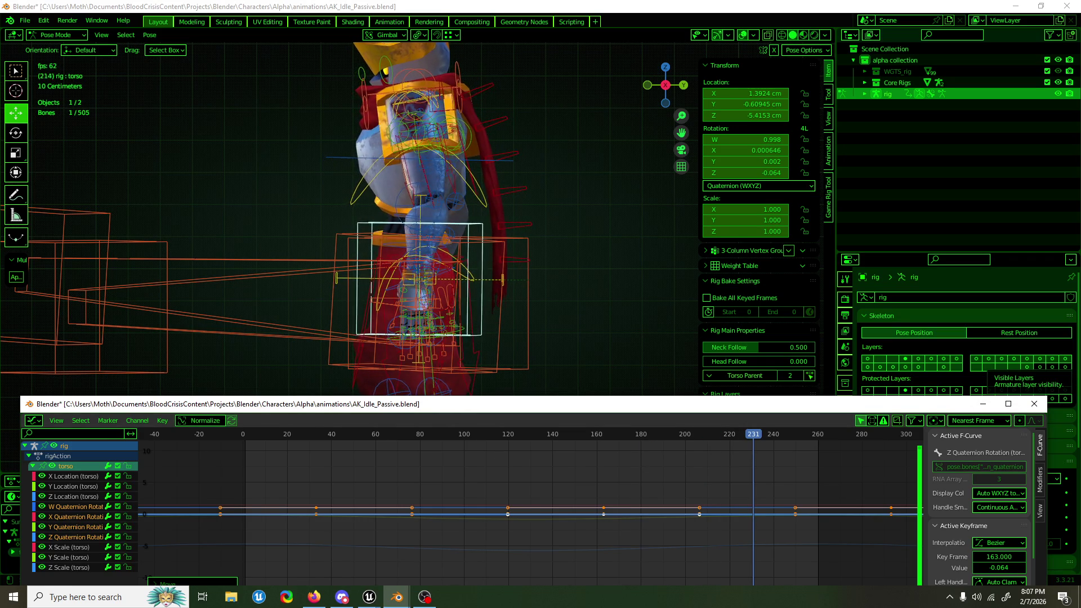
pyautogui.click(990, 404)
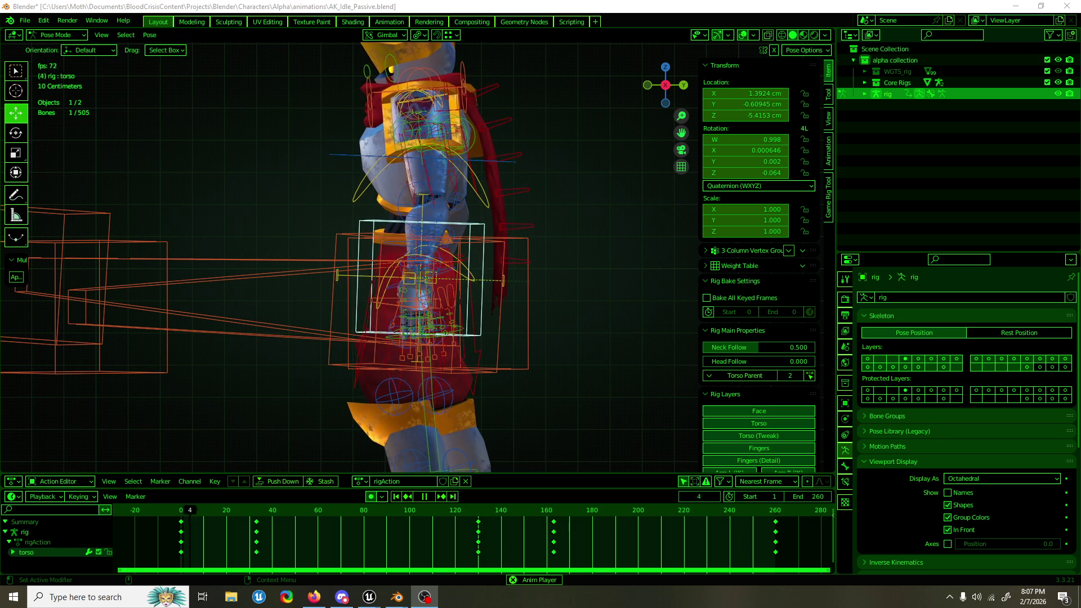
pyautogui.scroll(-2, 407, 134)
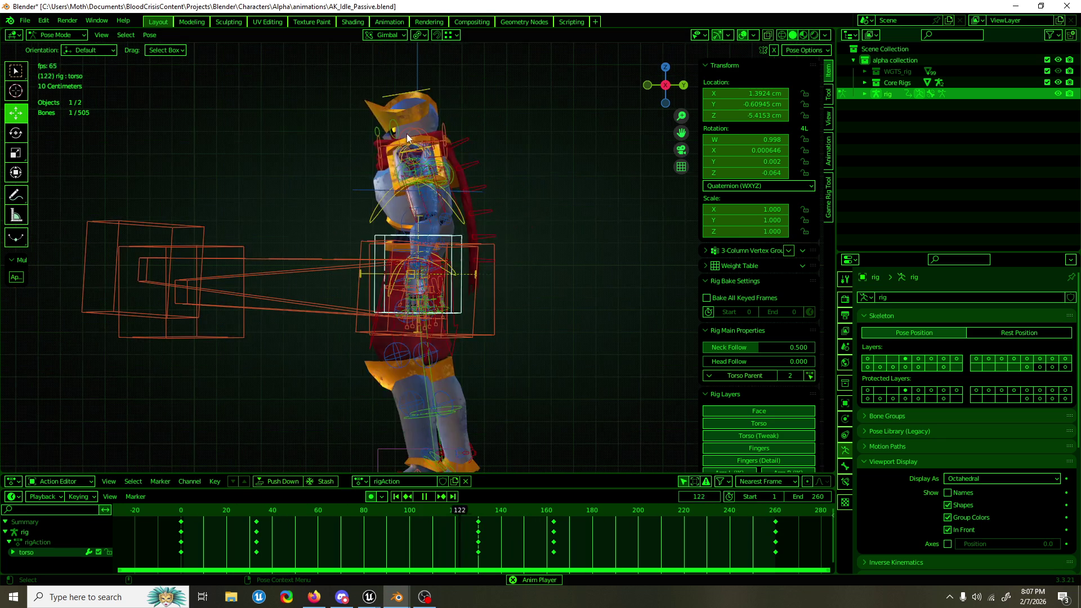
# Step: Select the chest bone and stop playback at frame 130
pyautogui.click(426, 170)
pyautogui.scroll(3, 367, 175)
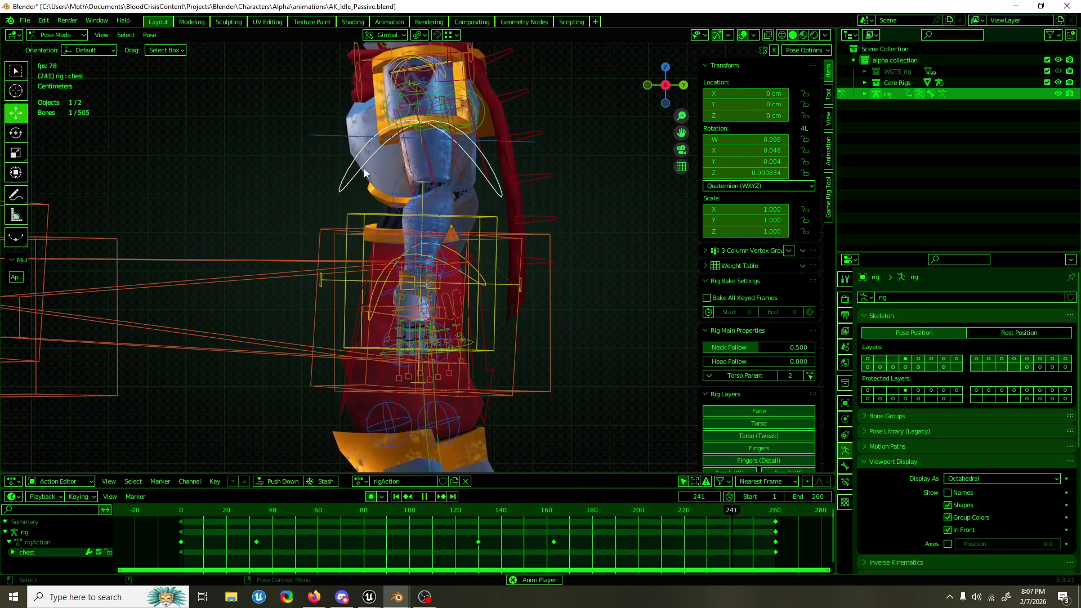
pyautogui.press('space')
pyautogui.click(478, 511)
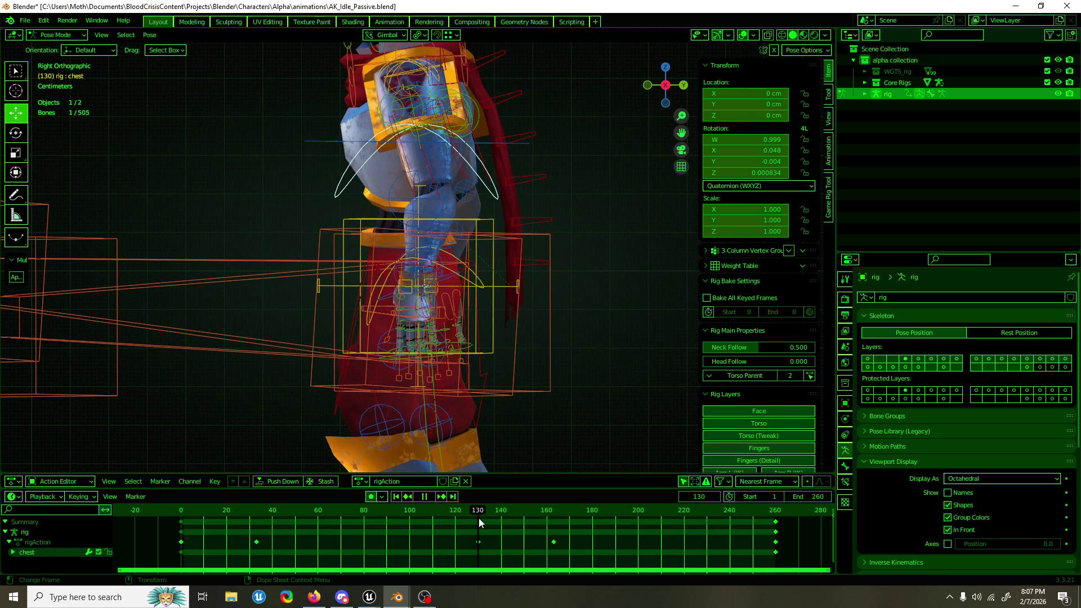
# Step: Rotate the chest bone 2.19° on X and bring up the Graph Editor window
pyautogui.press('r')
pyautogui.moveTo(464, 214)
pyautogui.mouseDown()
pyautogui.moveTo(563, 206)
pyautogui.moveTo(396, 216)
pyautogui.moveTo(385, 160)
pyautogui.mouseUp()
pyautogui.press('r')
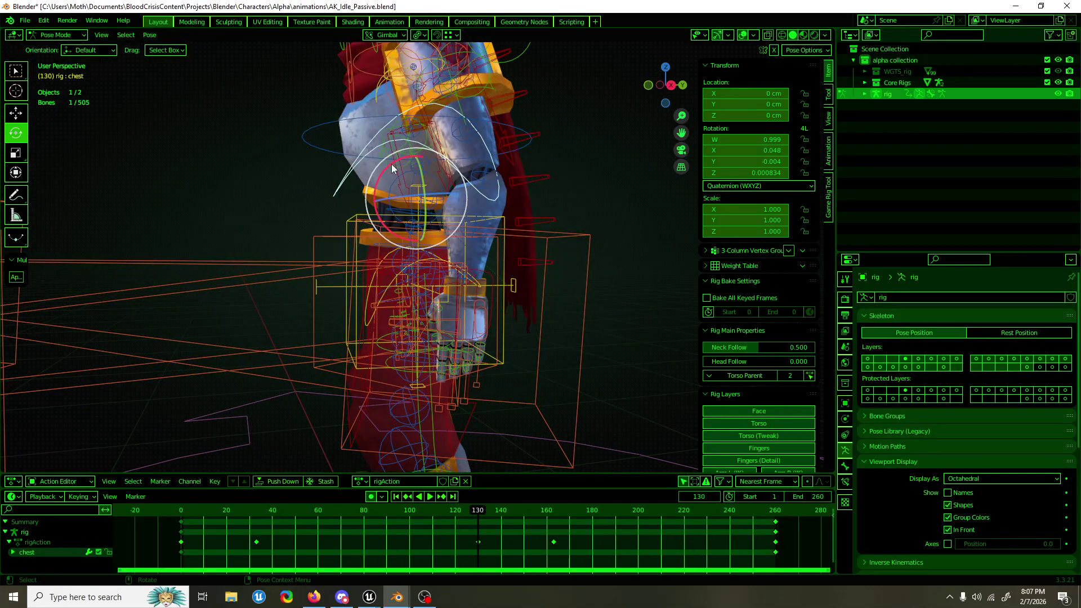
pyautogui.click(387, 166)
pyautogui.press('w')
pyautogui.moveTo(388, 166)
pyautogui.mouseDown()
pyautogui.moveTo(470, 249)
pyautogui.moveTo(473, 275)
pyautogui.mouseUp()
pyautogui.hotkey('alt', 'Tab')
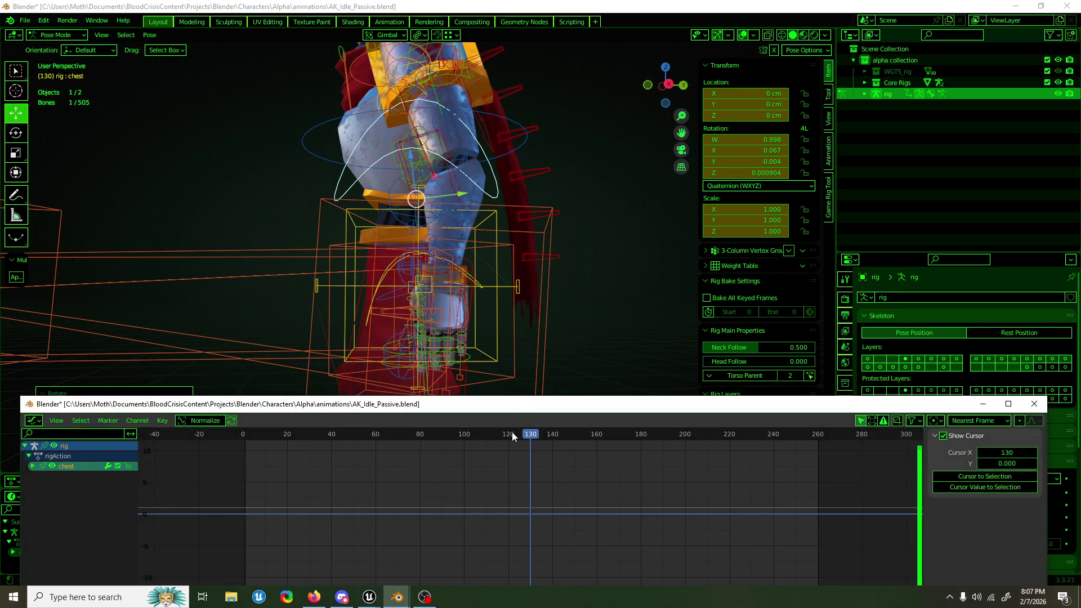
# Step: Show the chest's keyframe points and frame all its curves in the Graph Editor
pyautogui.scroll(-5, 447, 305)
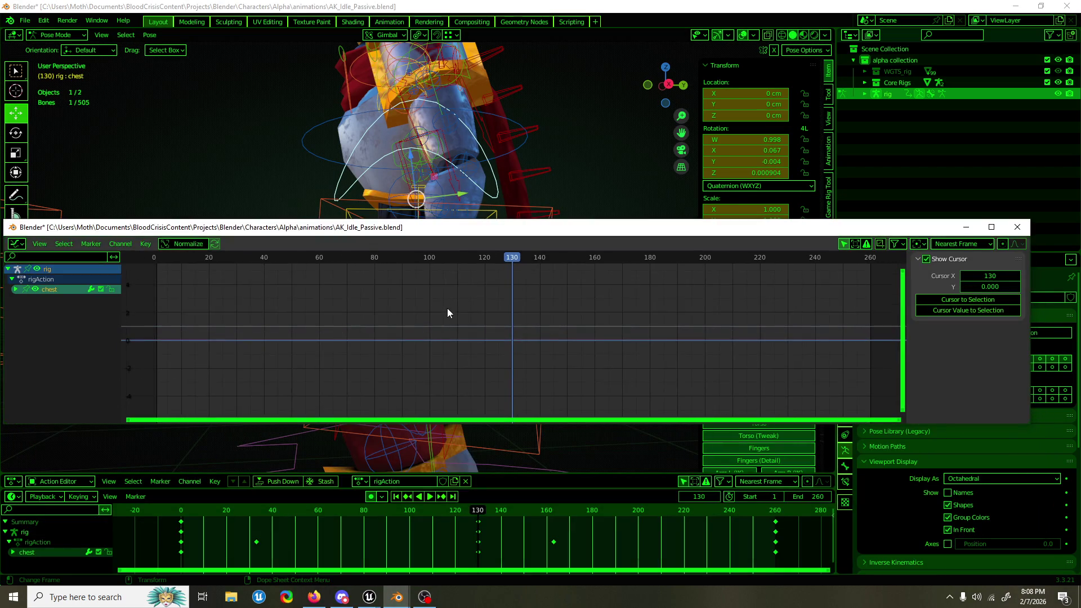
pyautogui.scroll(-1, 447, 318)
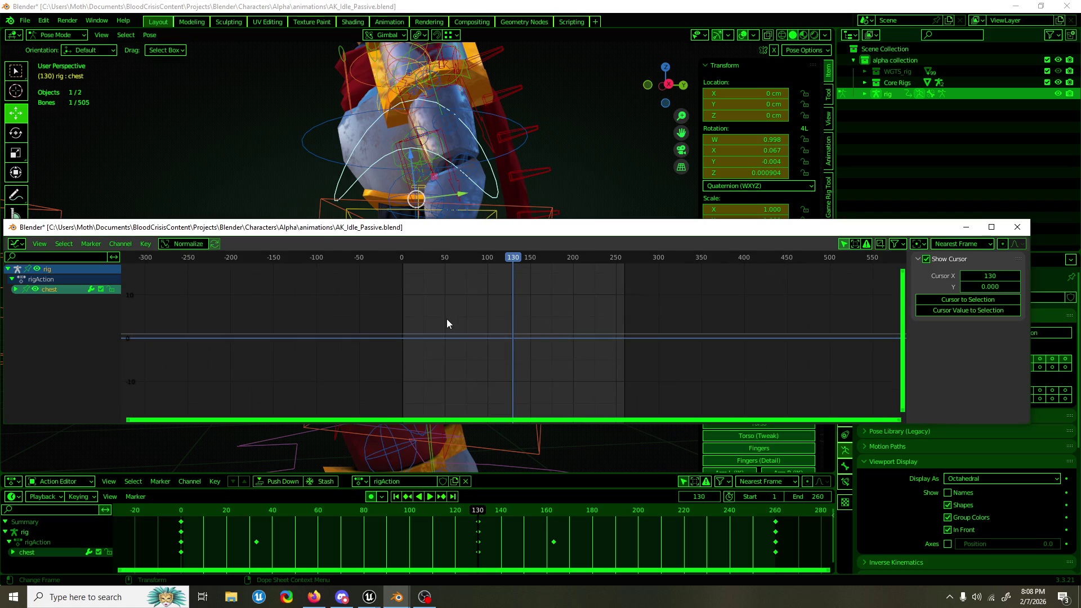
pyautogui.scroll(-1, 447, 324)
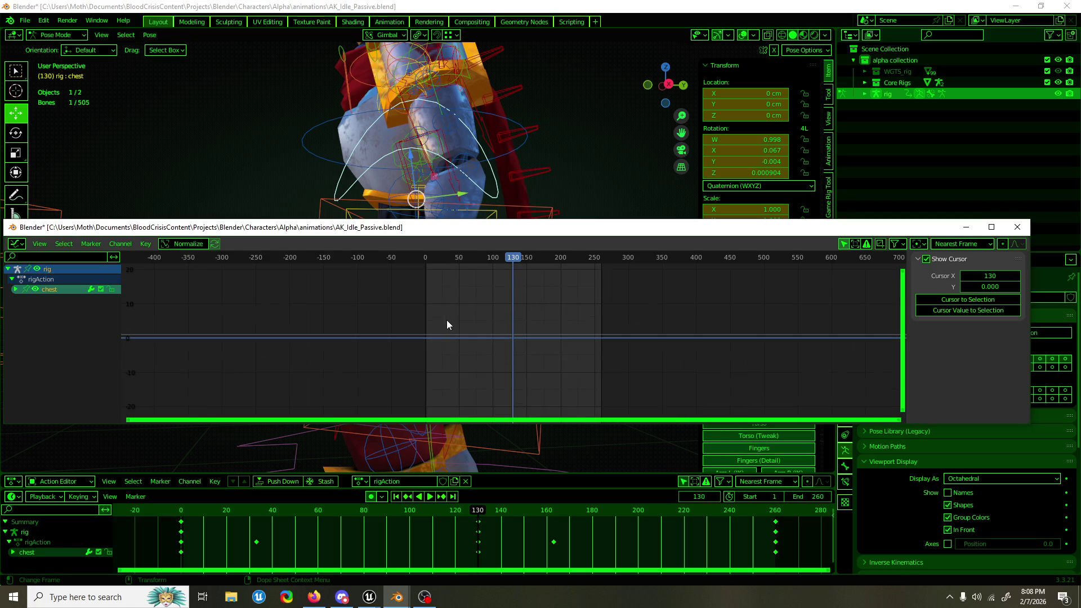
pyautogui.click(86, 339)
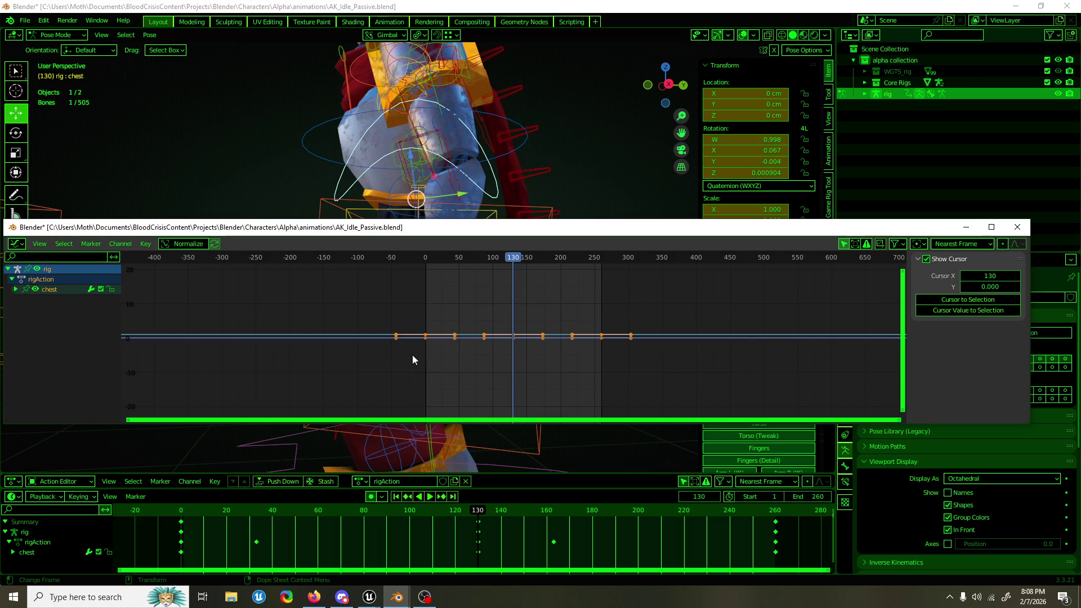
pyautogui.press('Home')
# Step: Make the chest curves loop cyclically using the F3 'cyc' search
pyautogui.press('F3')
pyautogui.write('cyc')
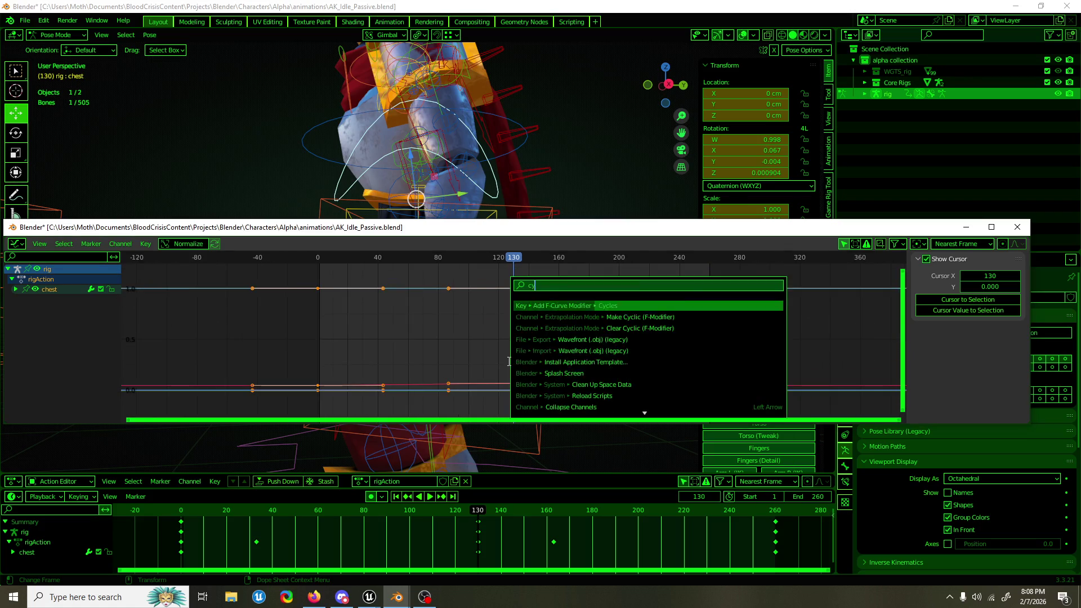
pyautogui.click(585, 307)
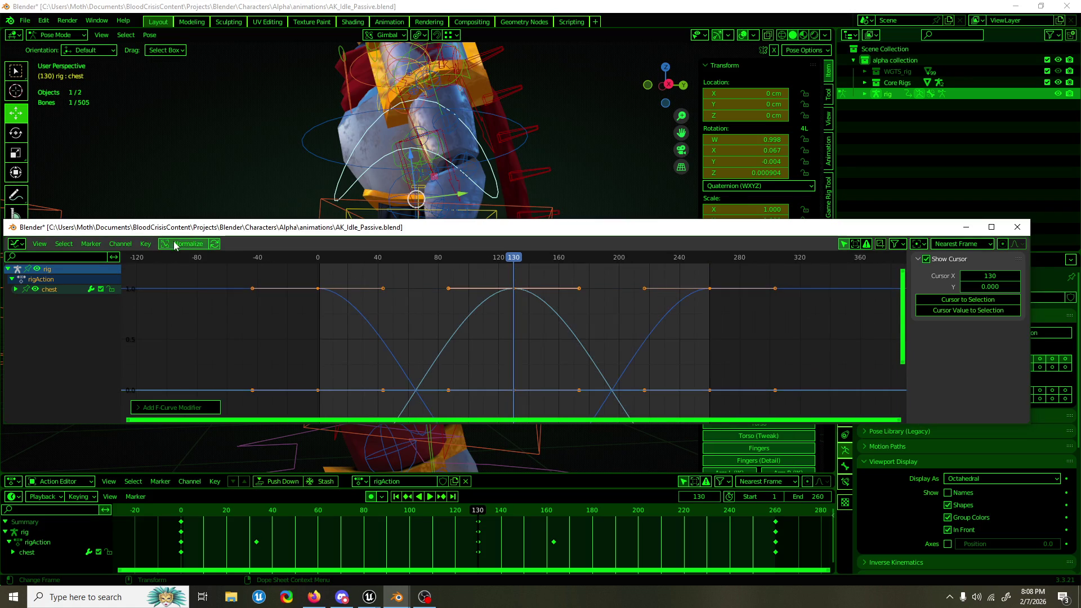
pyautogui.scroll(-2, 501, 332)
pyautogui.press('F3')
pyautogui.write('cyc')
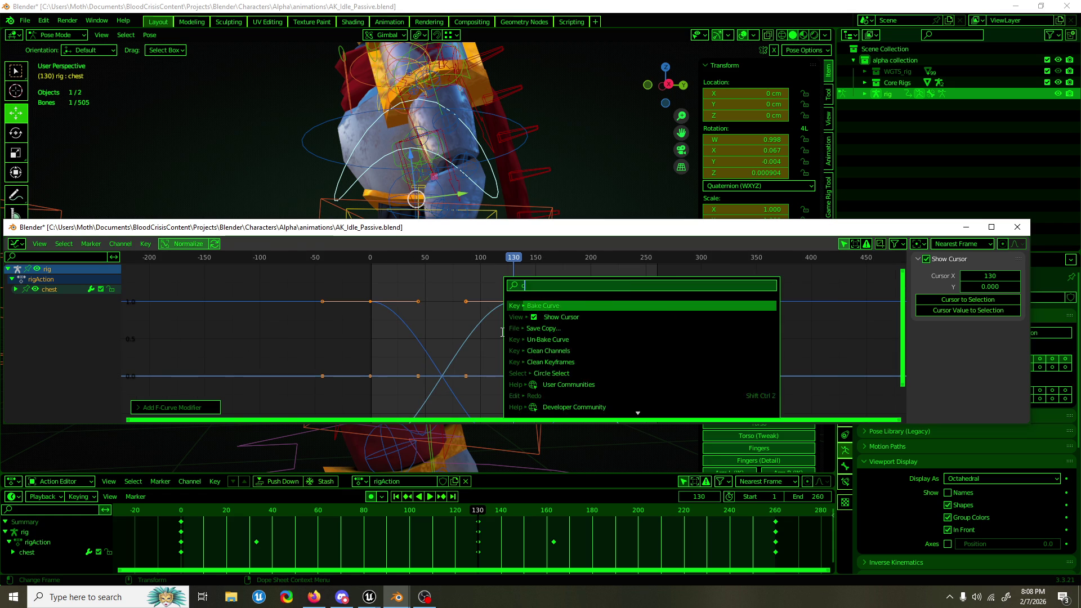
pyautogui.click(579, 317)
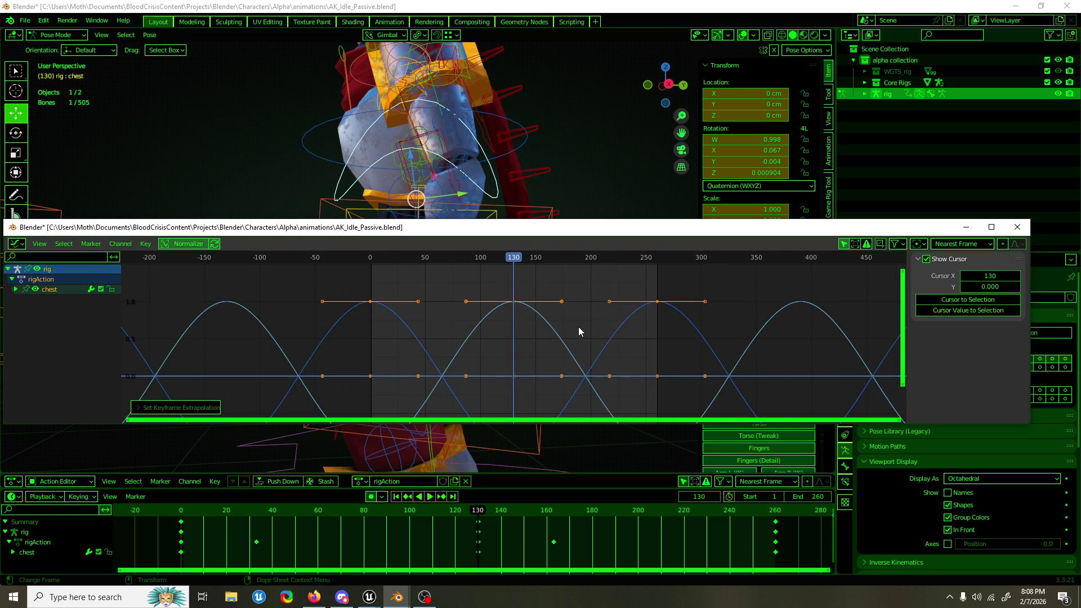
# Step: Shift the selected chest keys, then select the torso bone to list its curves
pyautogui.press('g')
pyautogui.click(608, 333)
pyautogui.moveTo(485, 228)
pyautogui.mouseDown()
pyautogui.moveTo(488, 372)
pyautogui.moveTo(428, 351)
pyautogui.moveTo(431, 235)
pyautogui.moveTo(382, 281)
pyautogui.moveTo(435, 289)
pyautogui.mouseUp()
pyautogui.click(349, 229)
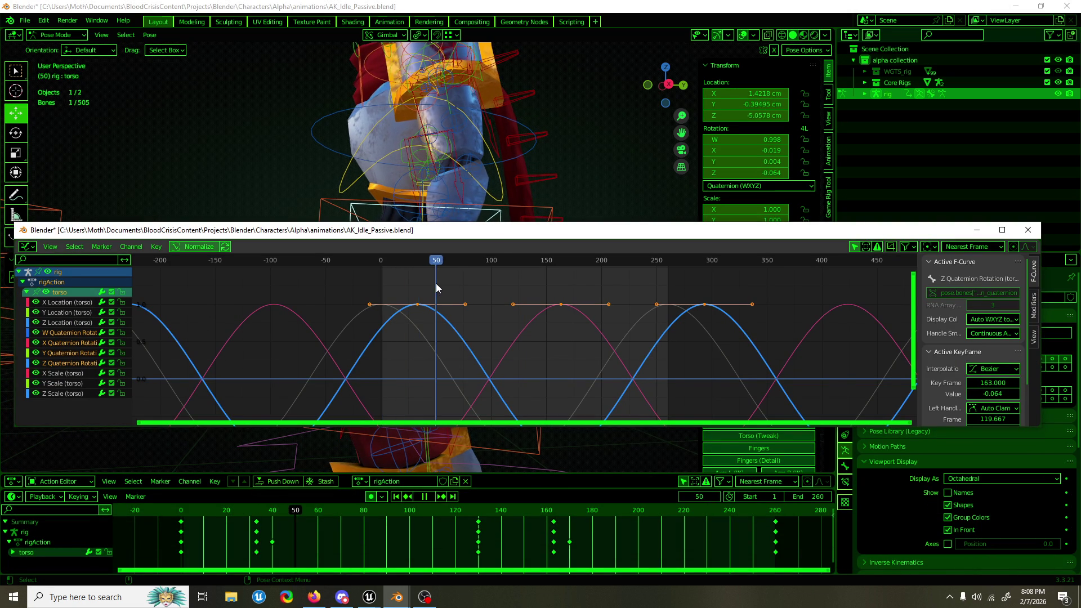
pyautogui.click(971, 233)
# Step: Shift the chest keys 10 frames later and preview the timing
pyautogui.click(353, 187)
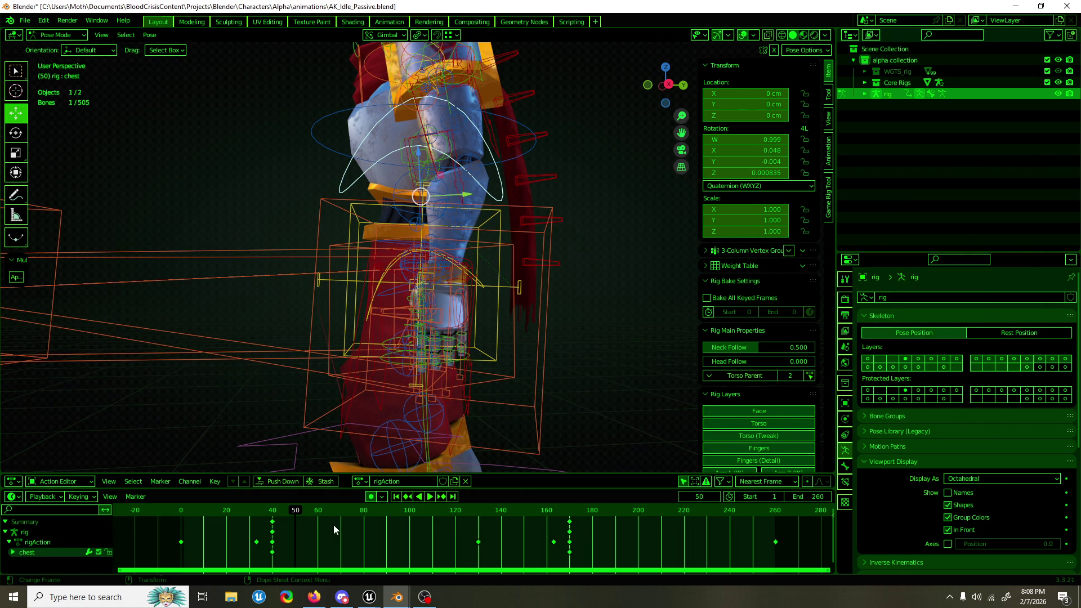
pyautogui.press('g')
pyautogui.click(357, 523)
pyautogui.press('space')
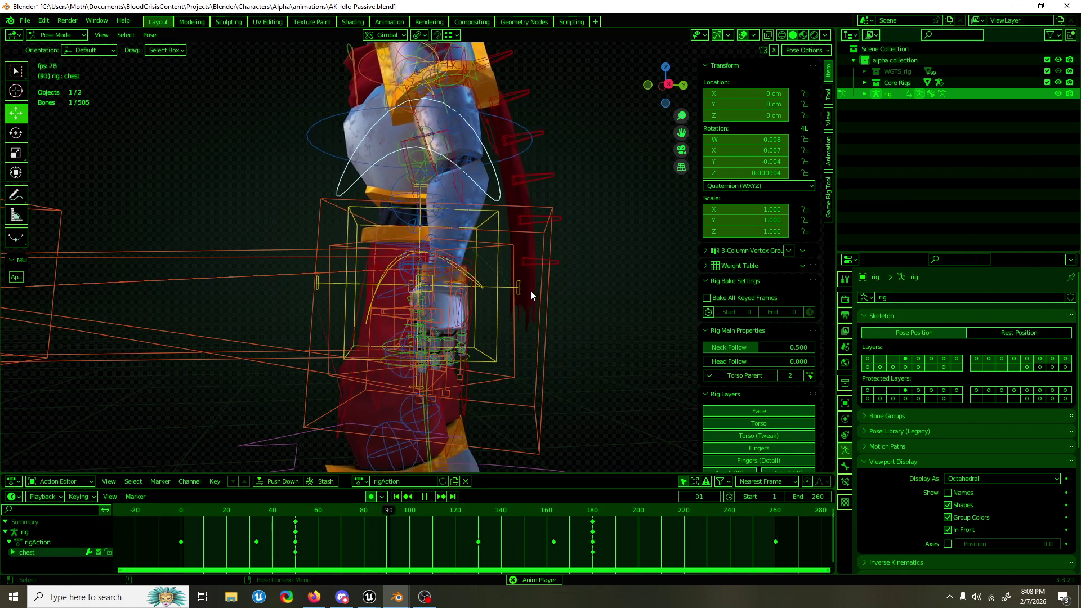
pyautogui.press('KP_1')
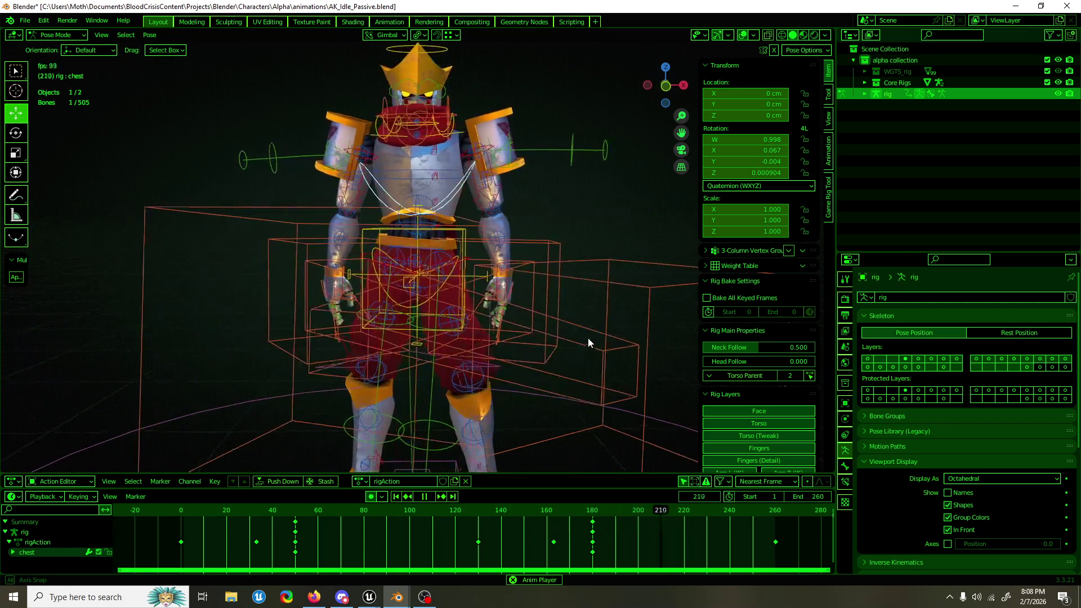
pyautogui.moveTo(591, 337)
pyautogui.mouseDown()
pyautogui.moveTo(418, 338)
pyautogui.moveTo(449, 337)
pyautogui.mouseUp()
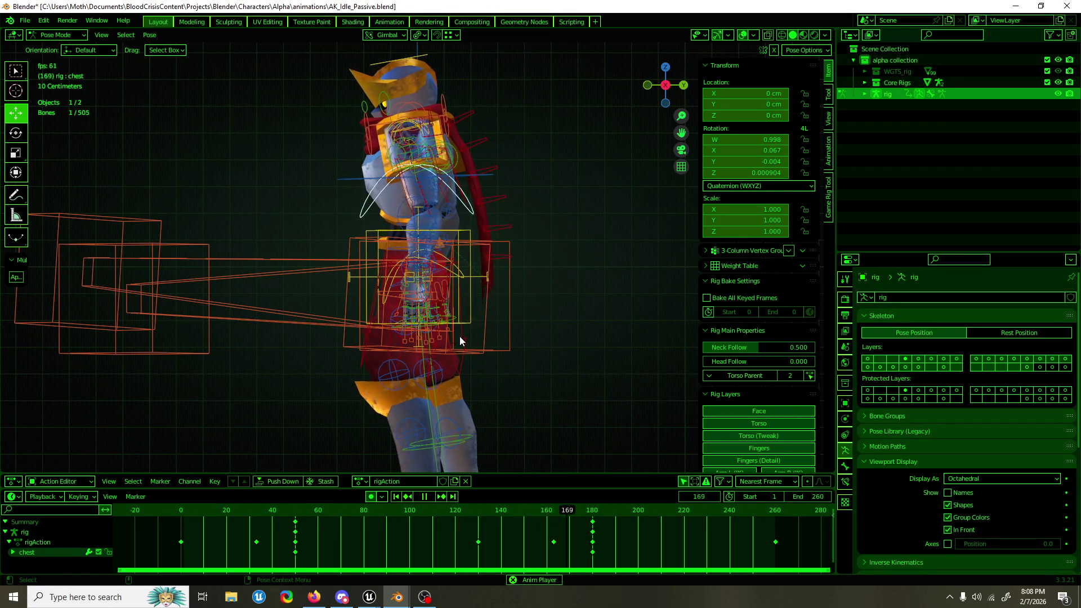
# Step: Move the chest keys back 10 frames to frame 40 and save AK_Idle_Passive.blend
pyautogui.press('g')
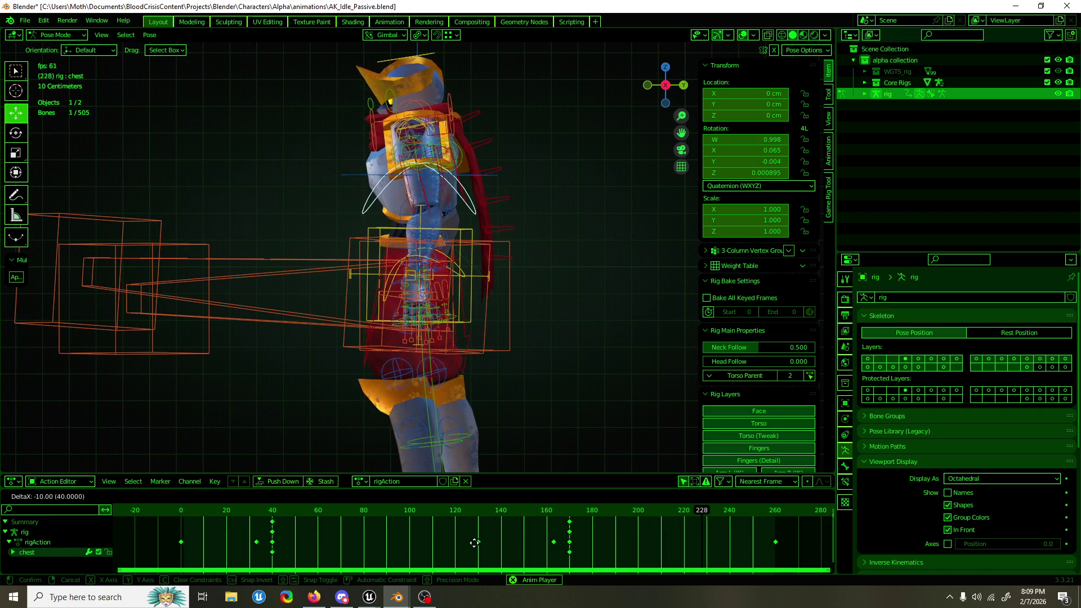
pyautogui.click(475, 543)
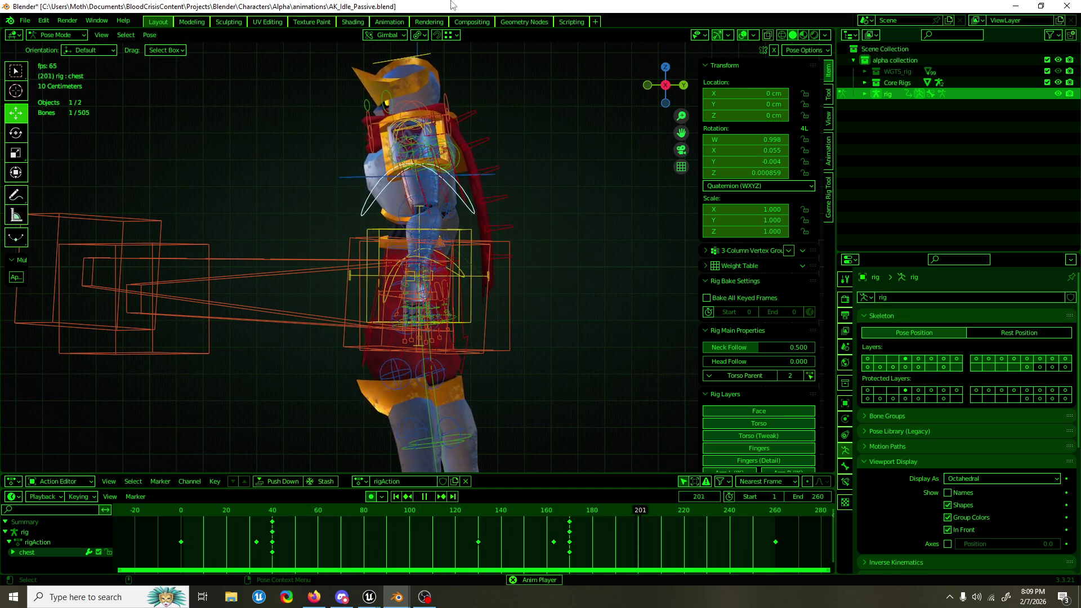
pyautogui.press('KP_1')
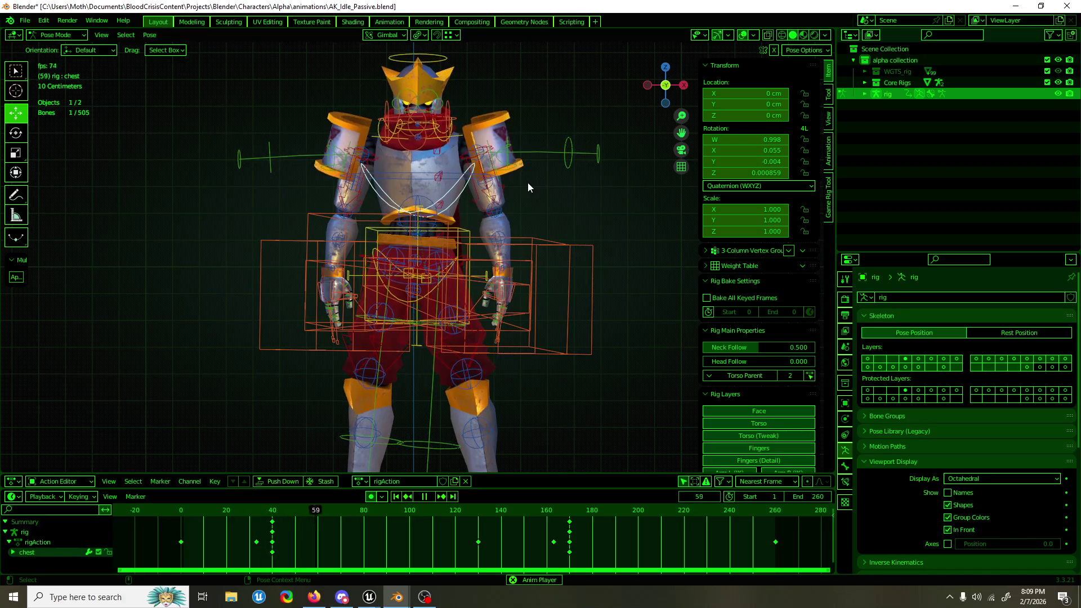
pyautogui.hotkey('ctrl', 's')
# Step: Select the hips bone and stop playback at frame 116
pyautogui.moveTo(530, 197)
pyautogui.mouseDown()
pyautogui.moveTo(417, 200)
pyautogui.moveTo(534, 200)
pyautogui.mouseUp()
pyautogui.click(429, 293)
pyautogui.press('space')
pyautogui.click(441, 513)
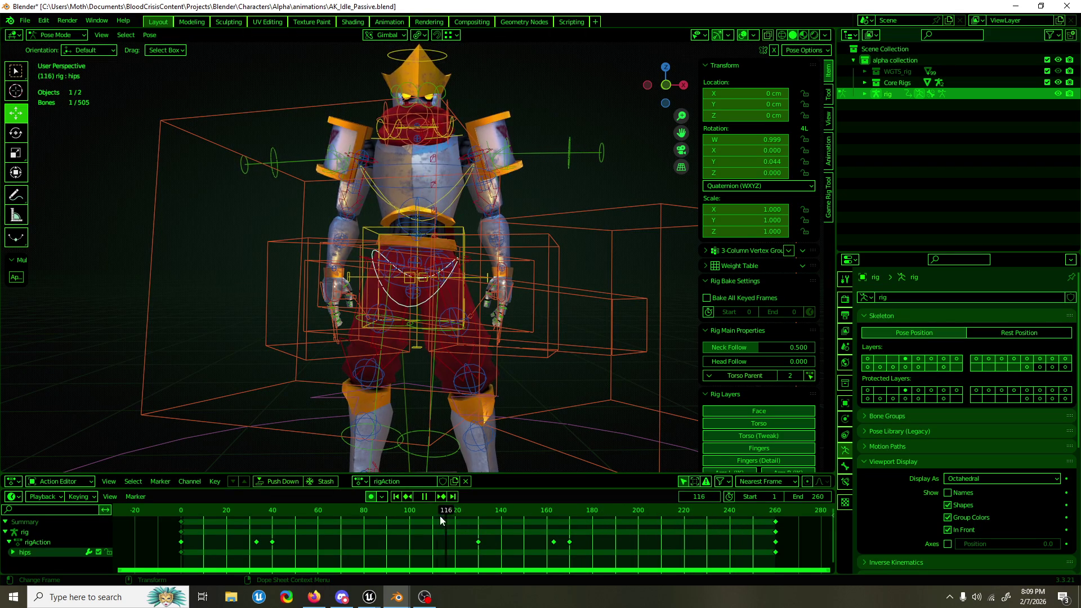
# Step: Select the torso bone and bring the floating Graph Editor back up
pyautogui.click(461, 231)
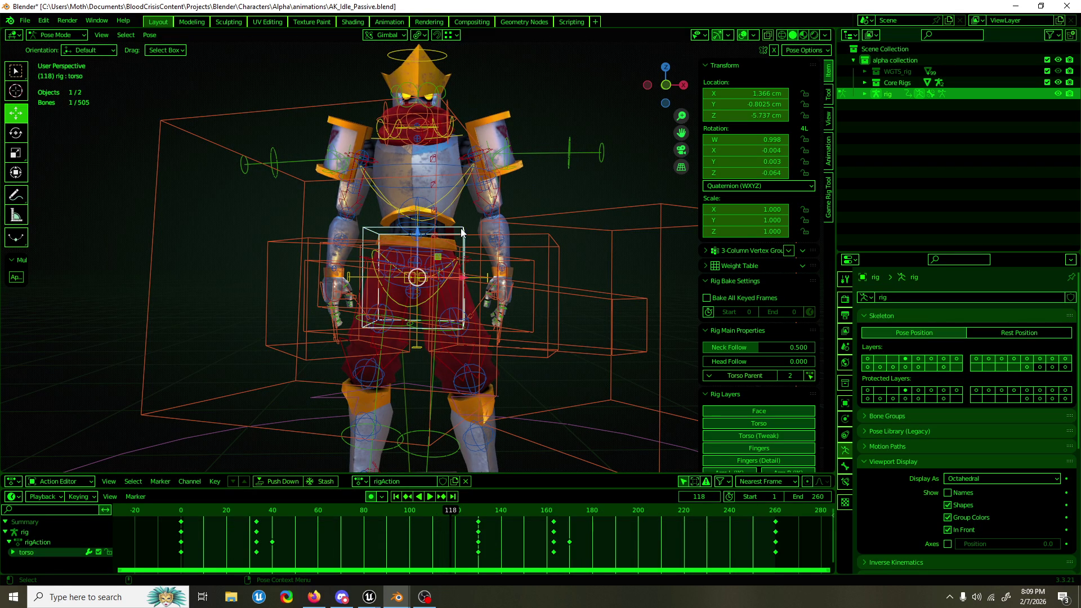
pyautogui.press('space')
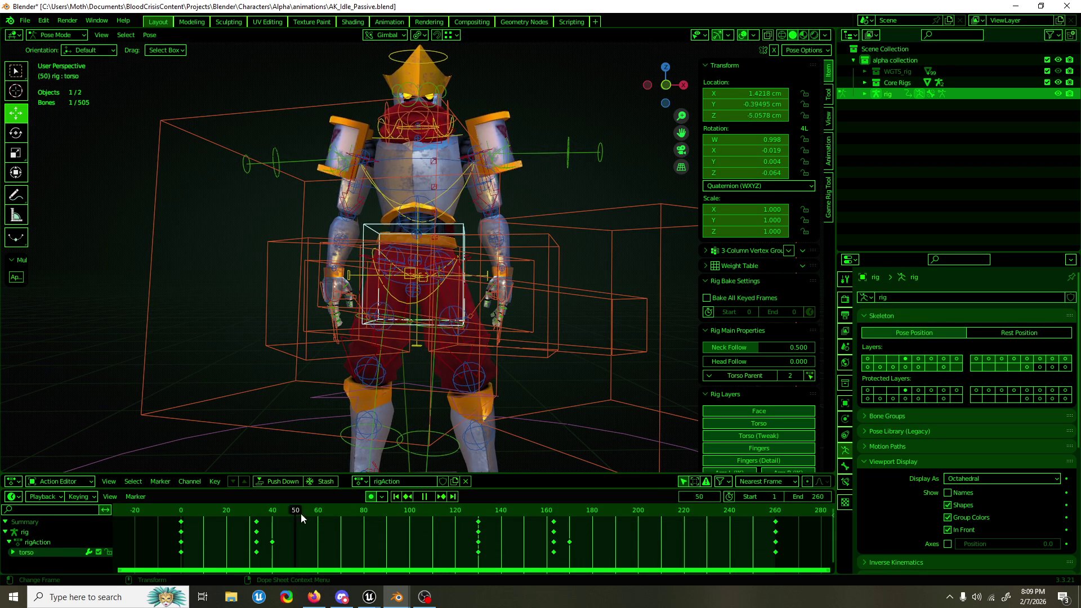
pyautogui.click(440, 512)
pyautogui.moveTo(401, 602)
pyautogui.click(469, 553)
# Step: Show the torso's X Location curve framed with Normalize off, then minimize the window
pyautogui.doubleClick(478, 228)
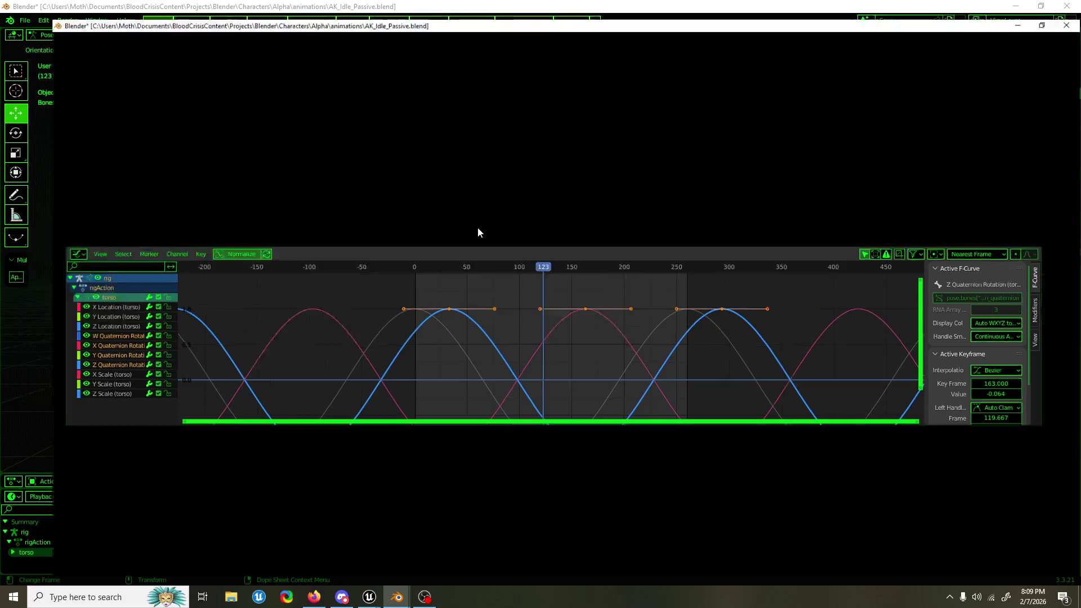
pyautogui.click(64, 96)
pyautogui.click(63, 78)
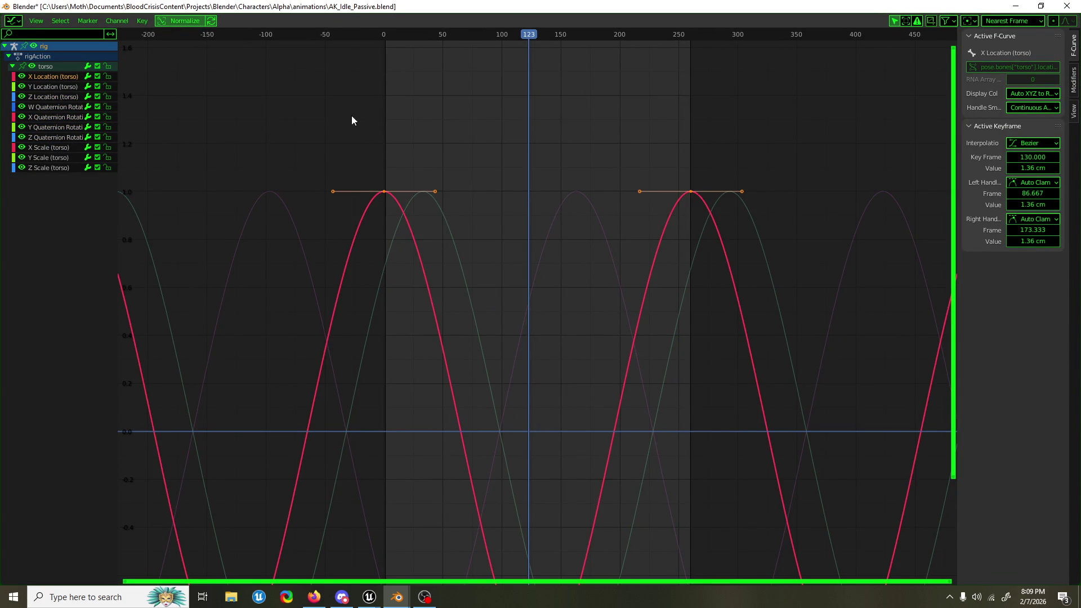
pyautogui.press('Home')
pyautogui.click(199, 23)
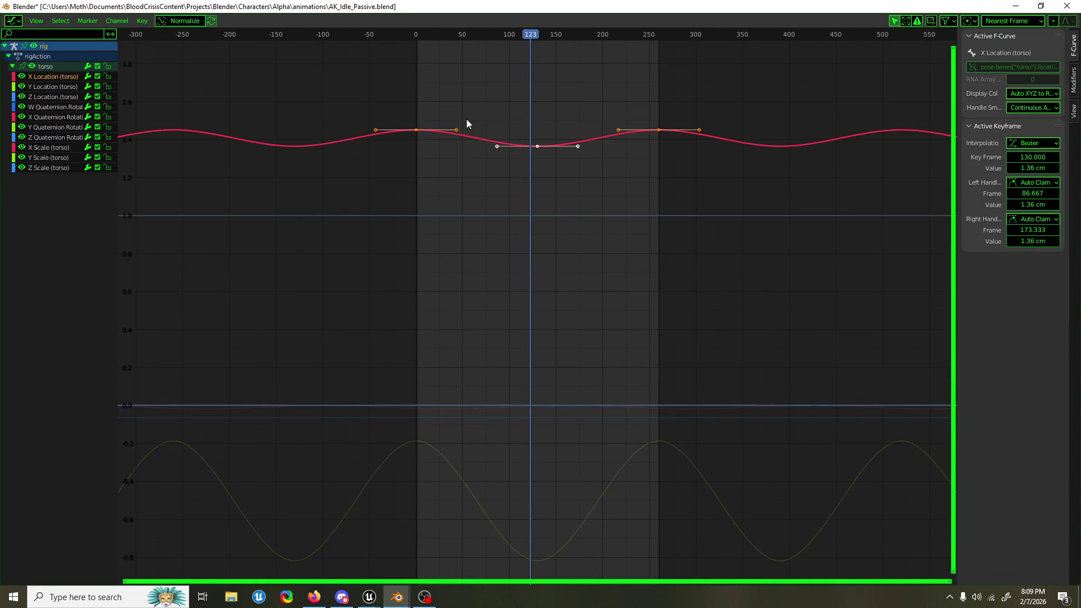
pyautogui.press('super+Down')
pyautogui.press('super+Down')
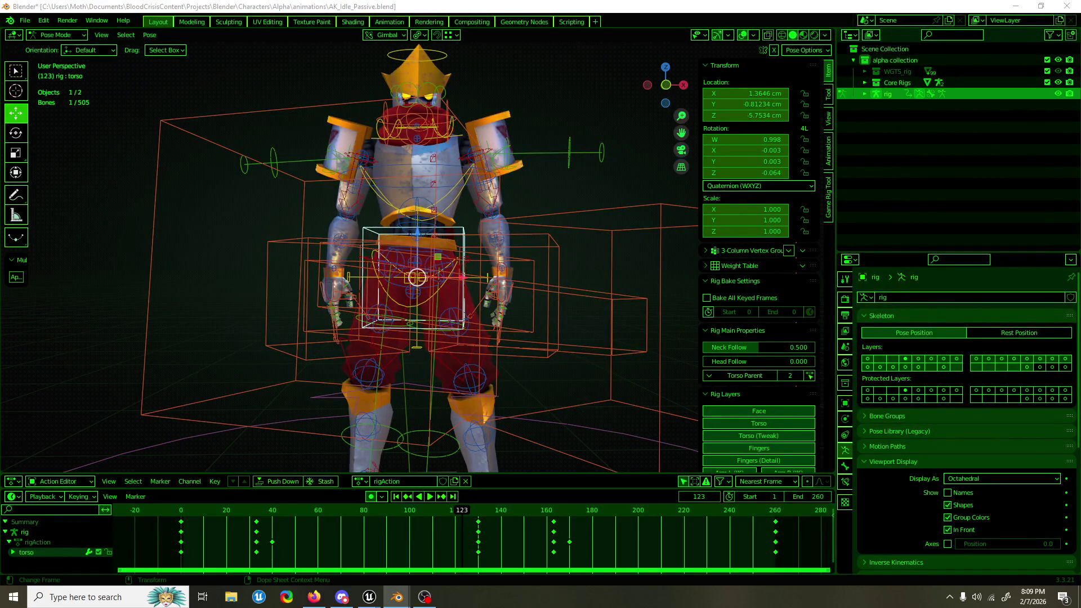
# Step: Play from frame 1 and nudge the torso's mid-loop key slightly earlier
pyautogui.hotkey('shift', 'Left')
pyautogui.press('space')
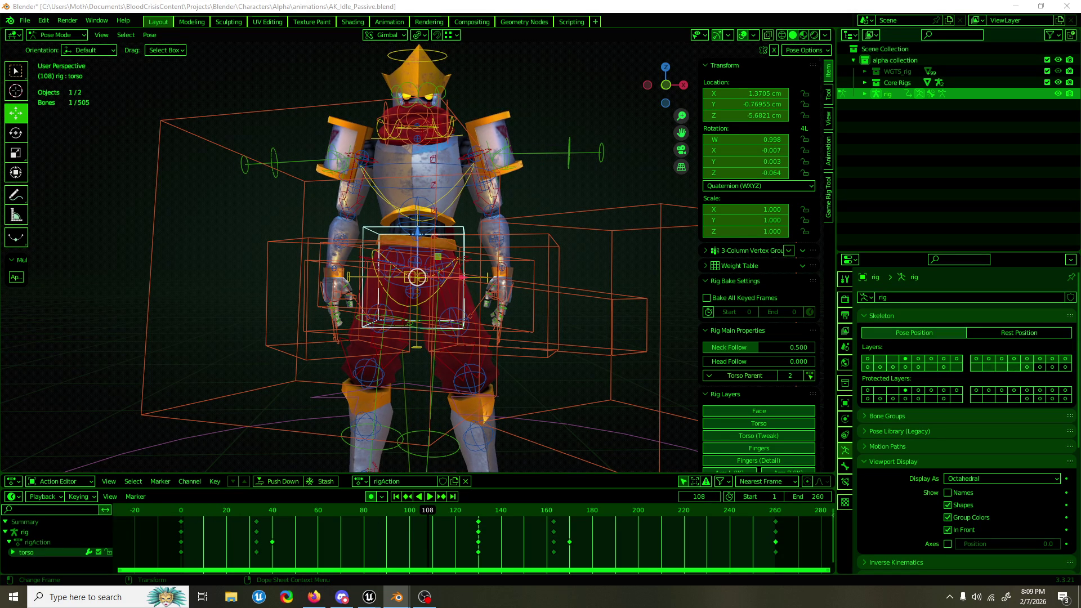
pyautogui.moveTo(480, 532); pyautogui.dragTo(478, 532)
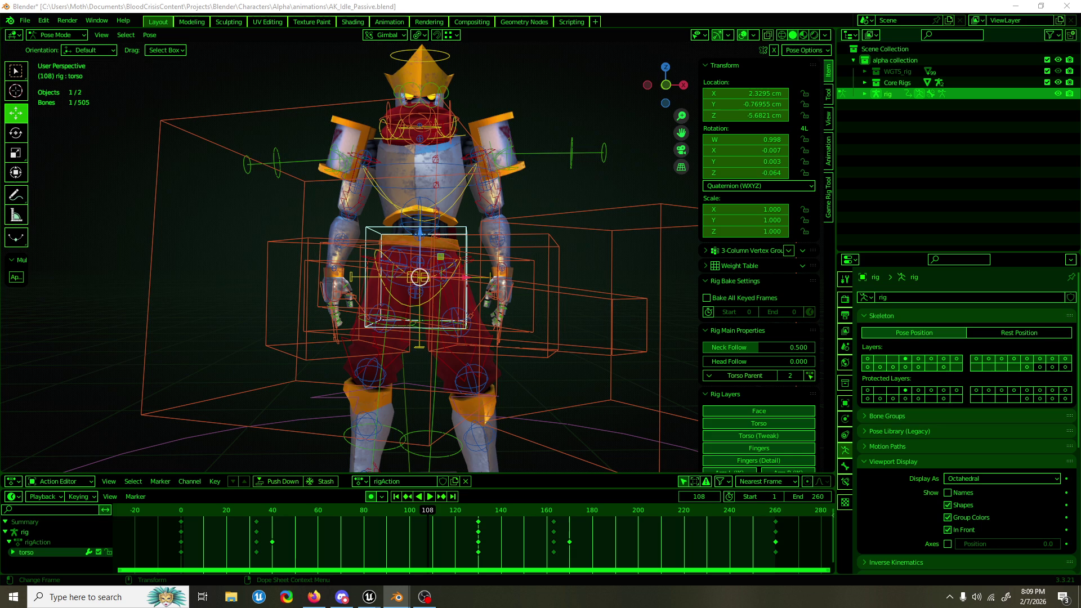
pyautogui.press('space')
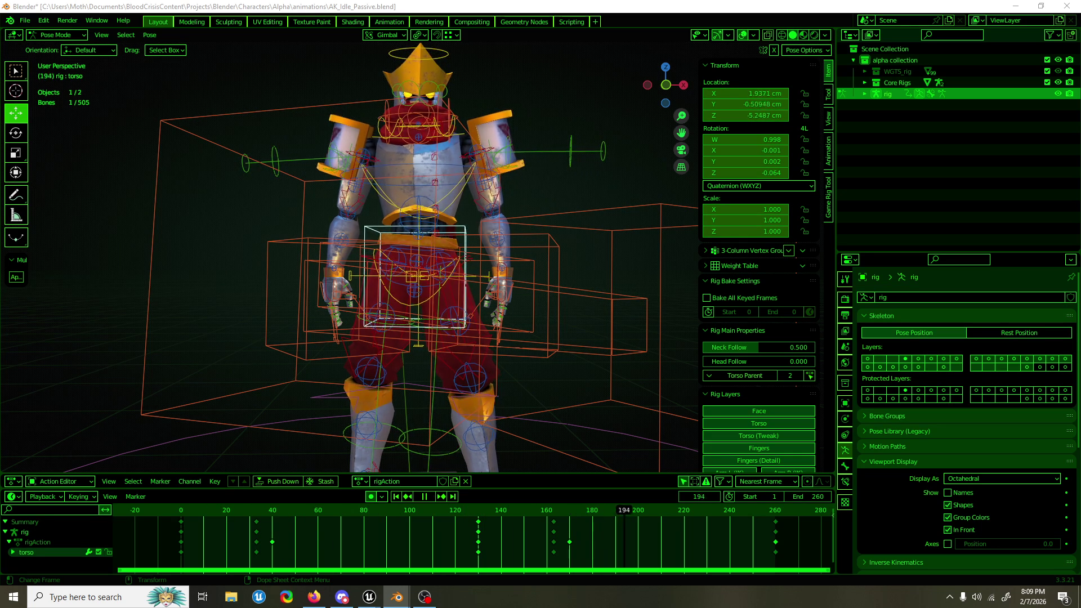
pyautogui.press('Escape')
# Step: Shift the torso sideways to about 2.06 cm in X near frame 130
pyautogui.moveTo(749, 93); pyautogui.dragTo(732, 93)
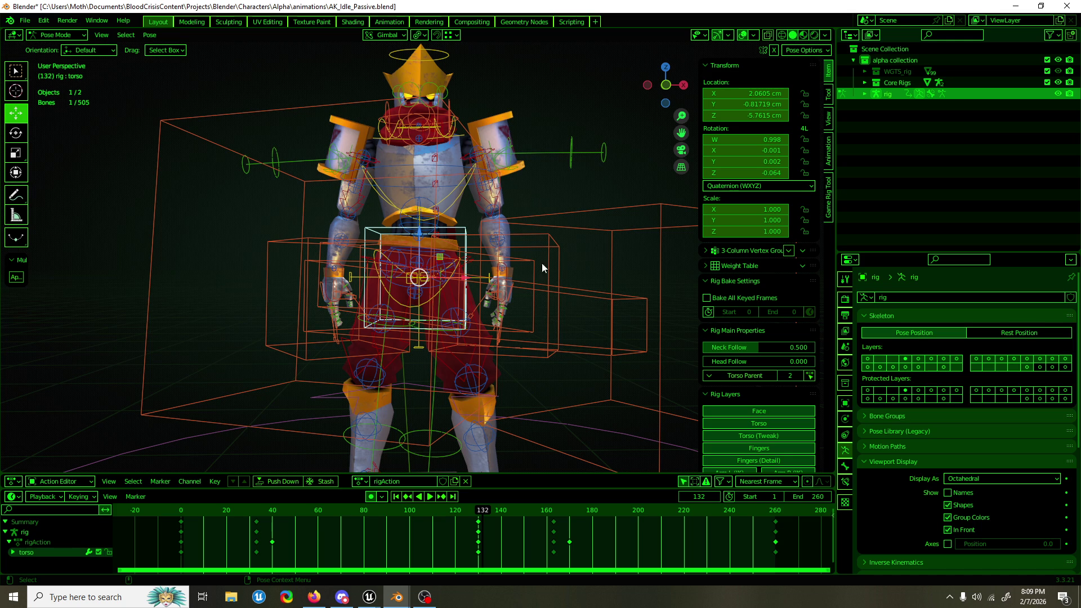
pyautogui.press('KP_3')
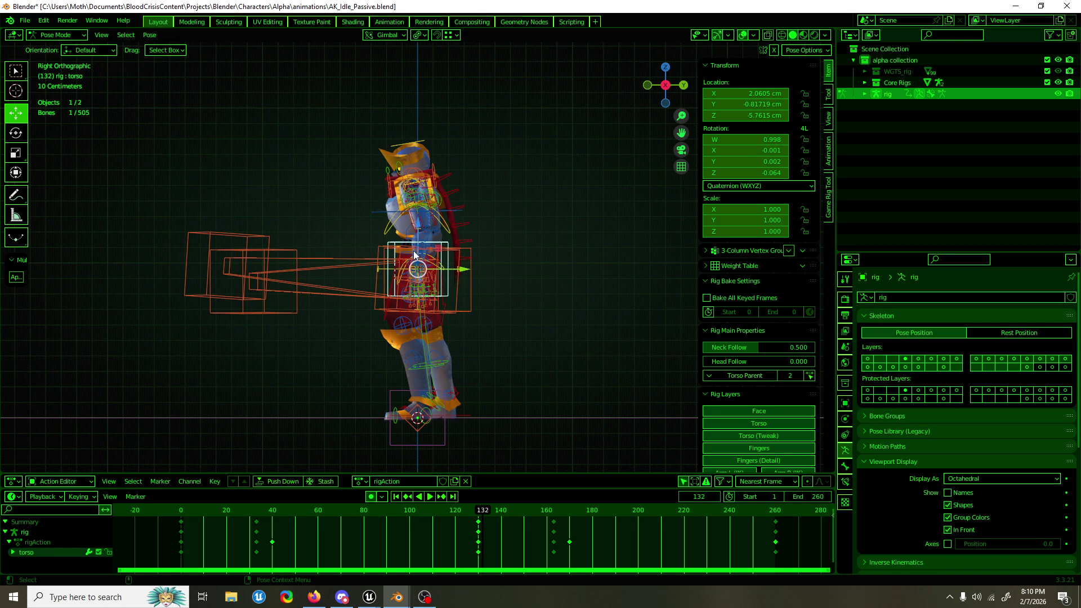
pyautogui.scroll(1, 415, 254)
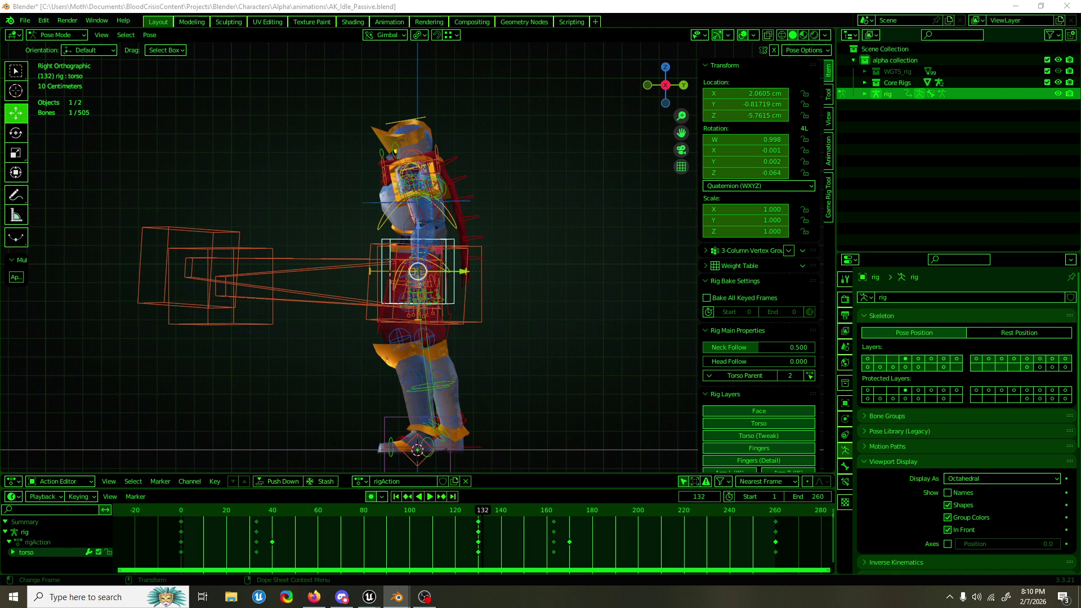
pyautogui.hotkey('shift', 'space')
pyautogui.press('r')
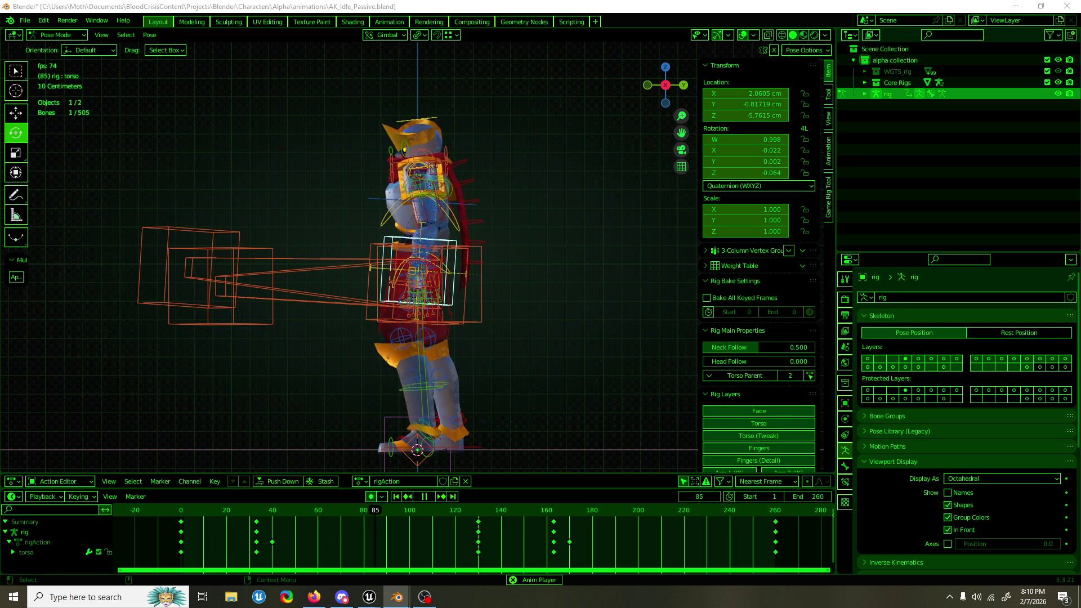
pyautogui.moveTo(529, 68)
pyautogui.mouseDown()
pyautogui.moveTo(522, 181)
pyautogui.moveTo(547, 179)
pyautogui.mouseUp()
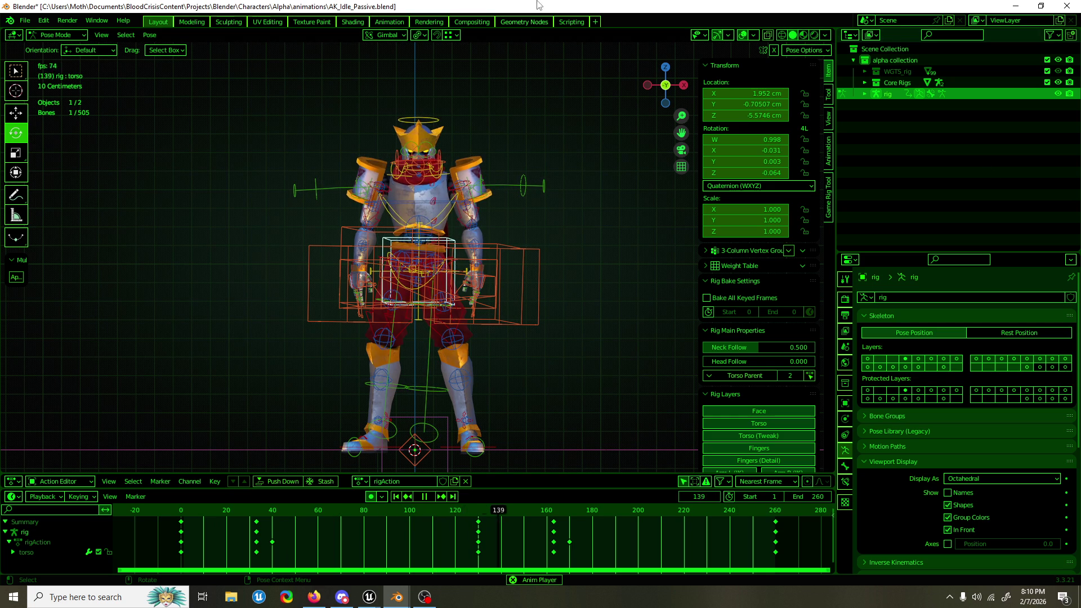
pyautogui.scroll(3, 549, 212)
pyautogui.click(468, 111)
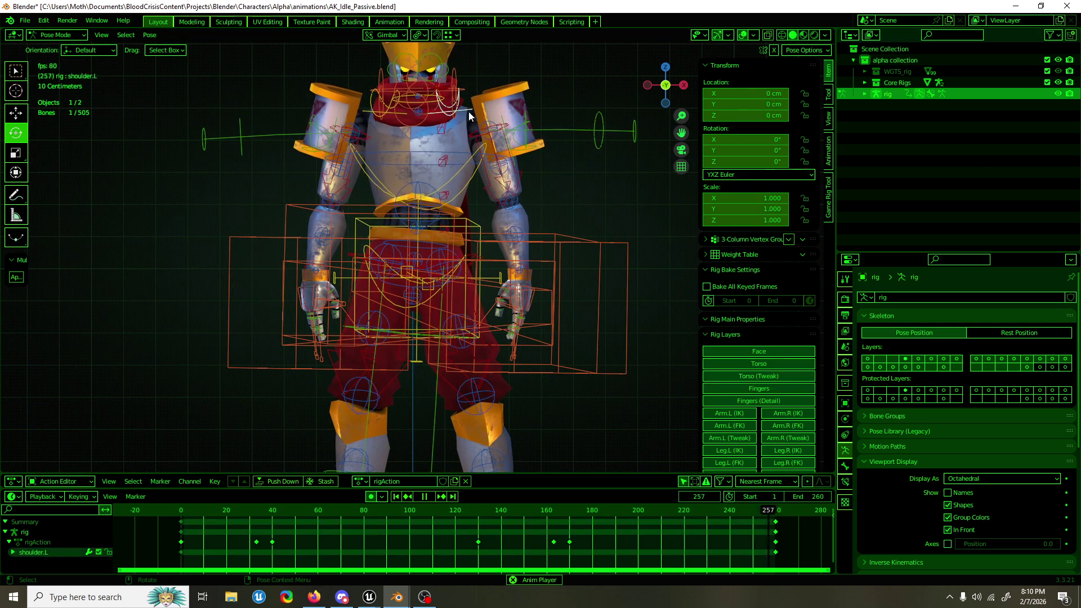
# Step: Rotate the left shoulder about 3.48° on X at frame 130 and key it
pyautogui.click(477, 512)
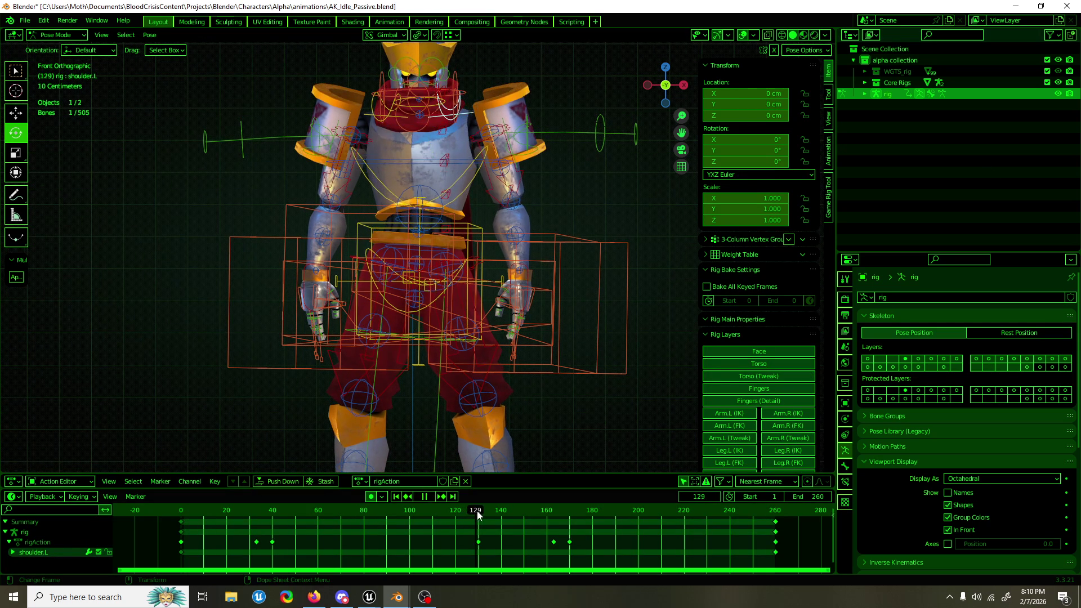
pyautogui.scroll(5, 487, 269)
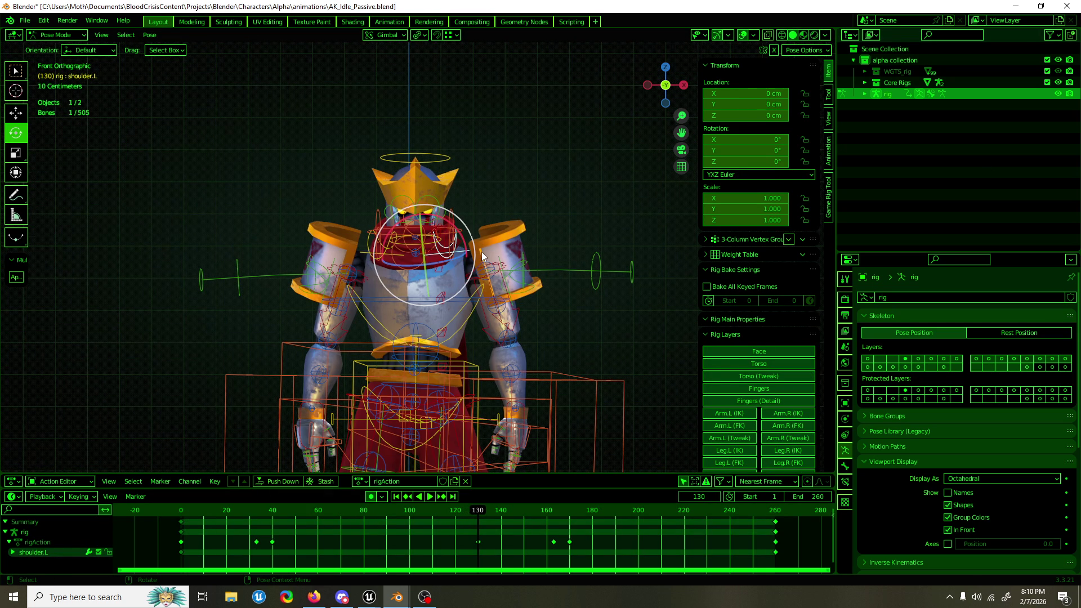
pyautogui.moveTo(456, 227); pyautogui.dragTo(436, 237)
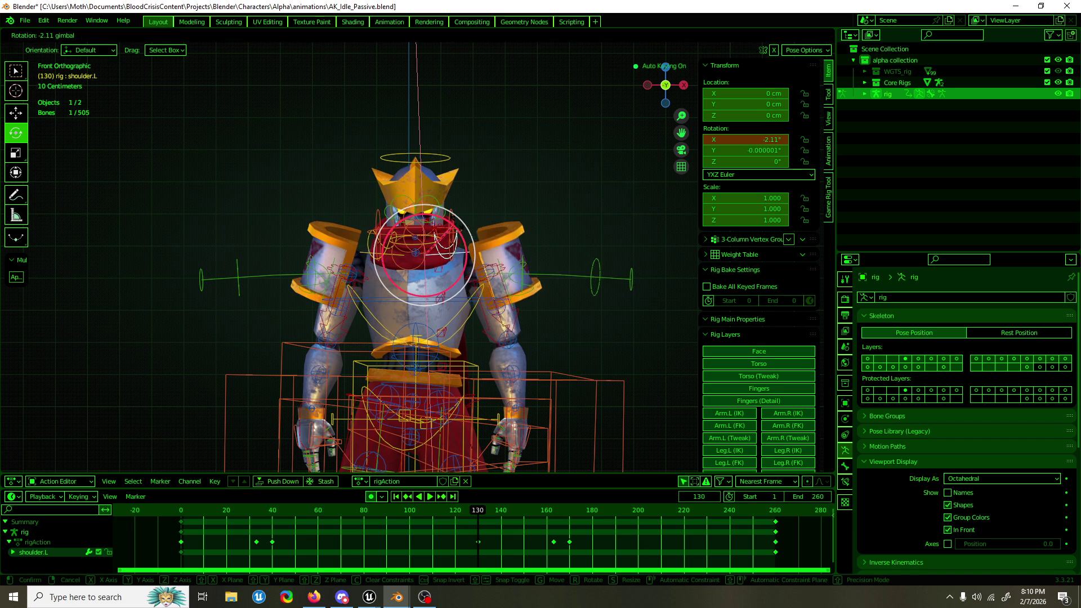
pyautogui.press('Escape')
pyautogui.moveTo(459, 230); pyautogui.dragTo(466, 224)
pyautogui.press('w')
pyautogui.hotkey('alt', 'Tab')
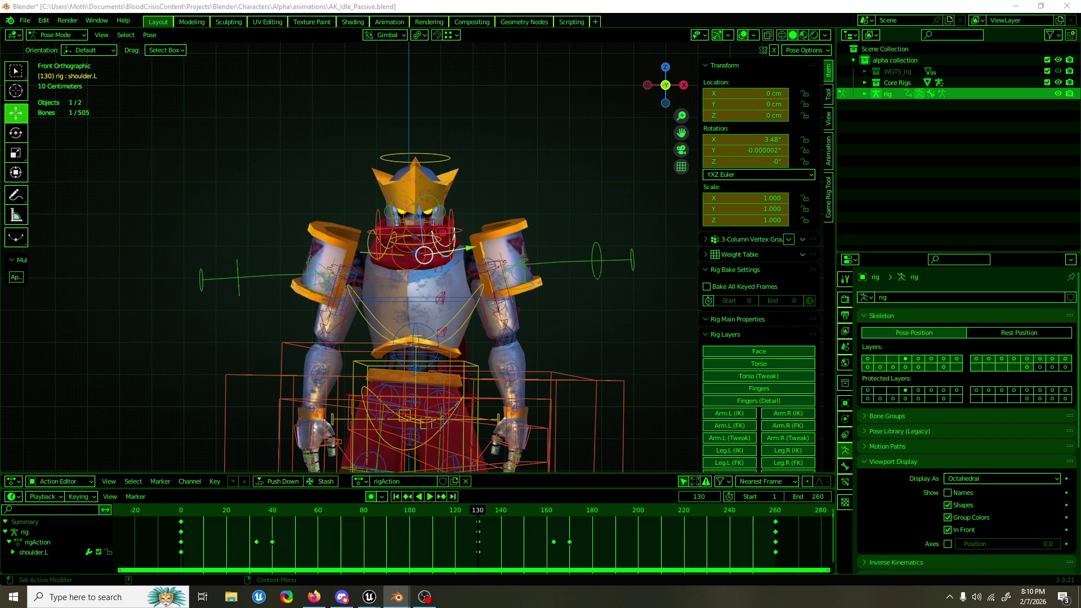
# Step: Try shifting the left shoulder keys in time and preview the result
pyautogui.press('space')
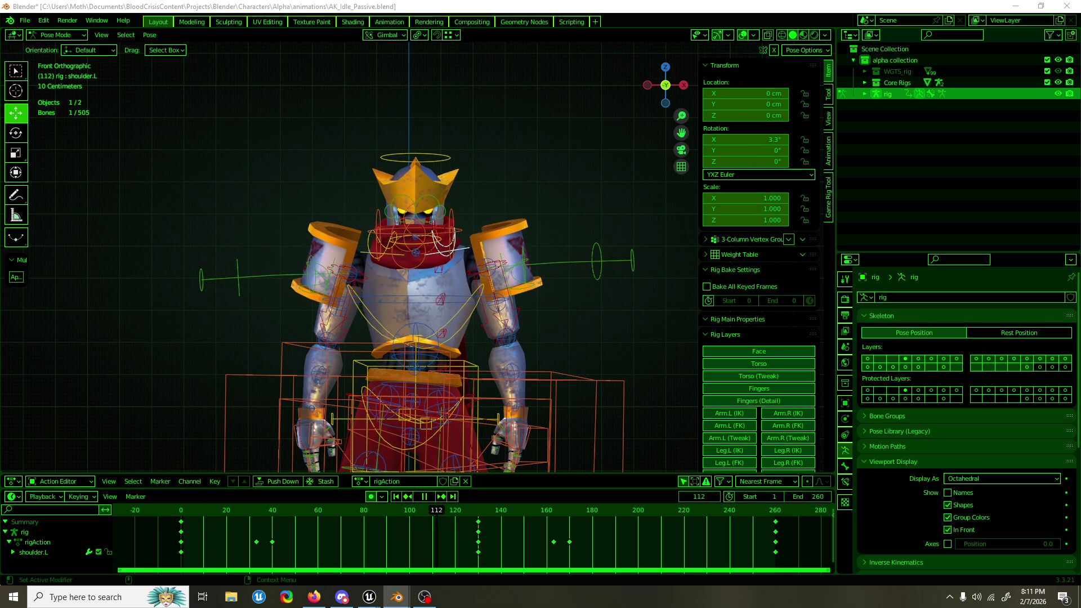
pyautogui.press('g')
pyautogui.press('Return')
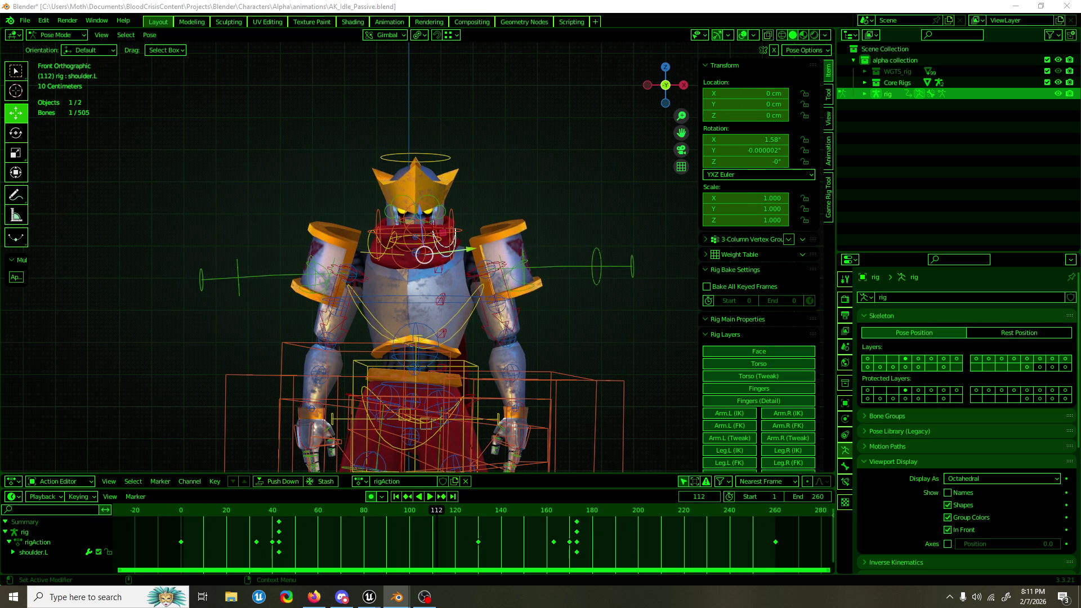
pyautogui.hotkey('shift', 'Left')
pyautogui.press('space')
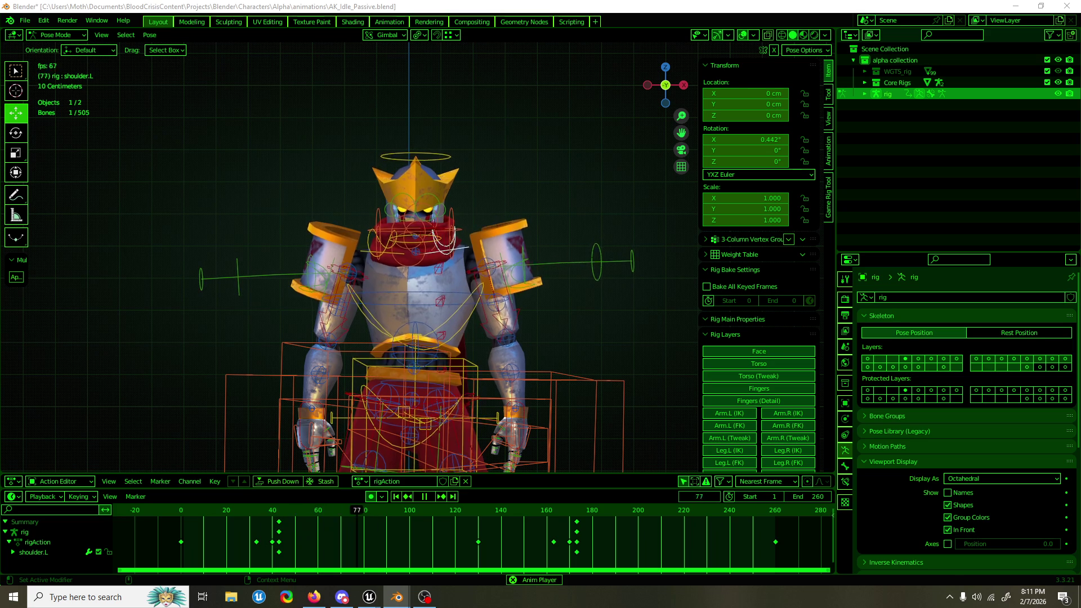
pyautogui.click(388, 255)
pyautogui.click(388, 255)
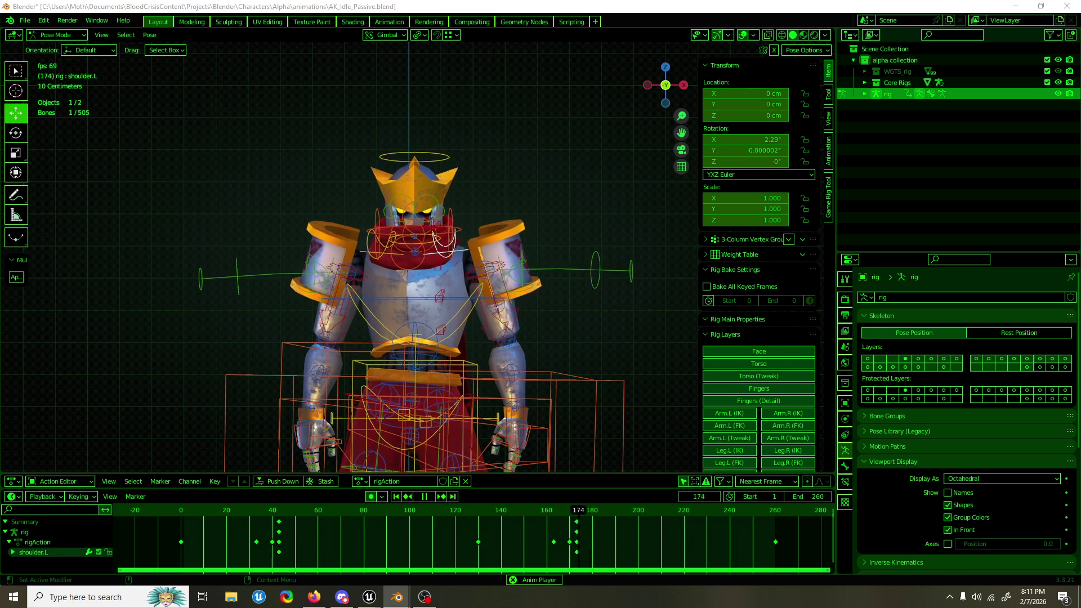
pyautogui.press('space')
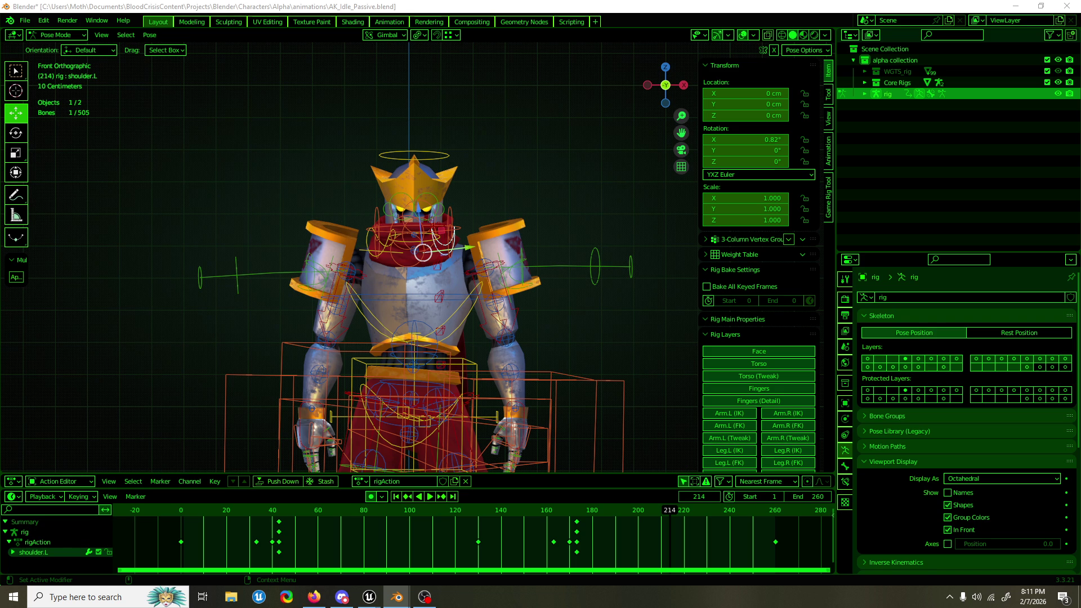
pyautogui.press('Left')
pyautogui.press('Left')
pyautogui.press('Left')
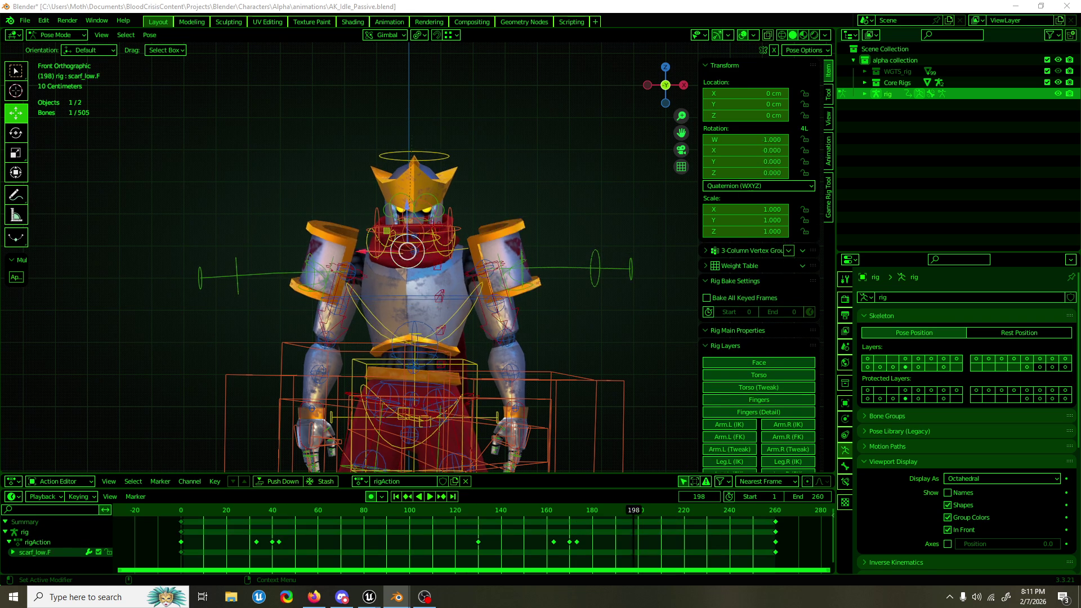
# Step: Undo the timing trial, replay from the start, and select the right shoulder bone
pyautogui.hotkey('ctrl', 'z')
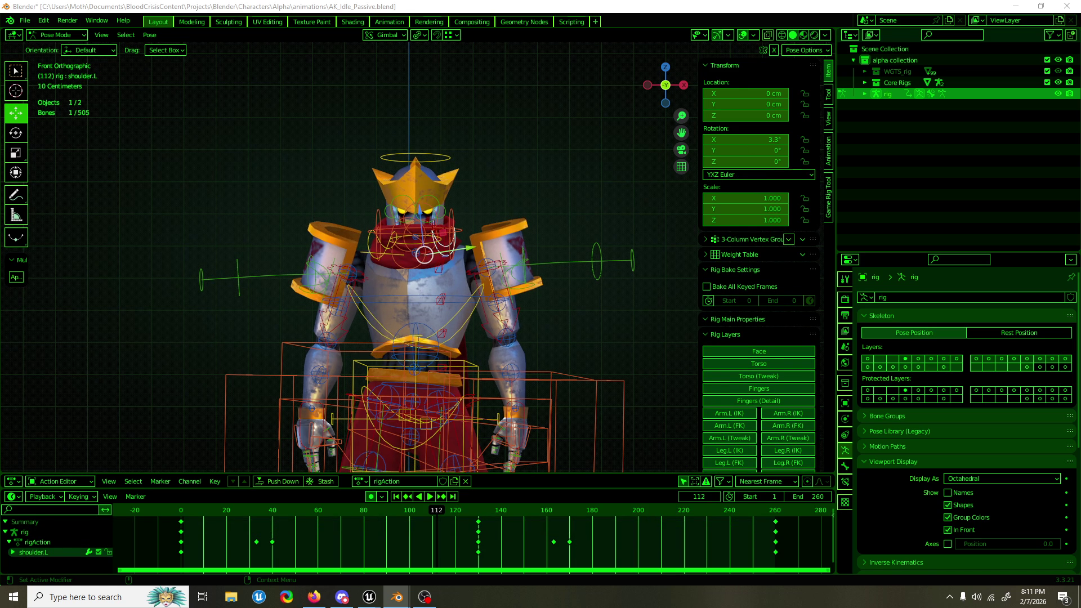
pyautogui.hotkey('shift', 'Left')
pyautogui.press('space')
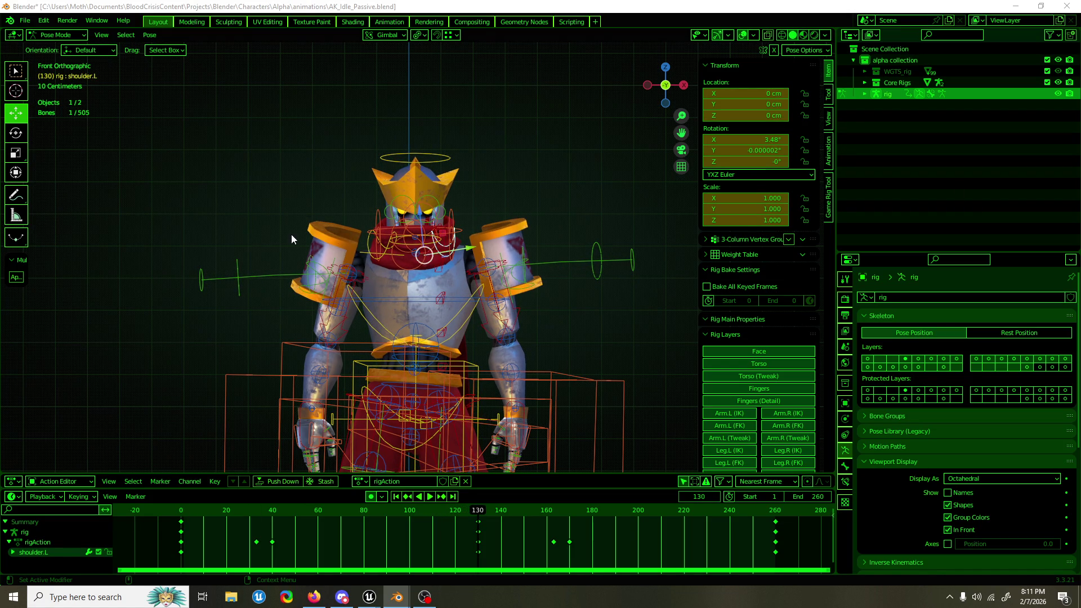
pyautogui.click(370, 252)
pyautogui.hotkey('shift', 'space')
# Step: Rotate the right shoulder slightly on X and key it at frame 130
pyautogui.press('r')
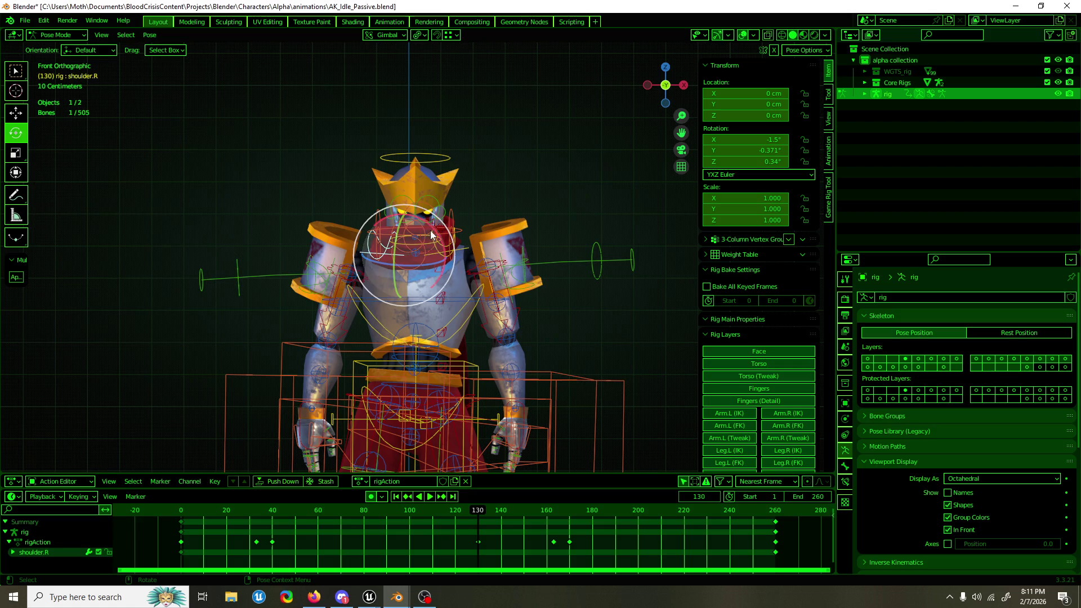
pyautogui.moveTo(435, 231); pyautogui.dragTo(435, 231)
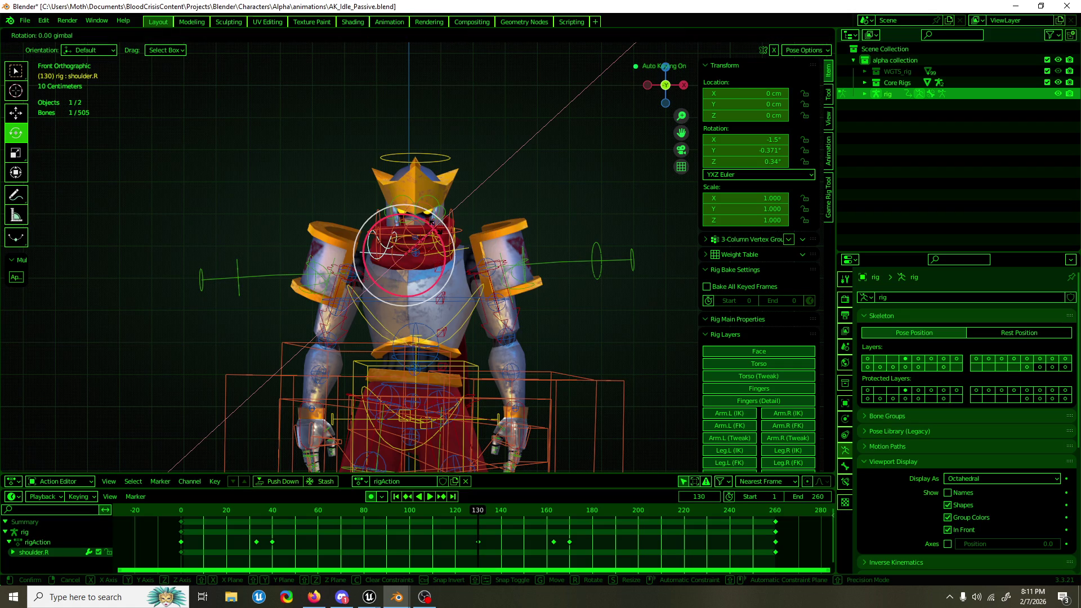
pyautogui.click(464, 292)
pyautogui.hotkey('shift', 'space')
pyautogui.press('g')
# Step: Slide both shoulders' keys later to around frames 100 and 230 and preview
pyautogui.keyDown('shift'); pyautogui.click(464, 252); pyautogui.keyUp('shift')
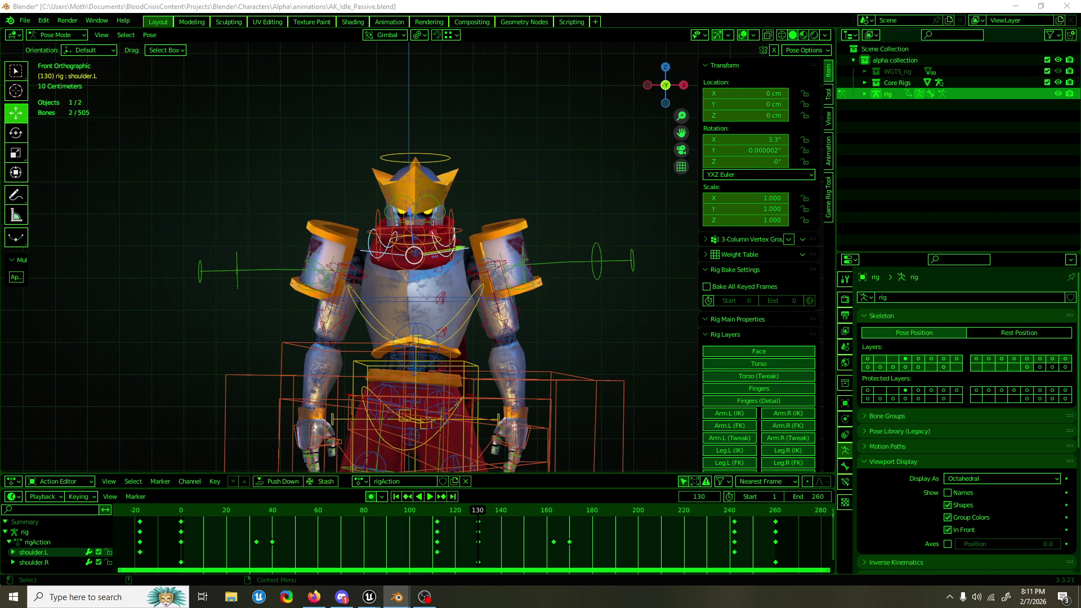
pyautogui.click(34, 562)
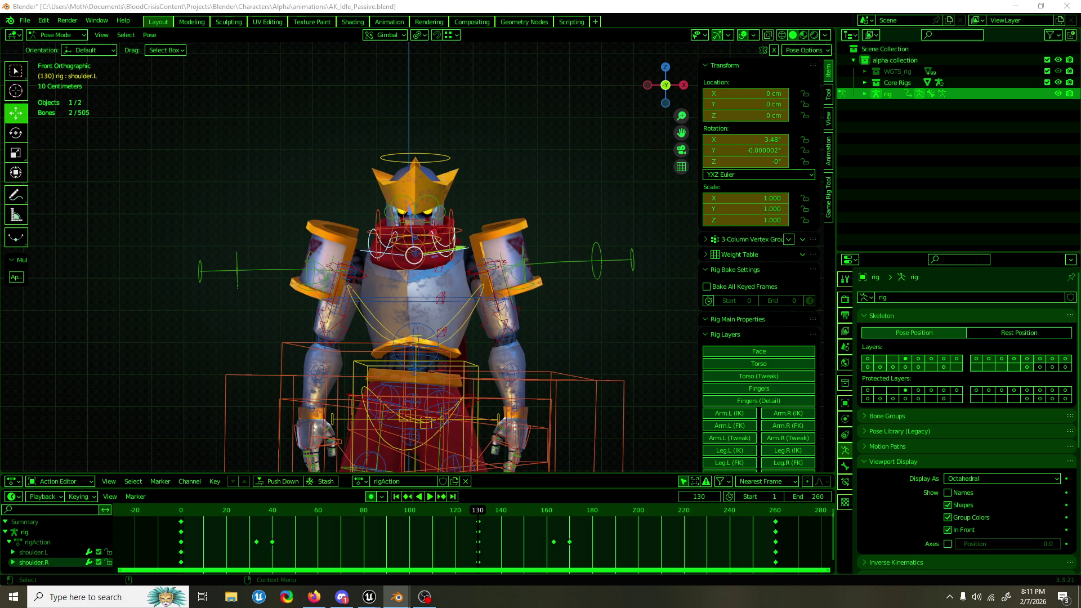
pyautogui.hotkey('ctrl', 'z')
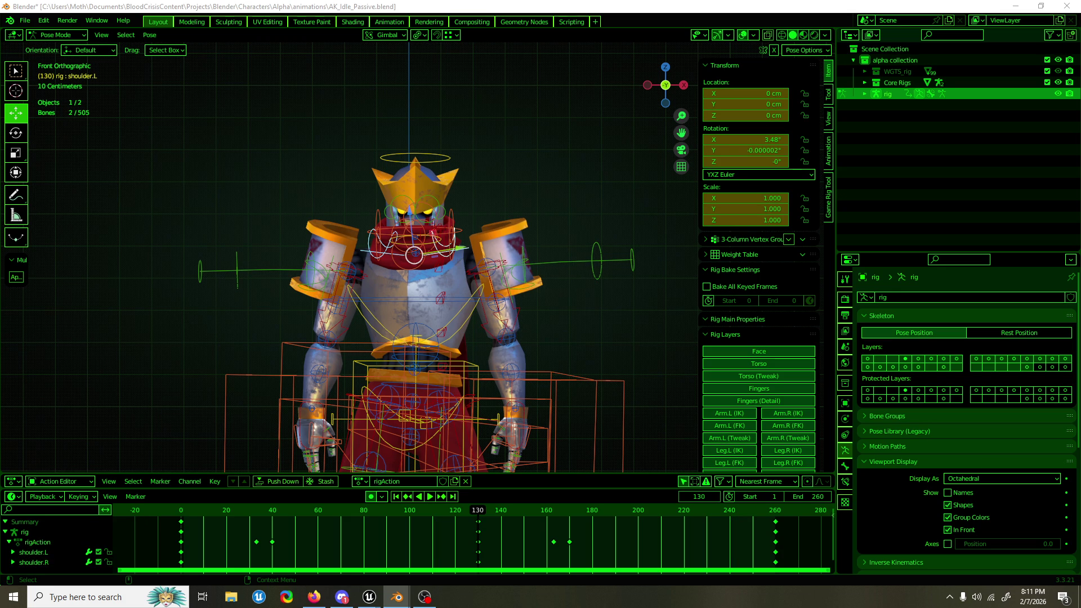
pyautogui.hotkey('ctrl', 'z')
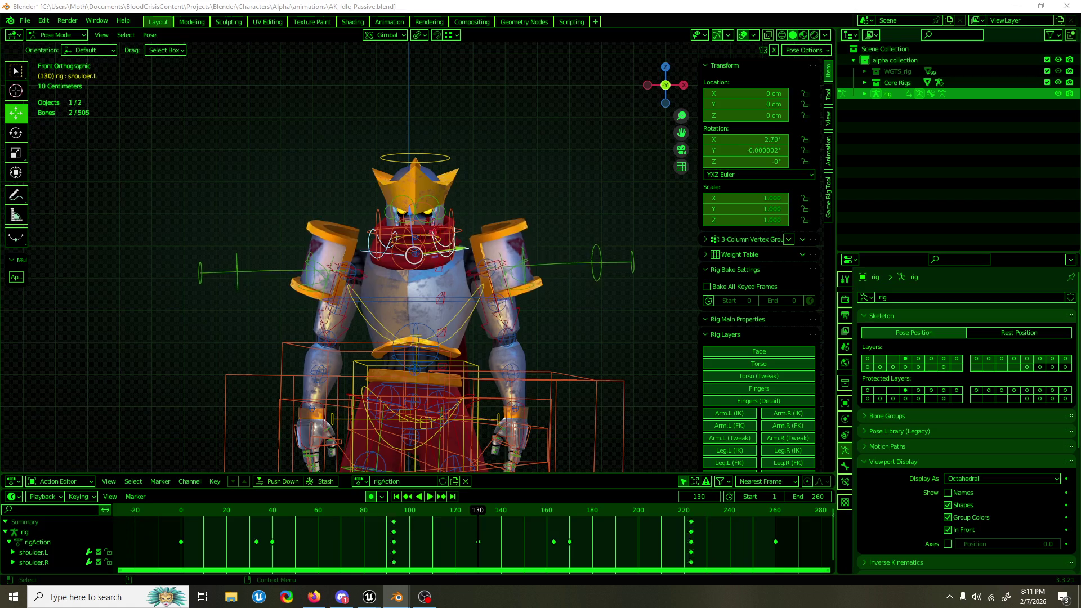
pyautogui.press('space')
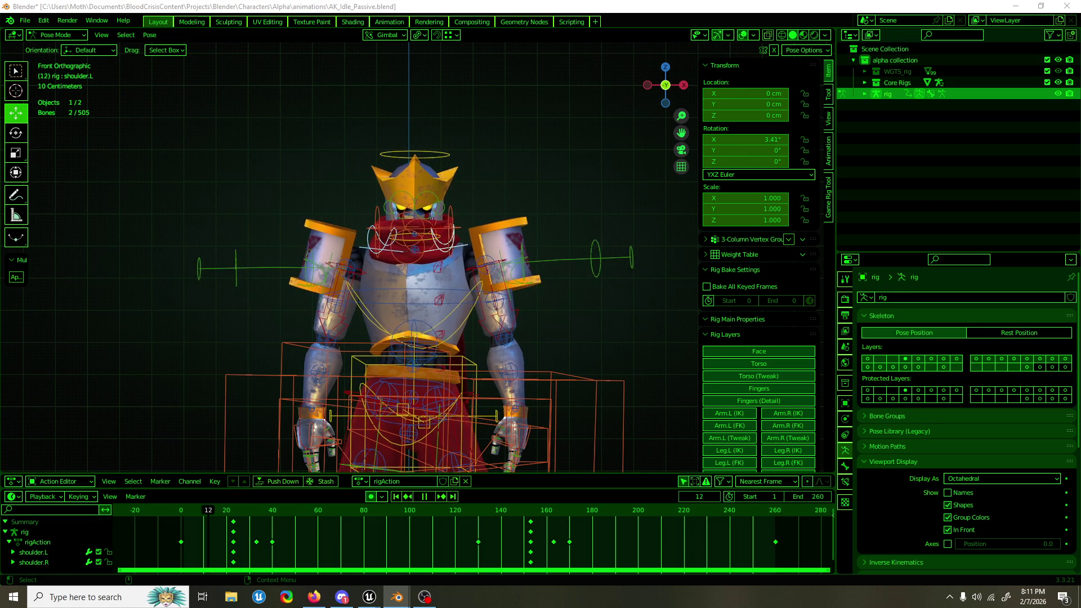
pyautogui.press('space')
pyautogui.hotkey('ctrl', 'z')
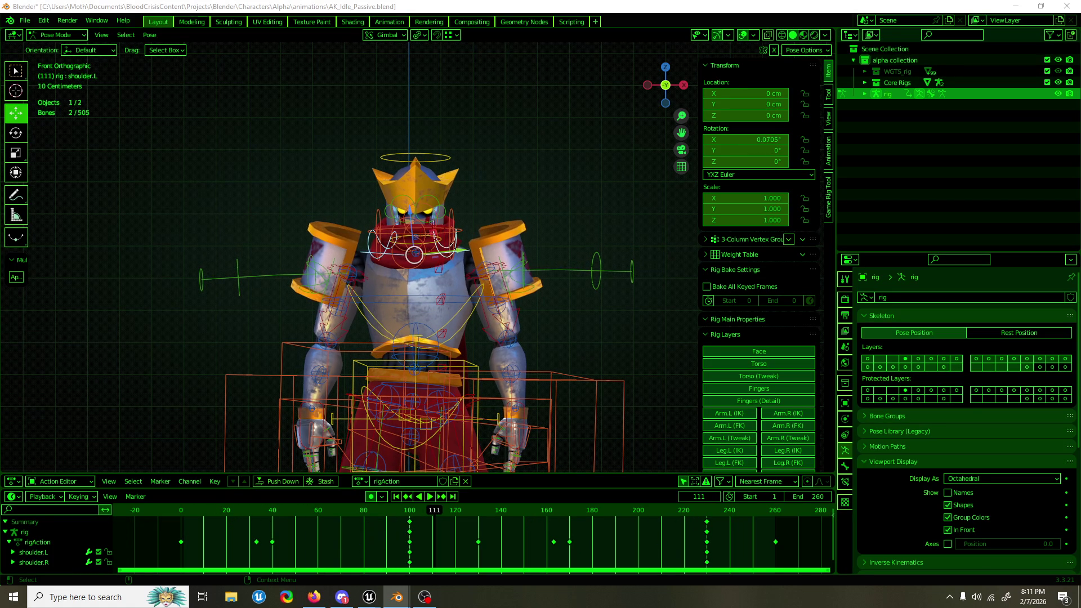
pyautogui.press('space')
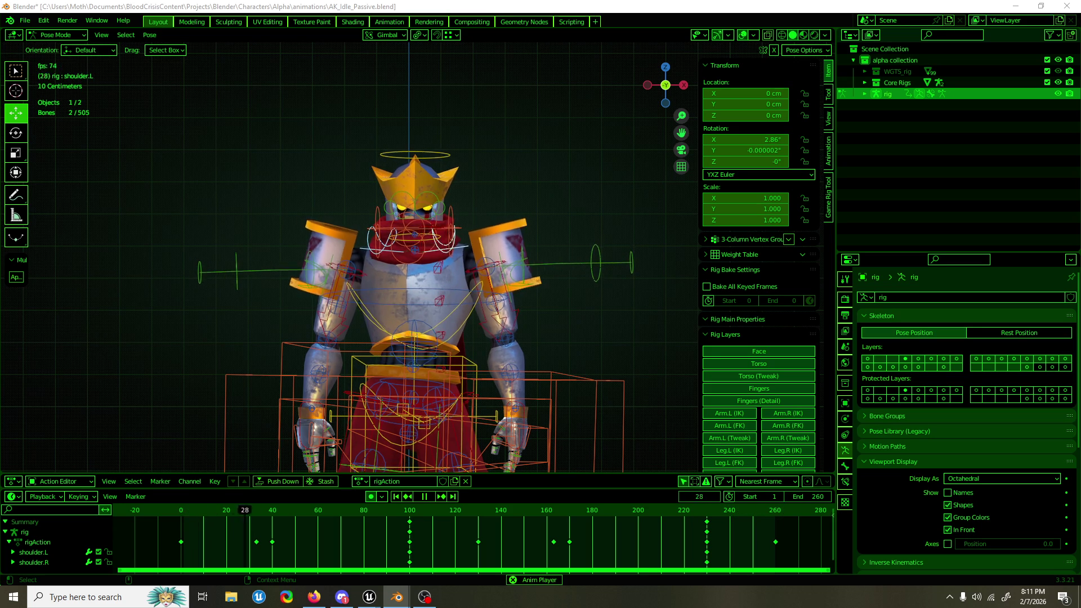
# Step: Orbit and frame the knight's upper body, then select the head bone
pyautogui.moveTo(424, 184); pyautogui.dragTo(687, 184)
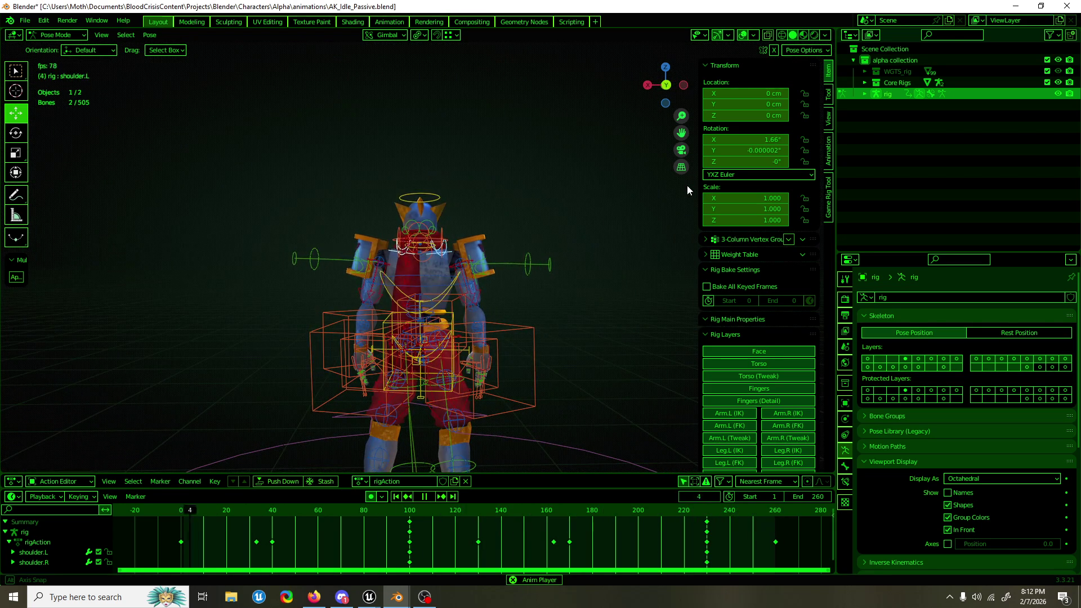
pyautogui.moveTo(687, 185)
pyautogui.mouseDown()
pyautogui.moveTo(460, 193)
pyautogui.moveTo(545, 185)
pyautogui.mouseUp()
pyautogui.scroll(5, 540, 181)
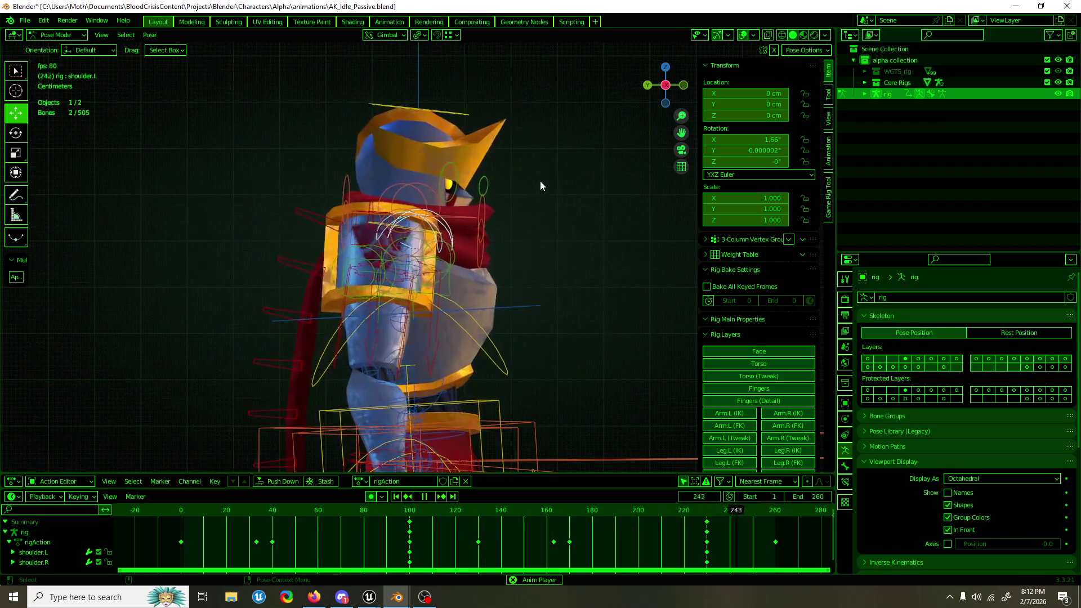
pyautogui.moveTo(540, 133); pyautogui.dragTo(516, 188)
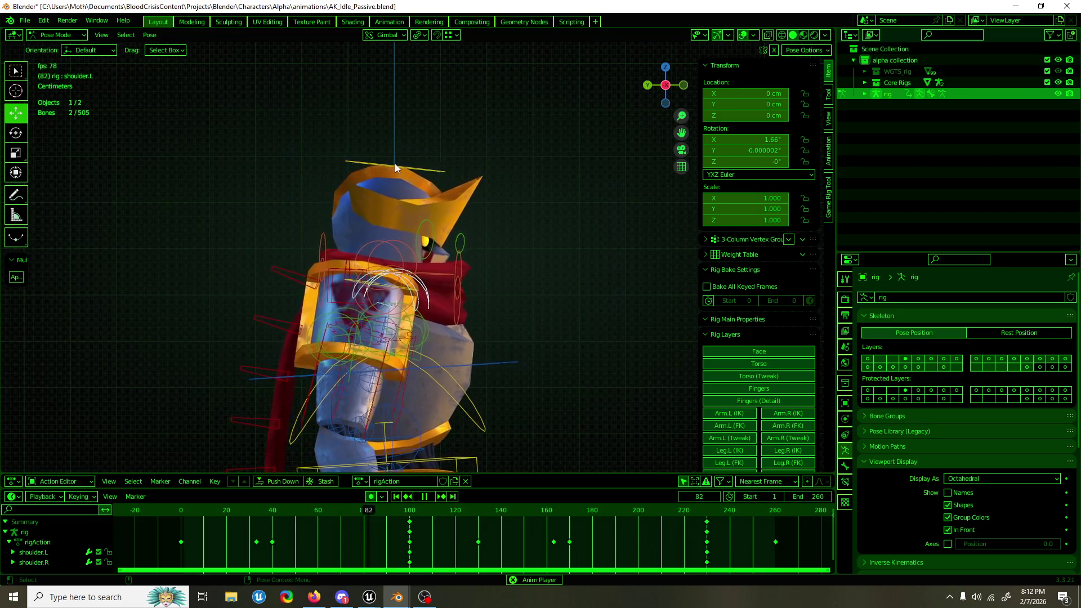
pyautogui.click(404, 201)
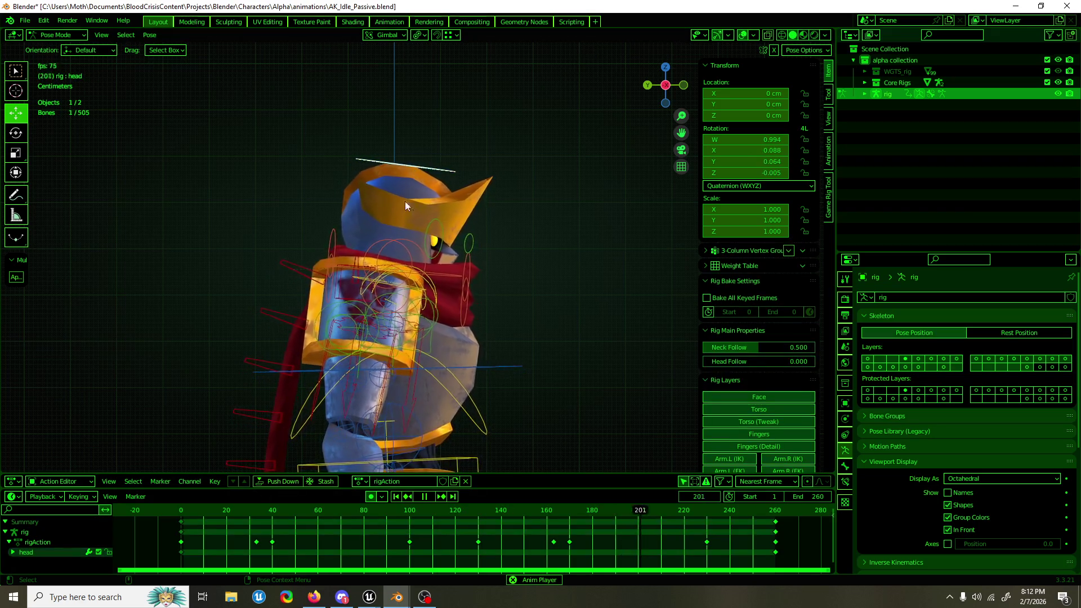
# Step: Stop at frame 130 and tilt the head slightly around X
pyautogui.press('space')
pyautogui.click(478, 510)
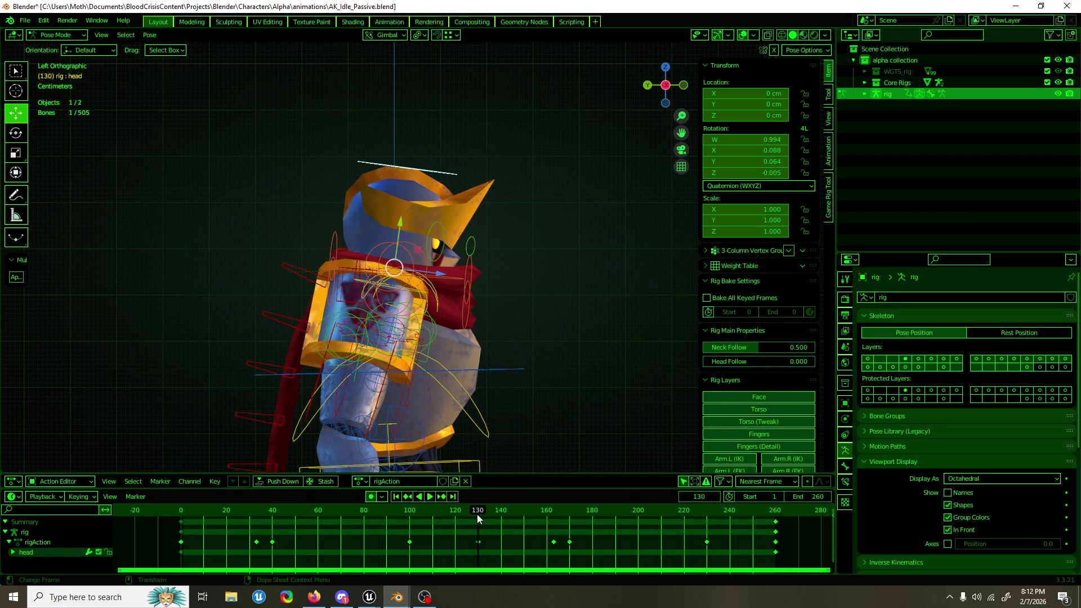
pyautogui.press('r')
pyautogui.moveTo(431, 250); pyautogui.dragTo(434, 242)
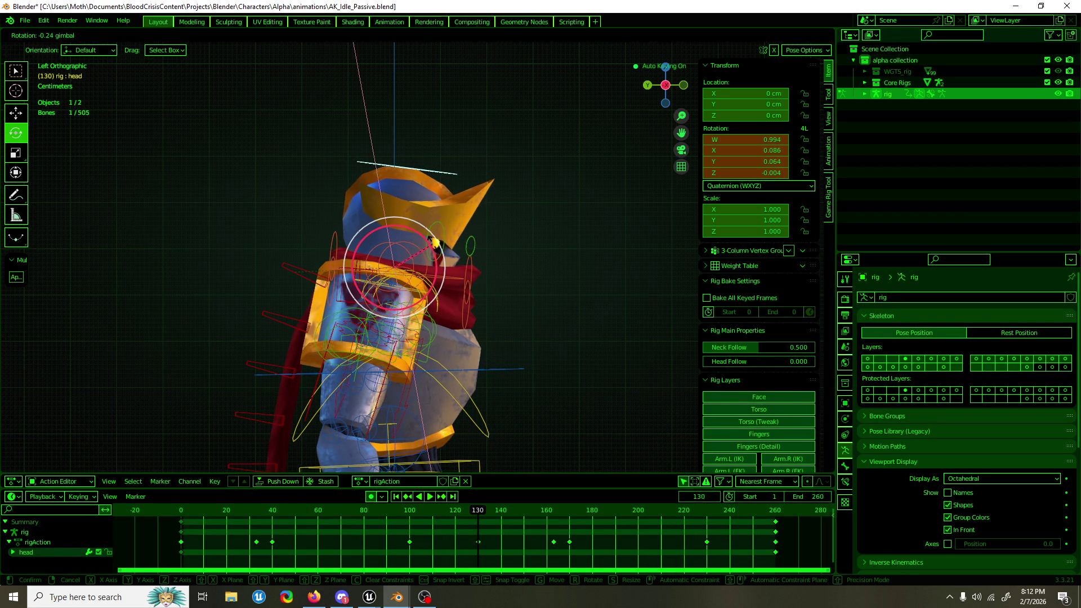
pyautogui.click(437, 248)
pyautogui.press('KP_1')
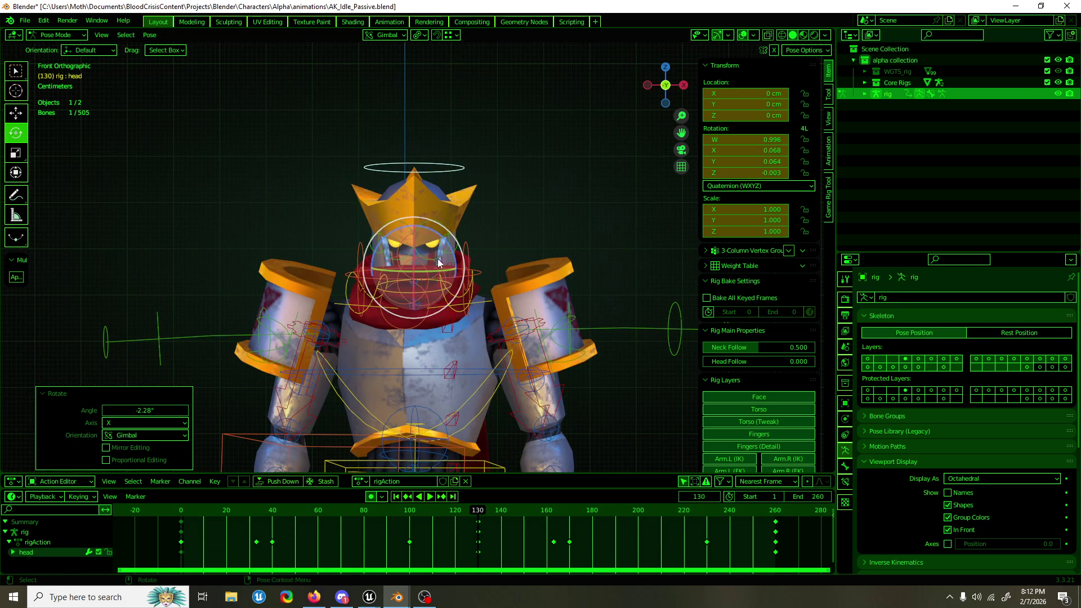
# Step: Add a small free rotation and Z turn to the head, then play the idle loop
pyautogui.press('r')
pyautogui.press('r')
pyautogui.click(442, 246)
pyautogui.press('r')
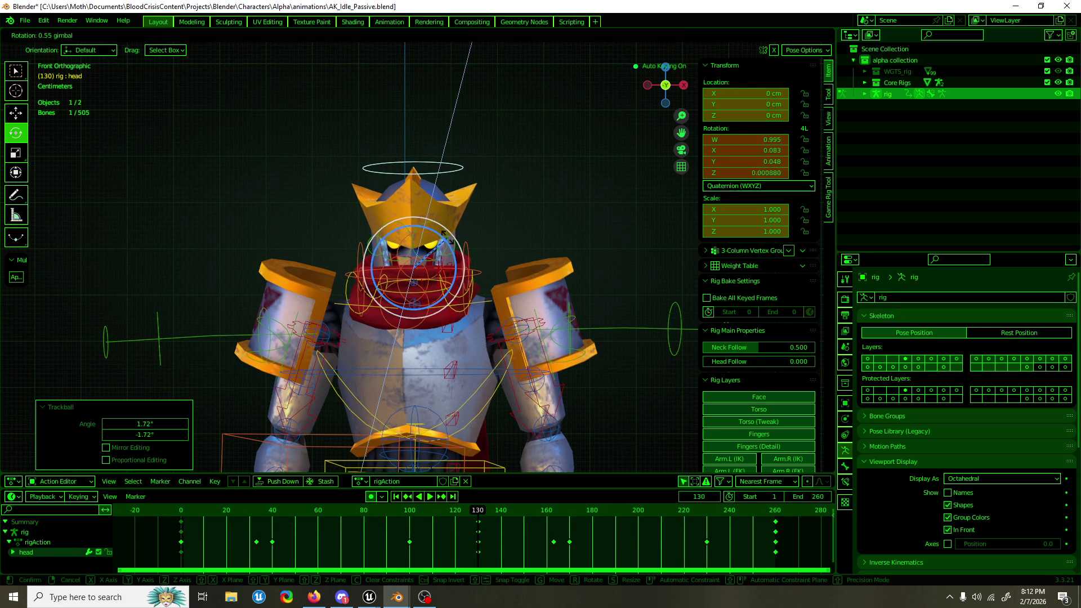
pyautogui.click(450, 241)
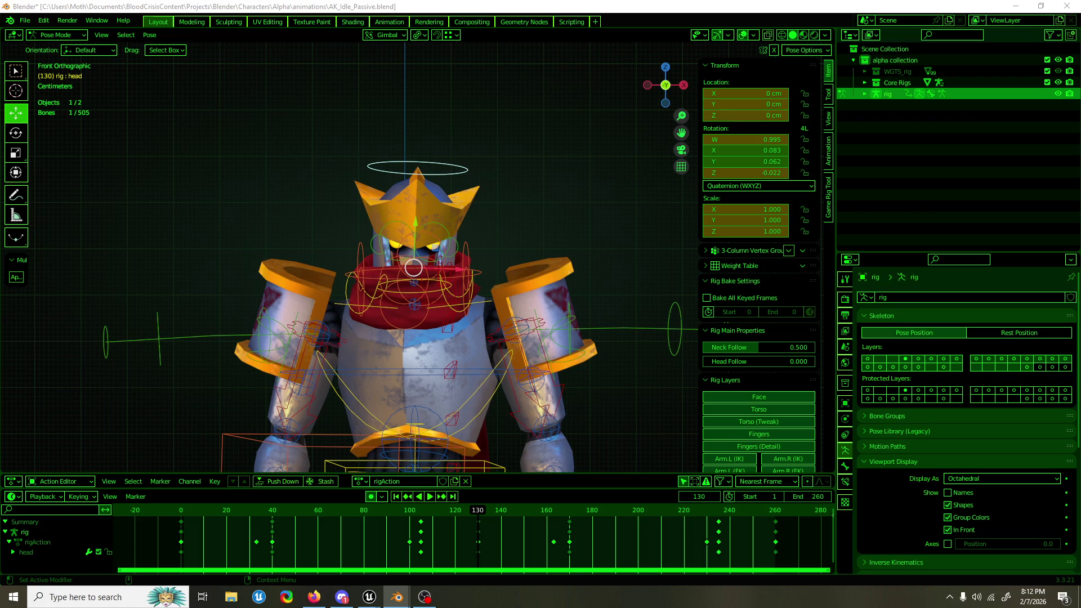
pyautogui.press('space')
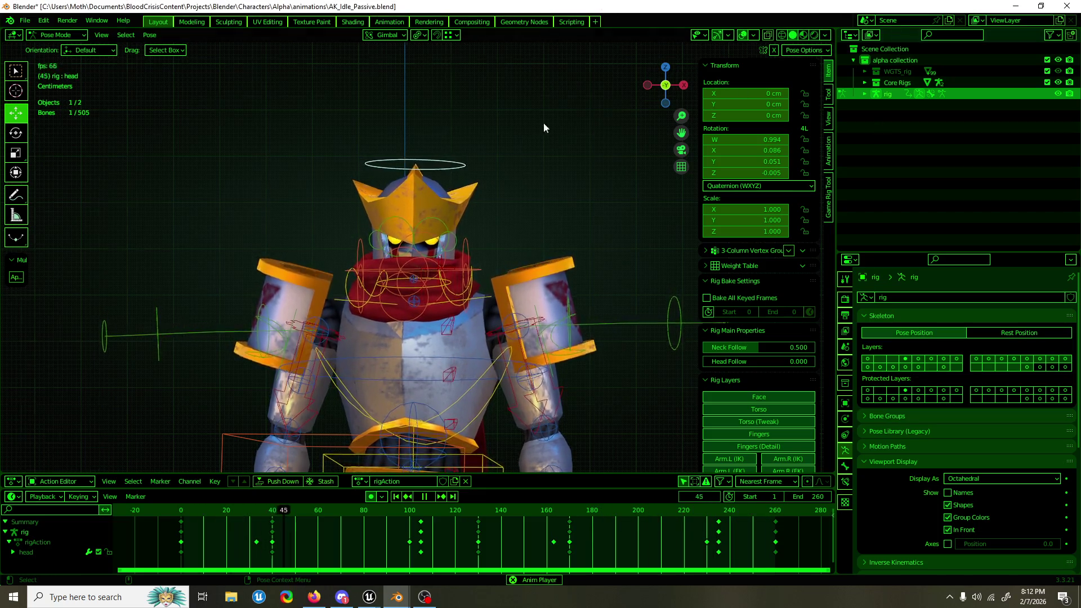
pyautogui.scroll(-4, 517, 180)
pyautogui.click(743, 35)
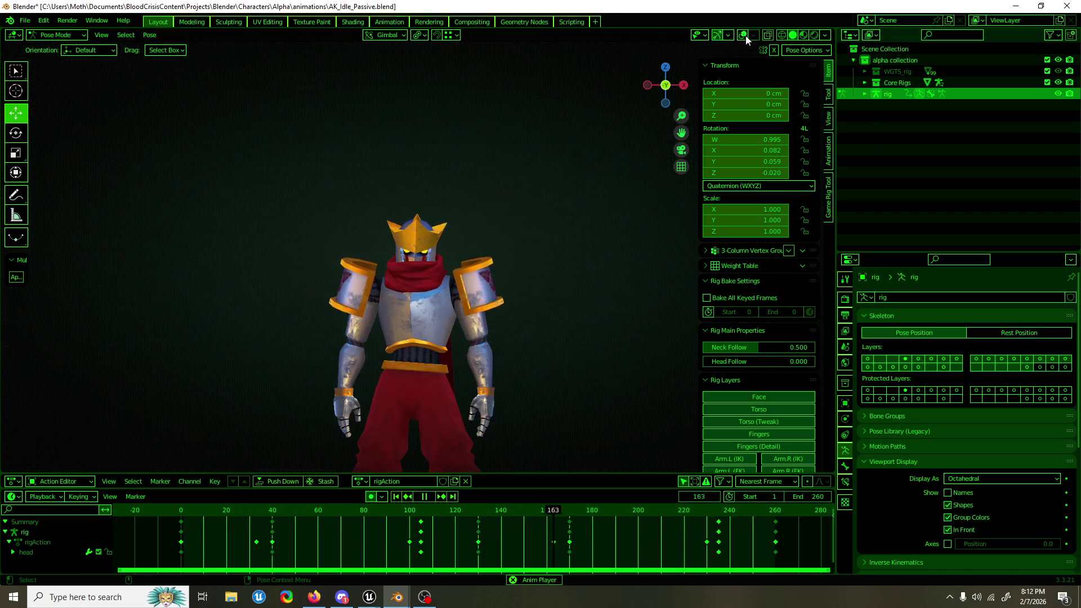
pyautogui.scroll(5, 480, 205)
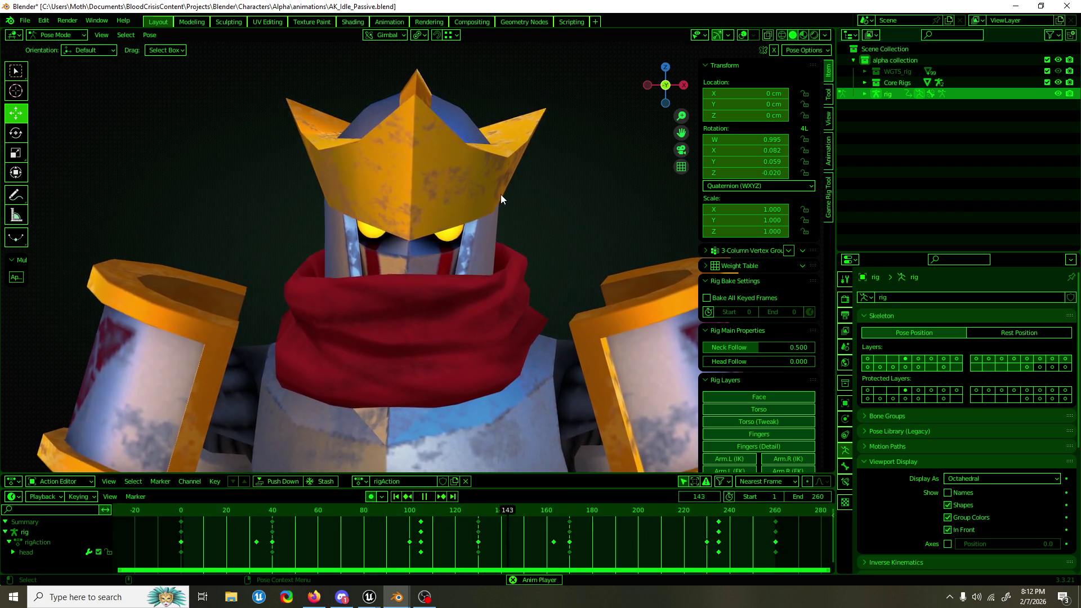
pyautogui.moveTo(447, 206)
pyautogui.mouseDown()
pyautogui.moveTo(584, 214)
pyautogui.moveTo(406, 210)
pyautogui.moveTo(339, 195)
pyautogui.moveTo(407, 163)
pyautogui.moveTo(465, 175)
pyautogui.moveTo(524, 209)
pyautogui.moveTo(727, 215)
pyautogui.moveTo(452, 208)
pyautogui.mouseUp()
pyautogui.scroll(-4, 451, 208)
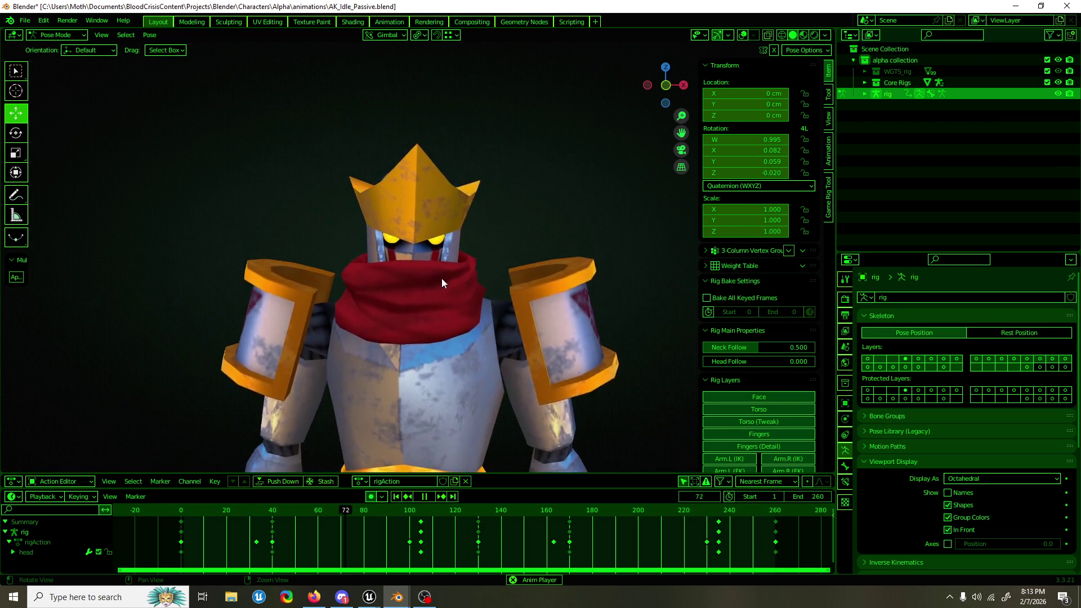
pyautogui.scroll(-3, 442, 279)
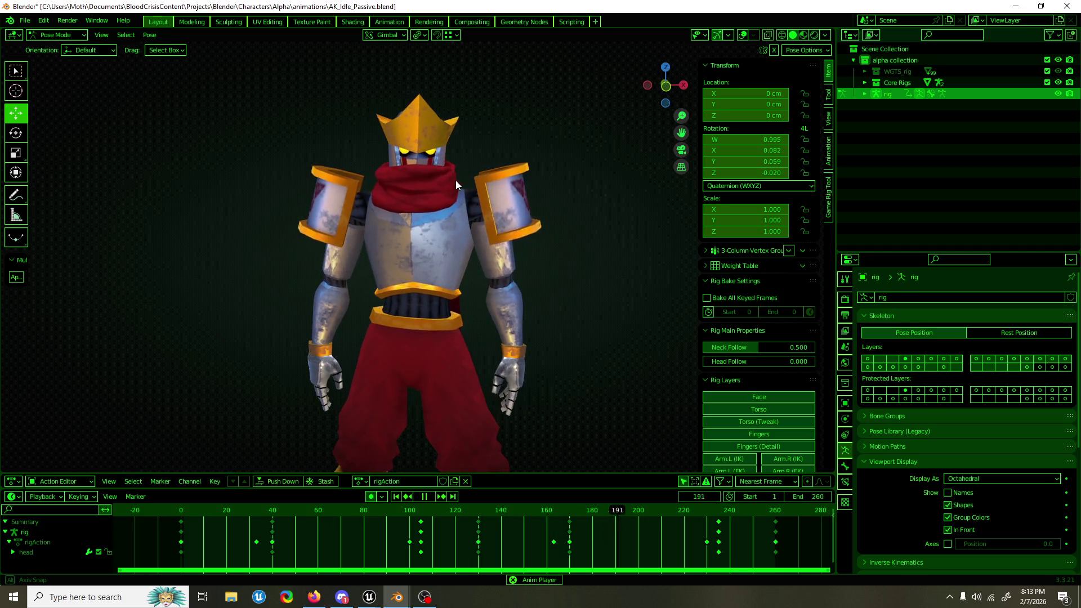
pyautogui.moveTo(458, 180); pyautogui.dragTo(710, 183)
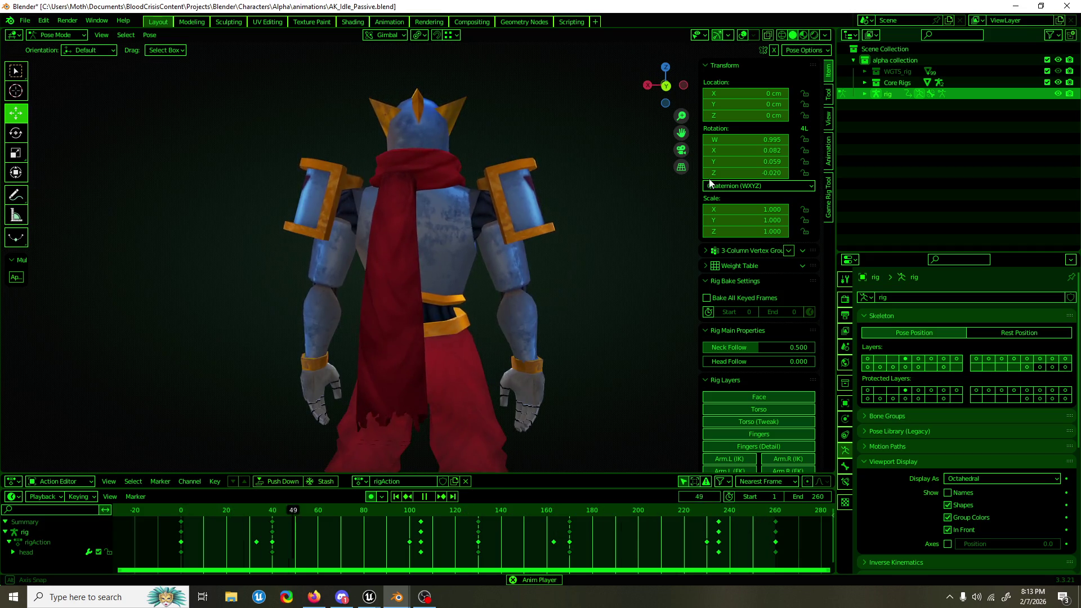
pyautogui.scroll(-4, 614, 215)
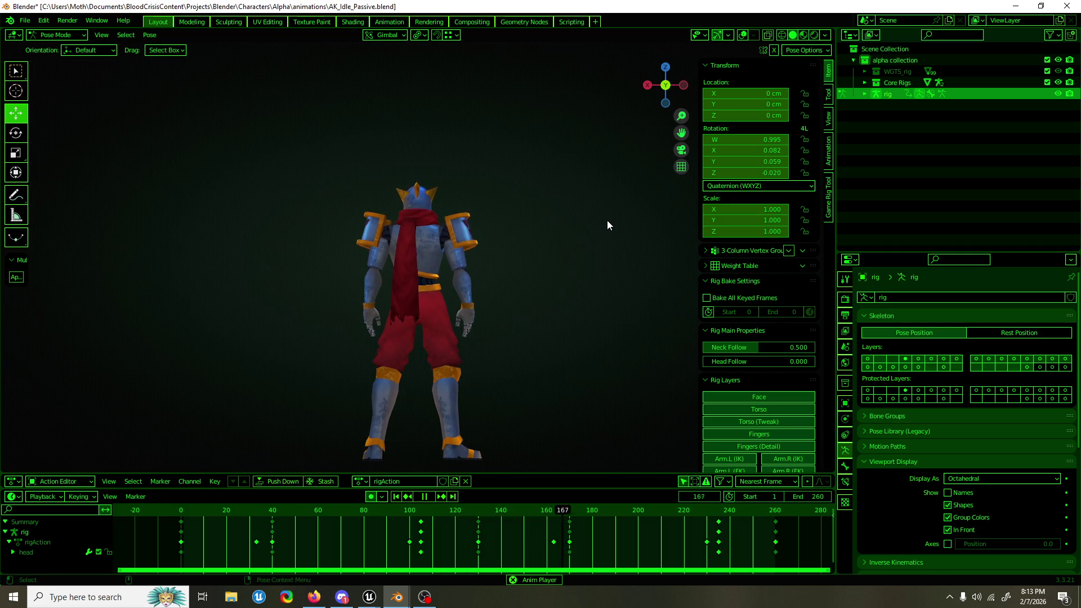
pyautogui.click(743, 34)
# Step: Select the left IK hand control and go to frame 130 with the hands framed
pyautogui.scroll(6, 455, 333)
pyautogui.click(360, 175)
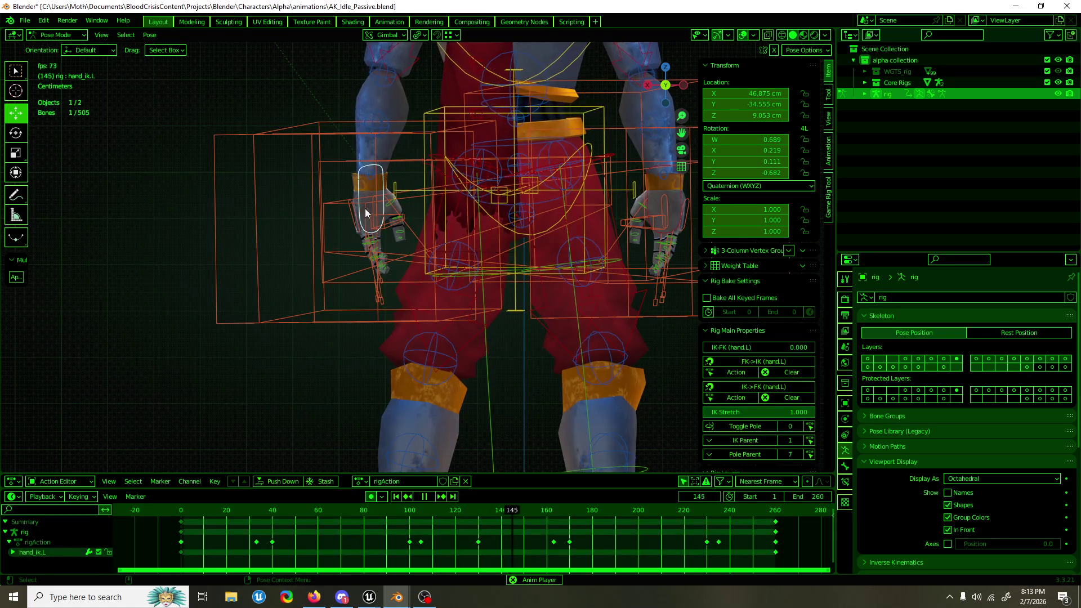
pyautogui.press('space')
pyautogui.moveTo(485, 505); pyautogui.dragTo(479, 516)
pyautogui.press('space')
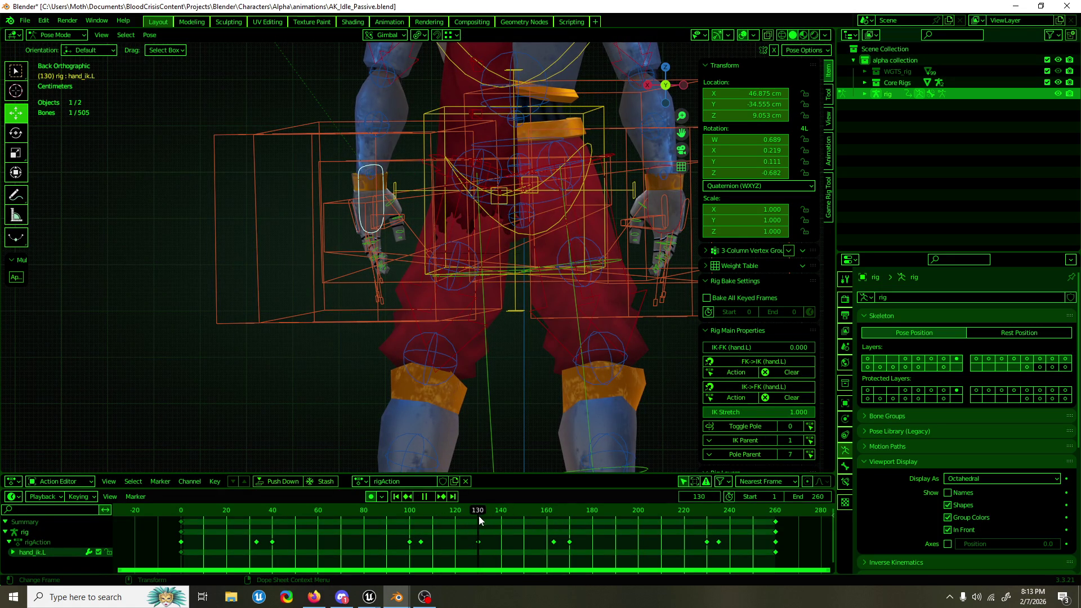
pyautogui.moveTo(406, 168); pyautogui.dragTo(406, 253)
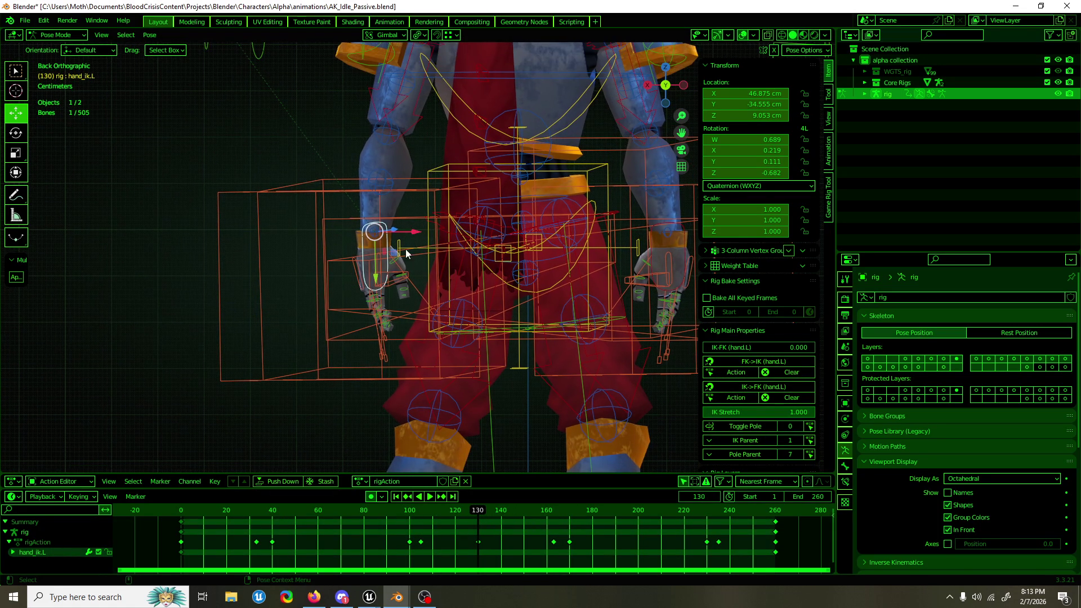
# Step: Nudge the left IK hand along the Y axis
pyautogui.press('g')
pyautogui.press('y')
pyautogui.click(377, 263)
pyautogui.moveTo(378, 263)
pyautogui.mouseDown()
pyautogui.moveTo(677, 272)
pyautogui.moveTo(565, 273)
pyautogui.moveTo(653, 273)
pyautogui.mouseUp()
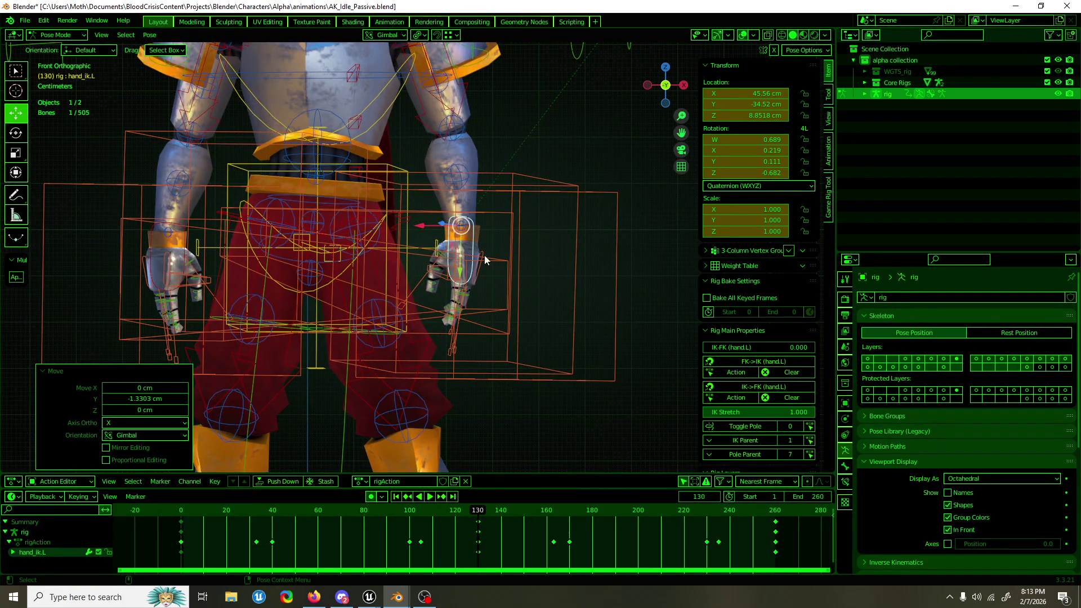
pyautogui.scroll(3, 485, 260)
# Step: Shift the left IK hand along X, then lower it slightly on Z
pyautogui.press('g')
pyautogui.press('x')
pyautogui.click(457, 217)
pyautogui.moveTo(458, 217)
pyautogui.mouseDown()
pyautogui.moveTo(407, 254)
pyautogui.moveTo(423, 208)
pyautogui.mouseUp()
pyautogui.press('g')
pyautogui.press('z')
pyautogui.click(347, 248)
pyautogui.moveTo(347, 248)
pyautogui.mouseDown()
pyautogui.moveTo(525, 254)
pyautogui.moveTo(518, 262)
pyautogui.mouseUp()
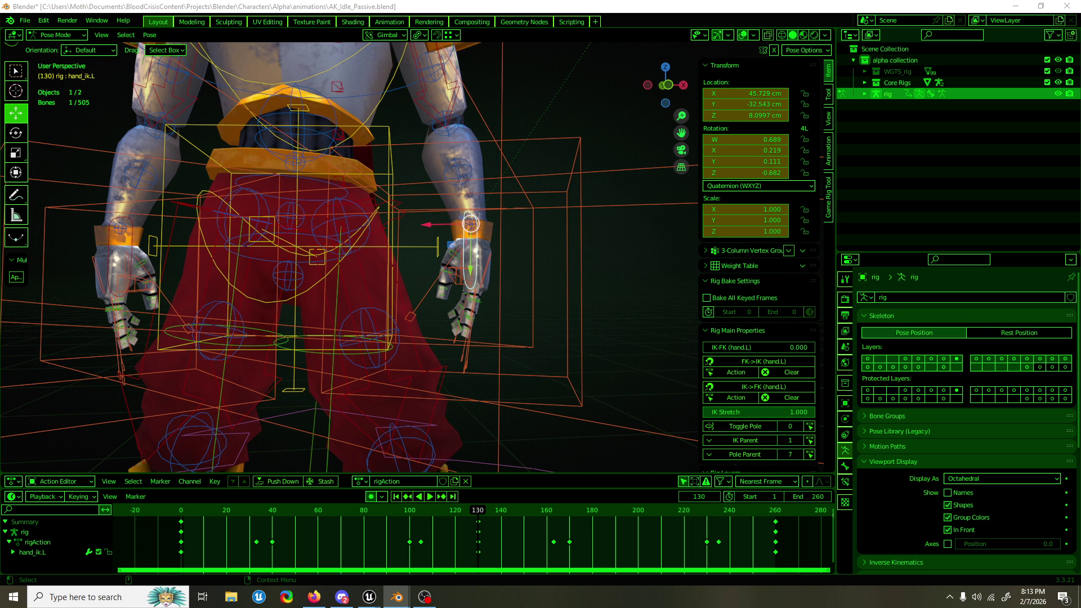
# Step: Review the idle loop with reverse and forward playback from a side view
pyautogui.scroll(-3, 546, 148)
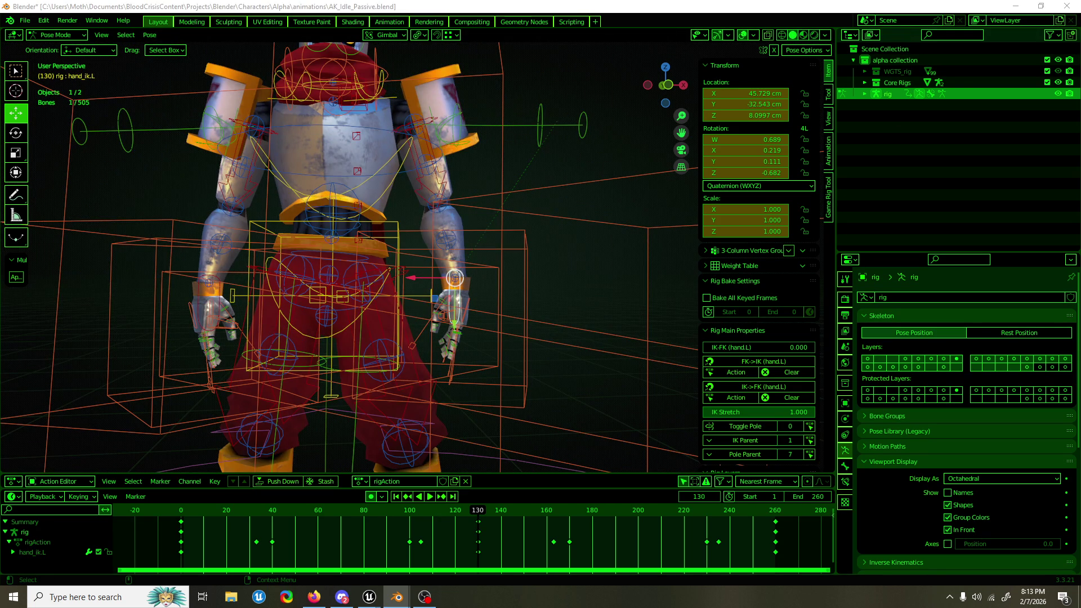
pyautogui.hotkey('ctrl', 'shift', 'space')
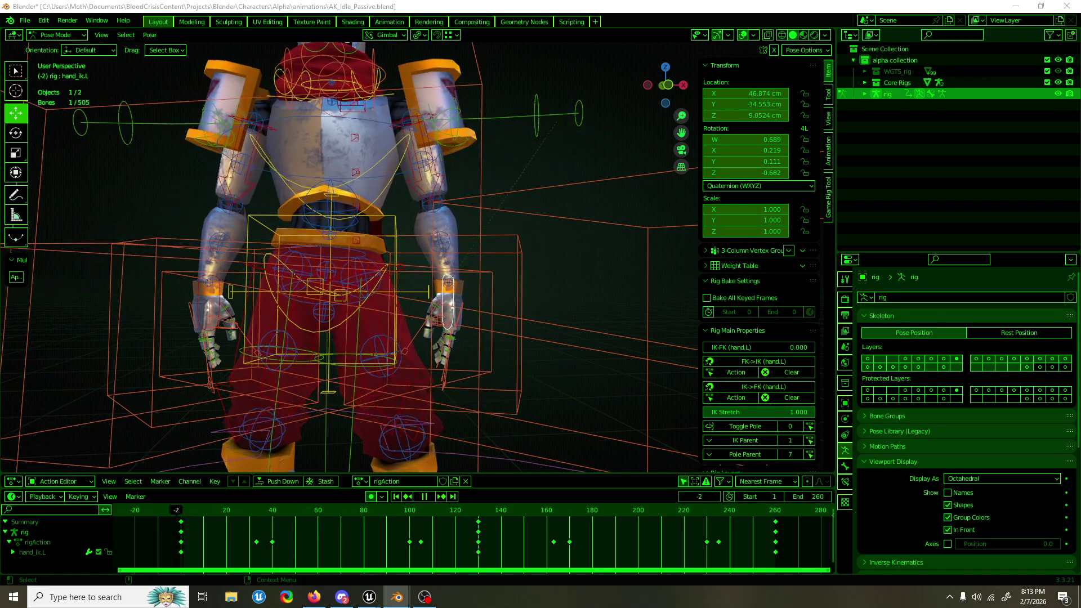
pyautogui.press('space')
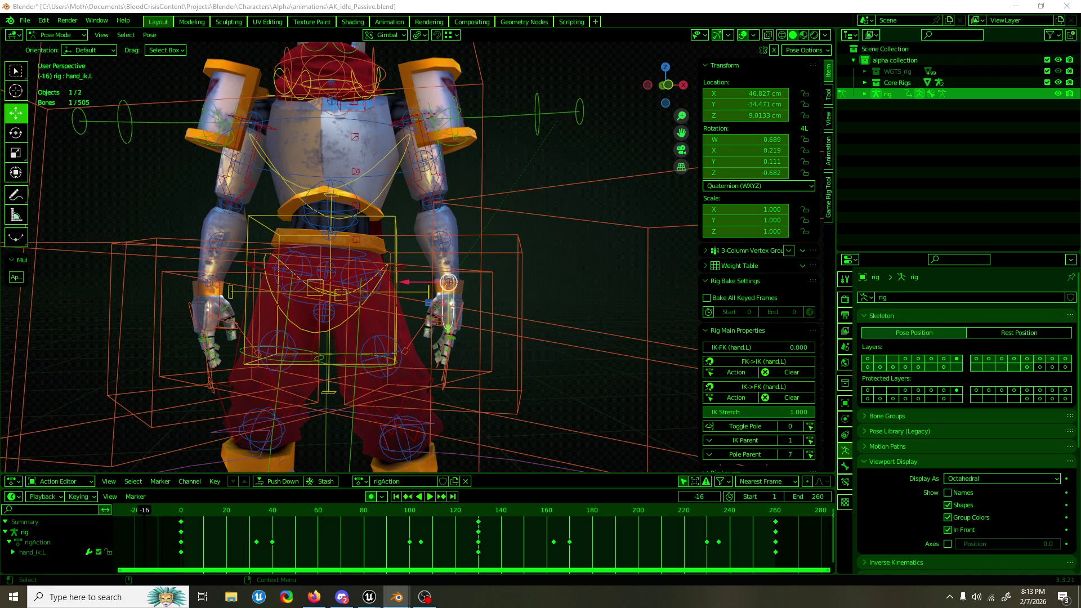
pyautogui.press('space')
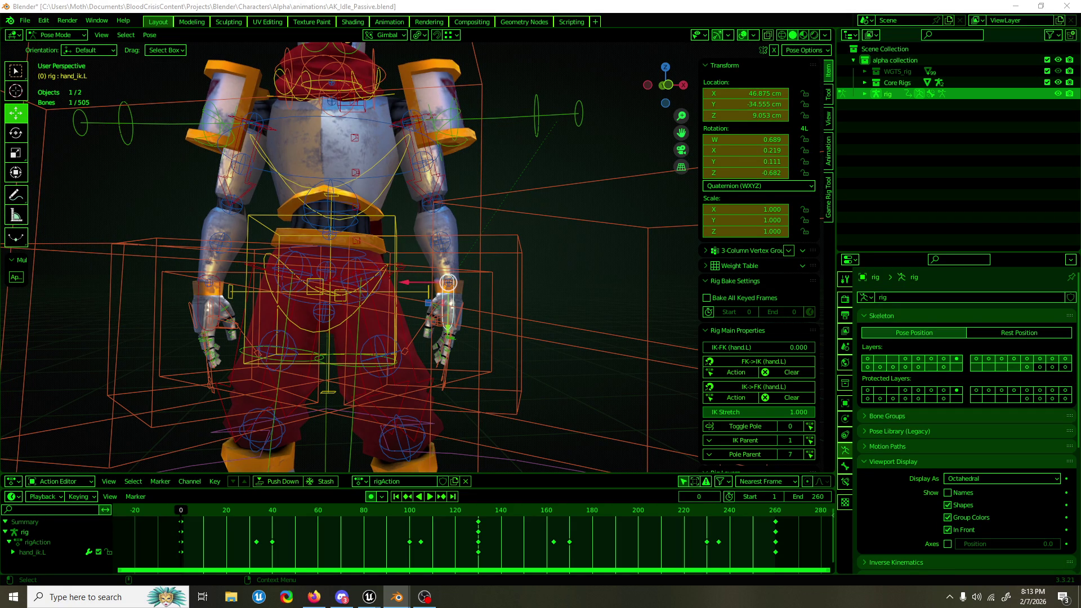
pyautogui.press('space')
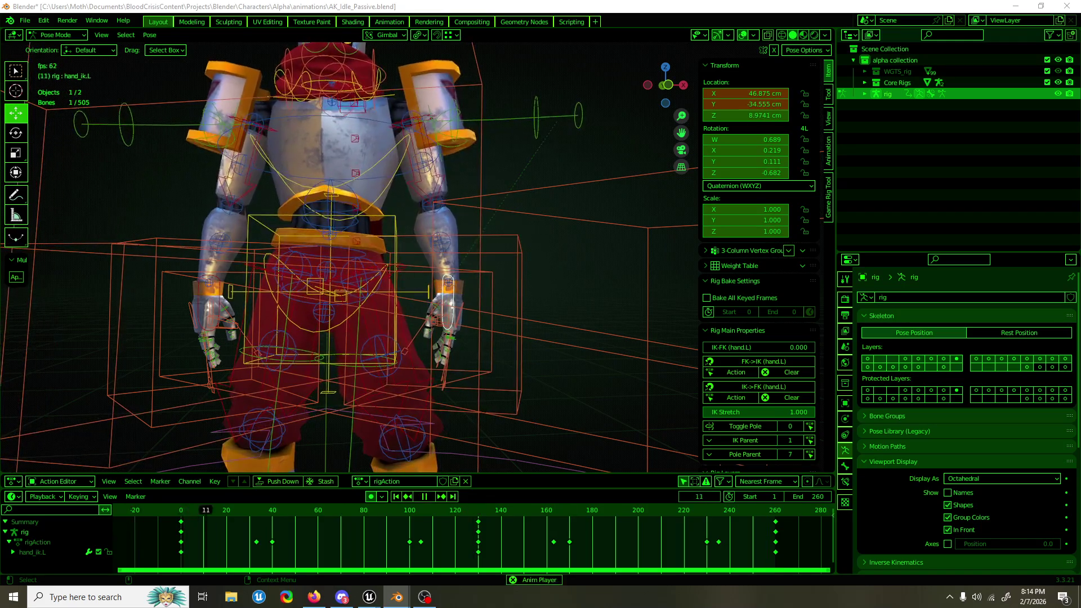
pyautogui.moveTo(282, 102)
pyautogui.mouseDown()
pyautogui.moveTo(589, 91)
pyautogui.moveTo(532, 91)
pyautogui.mouseUp()
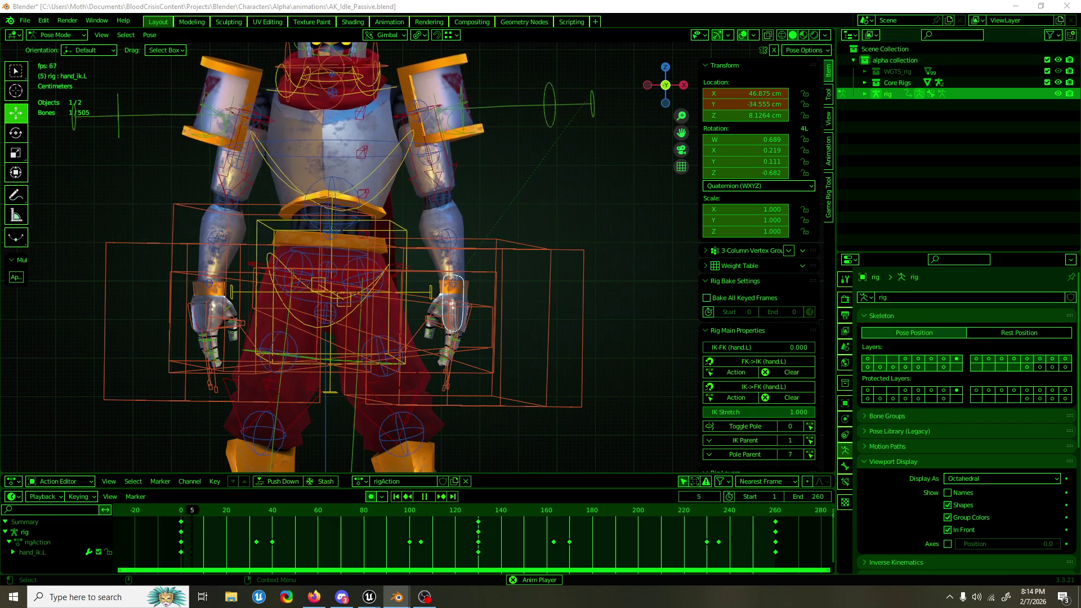
pyautogui.press('space')
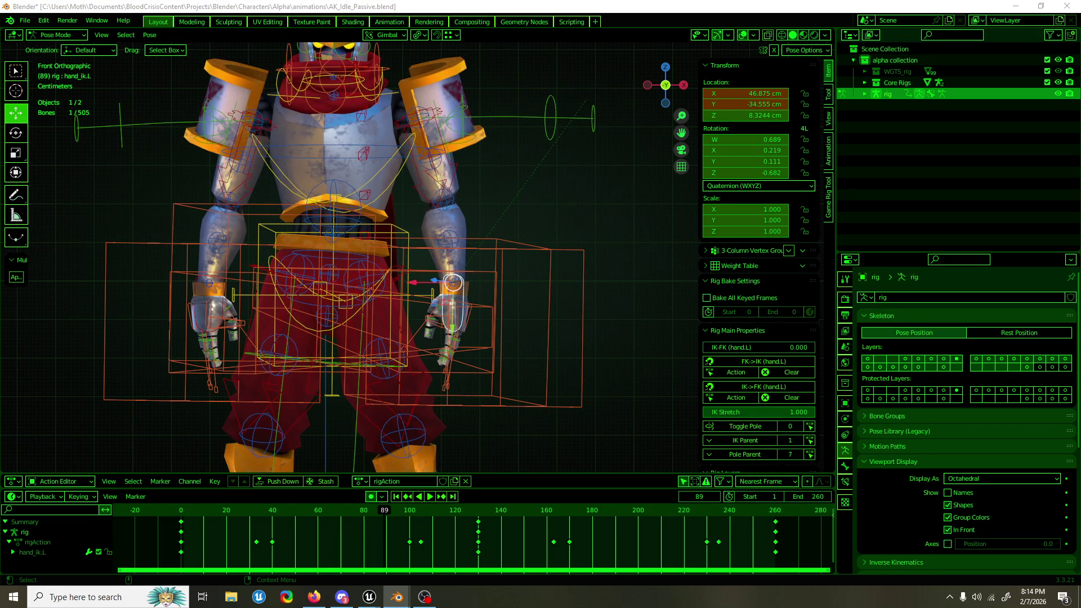
# Step: At frame 128, try lowering the left IK hand, then undo and discard the offset
pyautogui.click(473, 510)
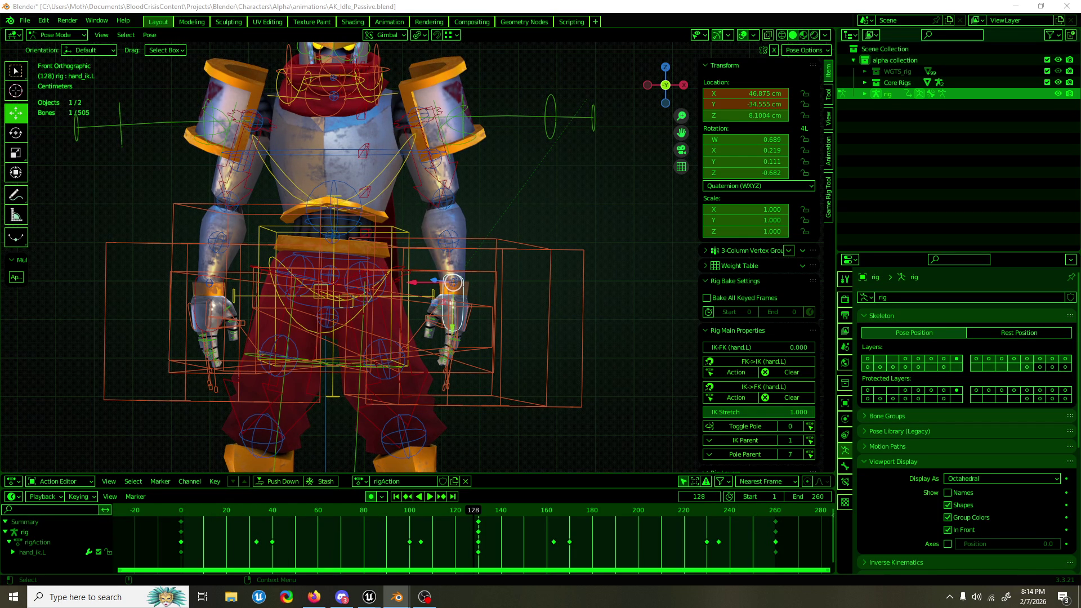
pyautogui.moveTo(452, 326); pyautogui.dragTo(453, 329)
pyautogui.hotkey('ctrl', 'z')
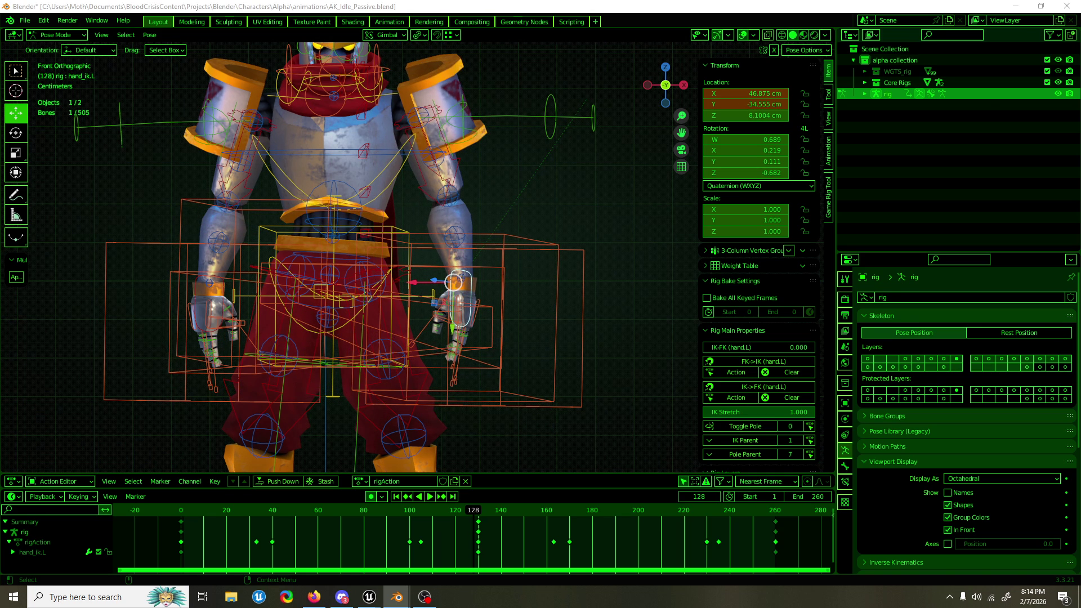
pyautogui.press('Escape')
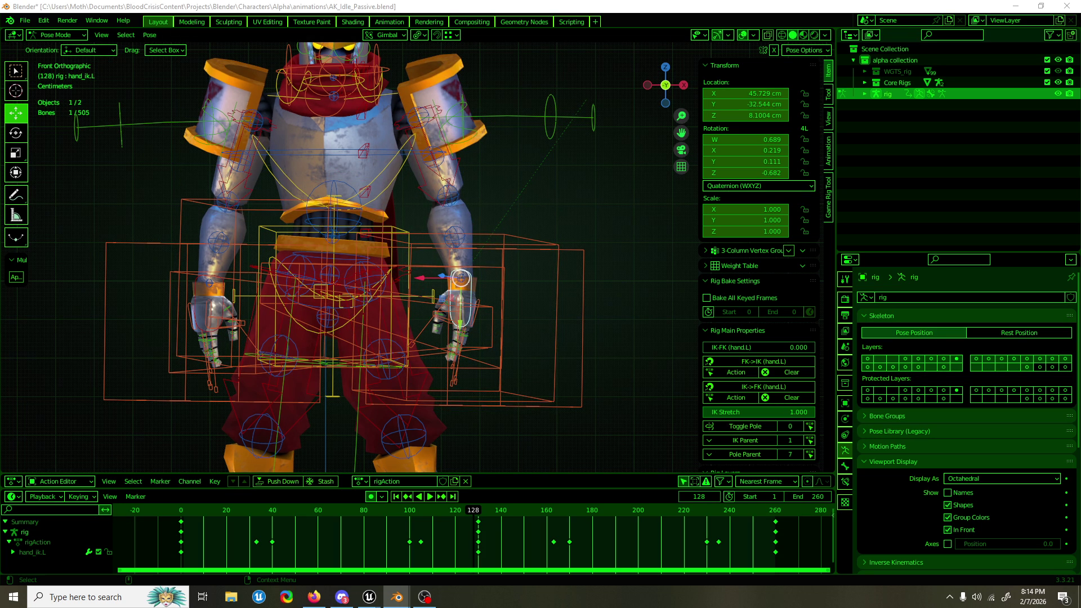
# Step: Play the idle loop and stop near frame 127
pyautogui.press('space')
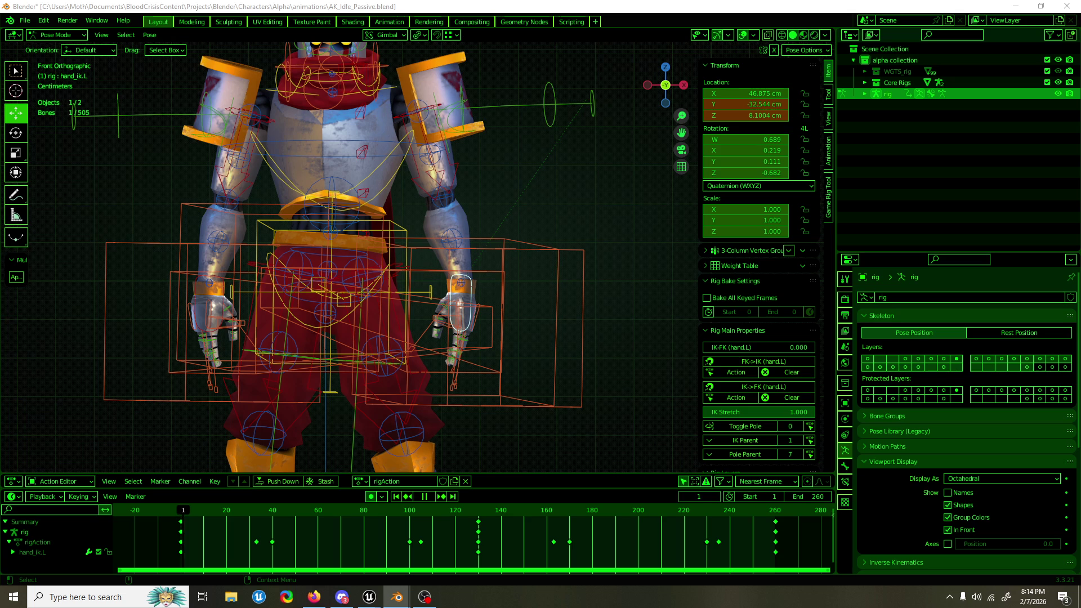
pyautogui.press('space')
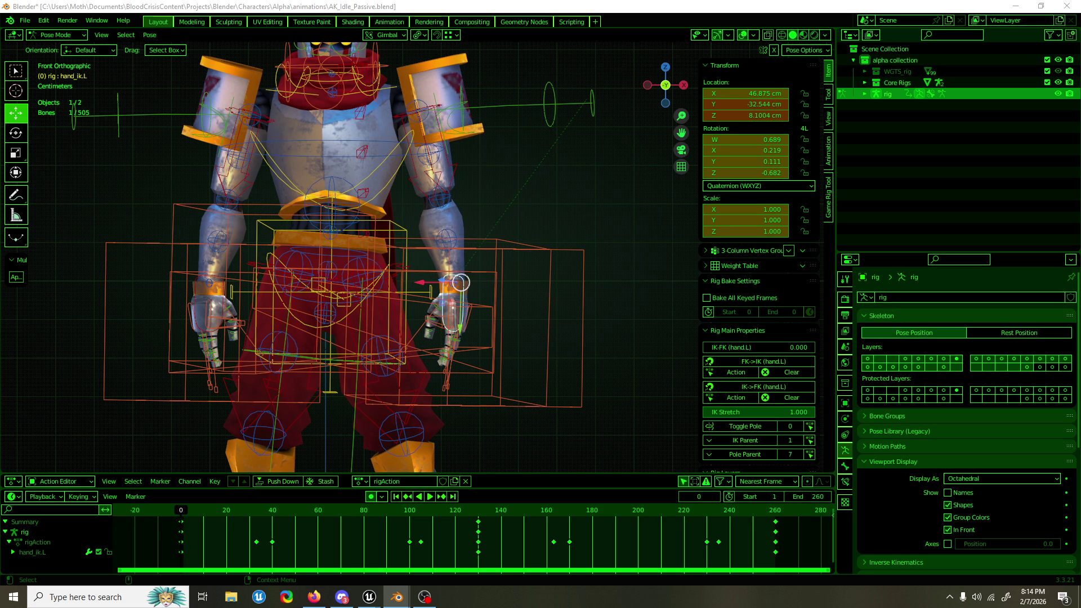
pyautogui.press('space')
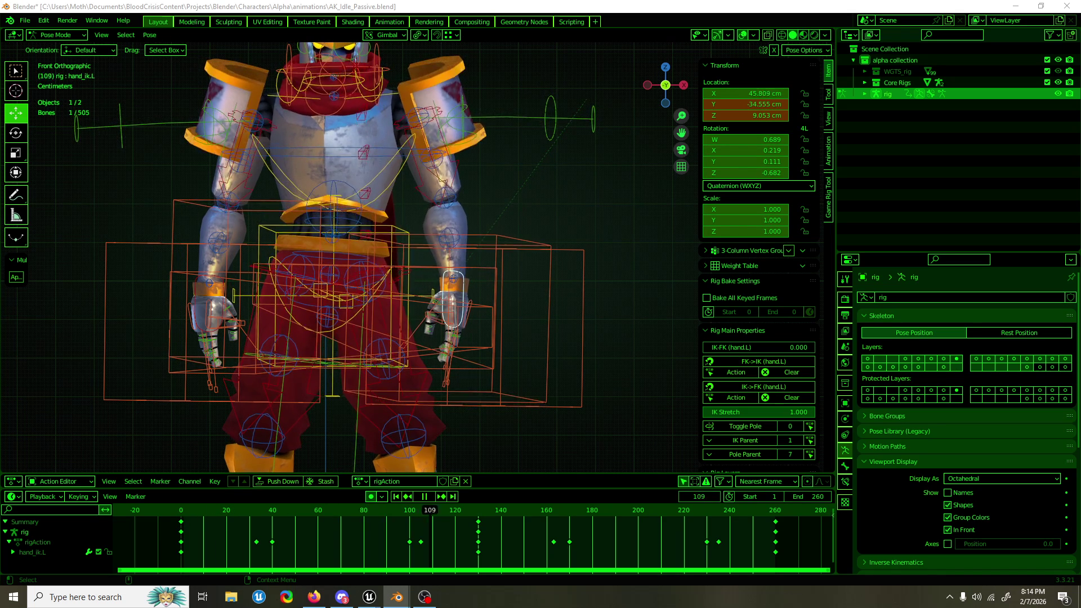
pyautogui.press('space')
# Step: Key the left hand's shifted X position of about 46.87 cm and replay the loop
pyautogui.hotkey('ctrl', 'z')
pyautogui.press('space')
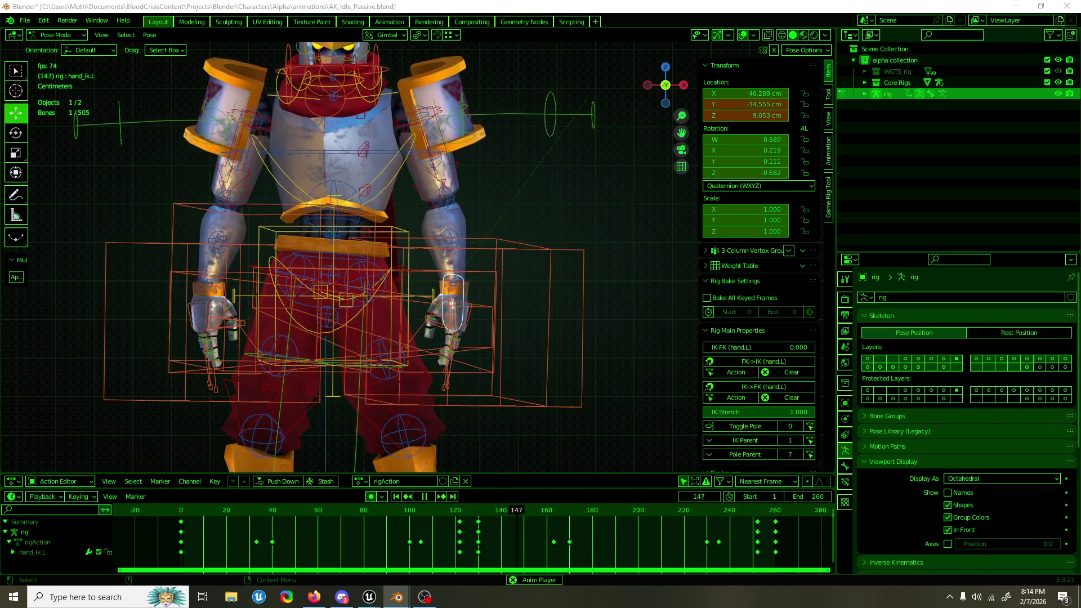
pyautogui.press('Escape')
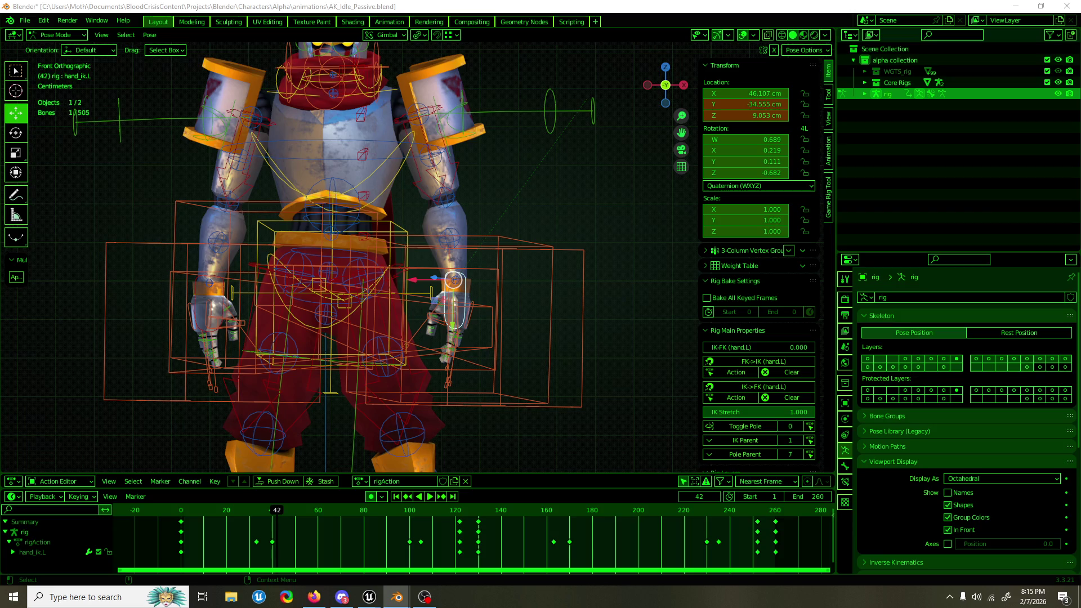
pyautogui.press('space')
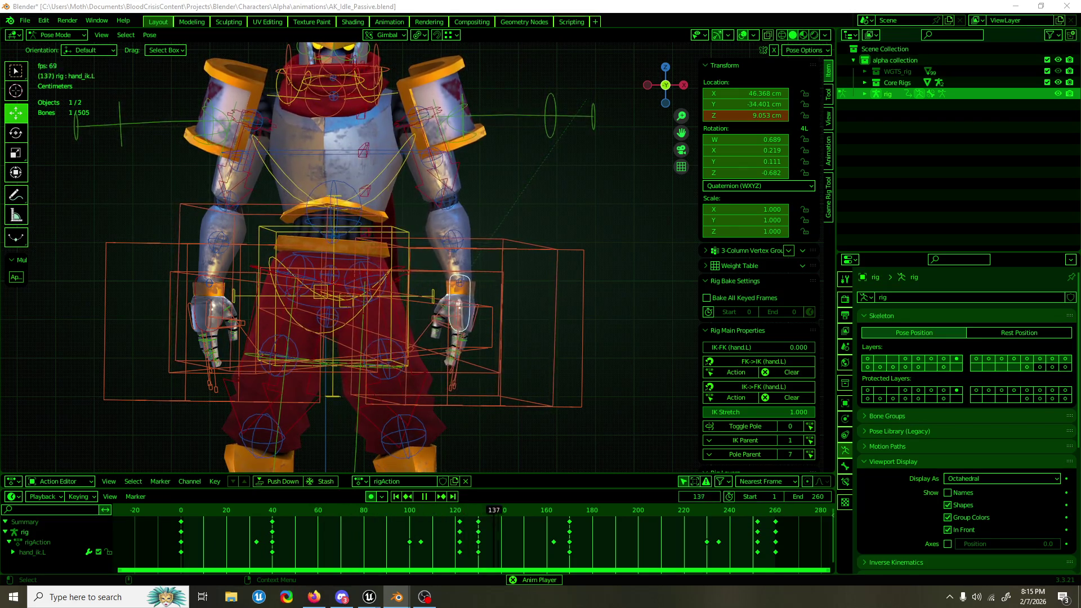
# Step: Stop at frame 229, step back to 192, and add left-hand keys near frames 16 and 146
pyautogui.press('space')
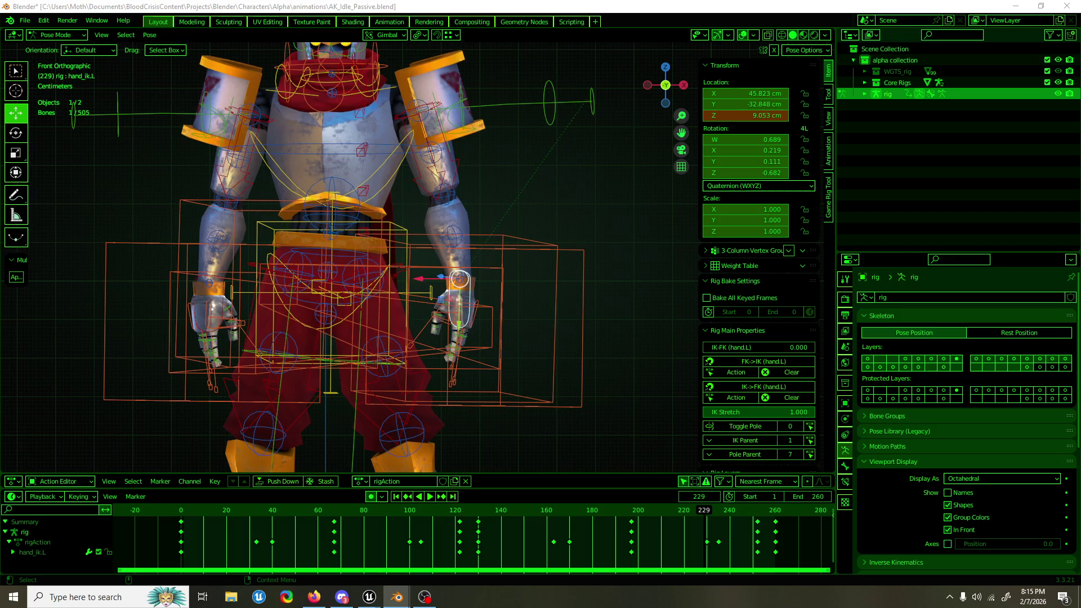
pyautogui.hotkey('ctrl', 'shift', 'space')
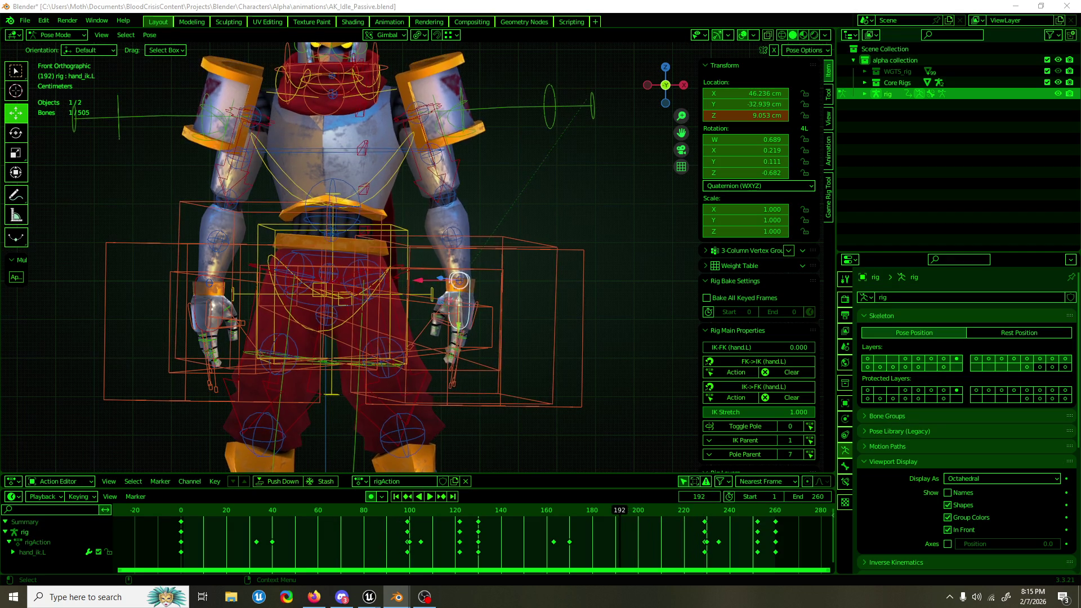
pyautogui.press('space')
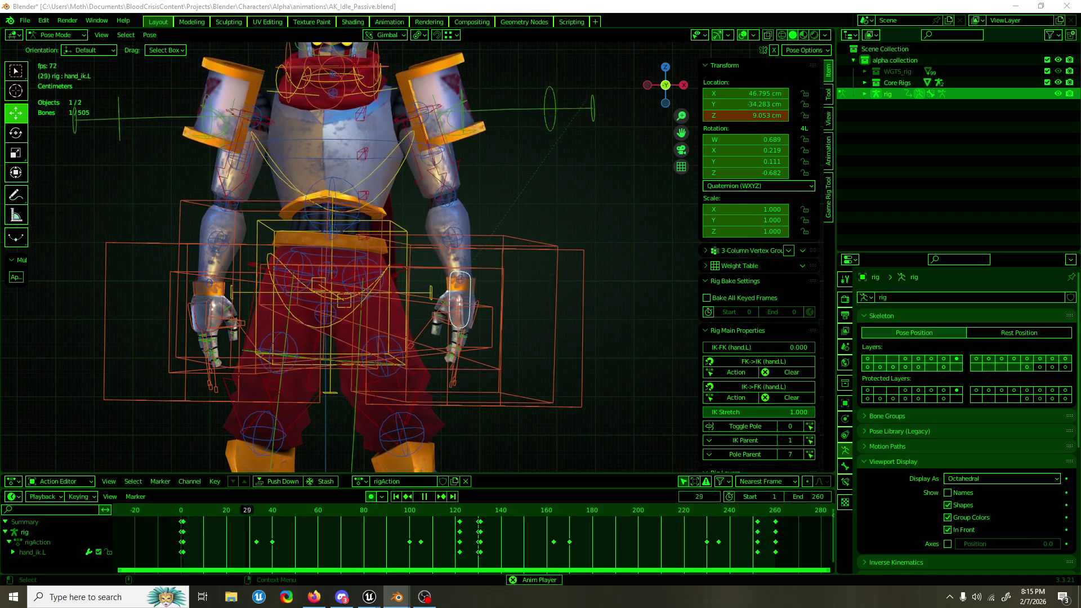
pyautogui.hotkey('shift', 'd')
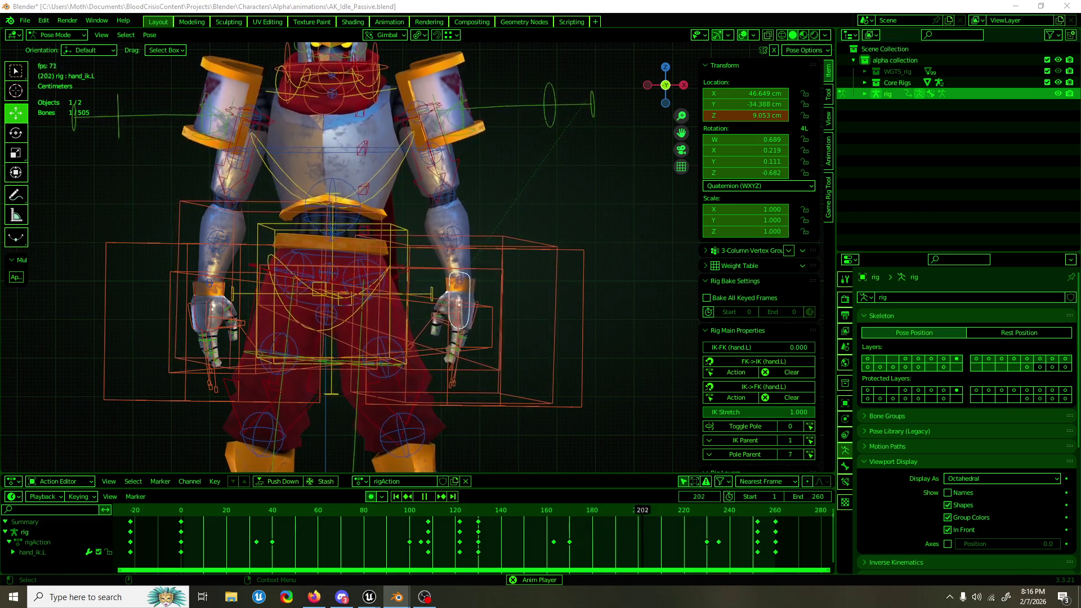
pyautogui.moveTo(338, 155); pyautogui.dragTo(458, 148)
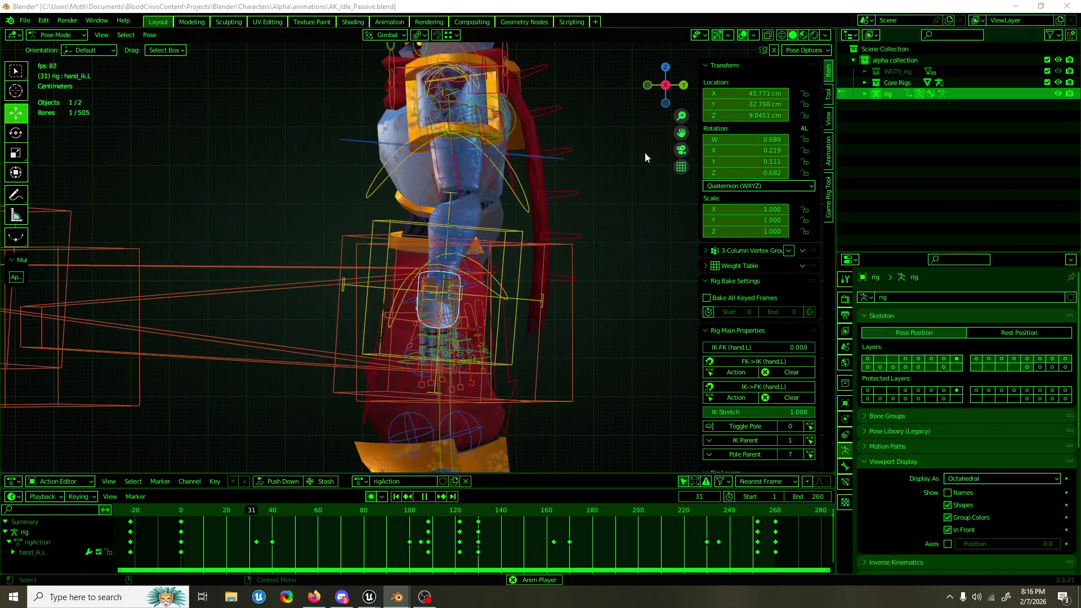
# Step: Orbit around the knight, stop playback, and rotate the left IK hand control
pyautogui.moveTo(645, 152)
pyautogui.mouseDown()
pyautogui.moveTo(447, 122)
pyautogui.moveTo(524, 123)
pyautogui.mouseUp()
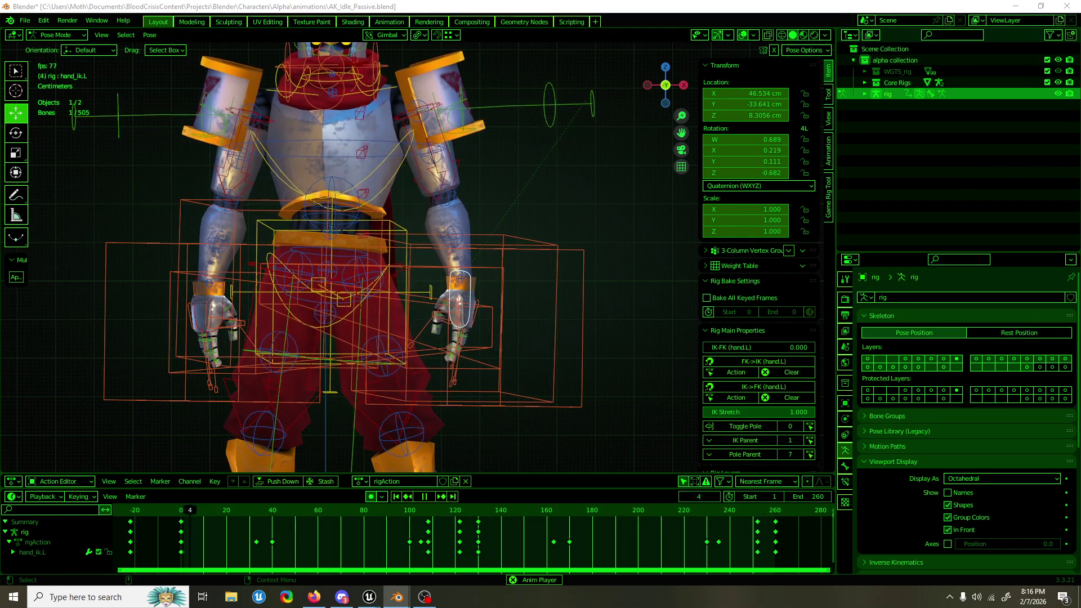
pyautogui.moveTo(519, 125); pyautogui.dragTo(474, 238)
pyautogui.press('space')
pyautogui.press('e')
pyautogui.moveTo(494, 276); pyautogui.dragTo(537, 269)
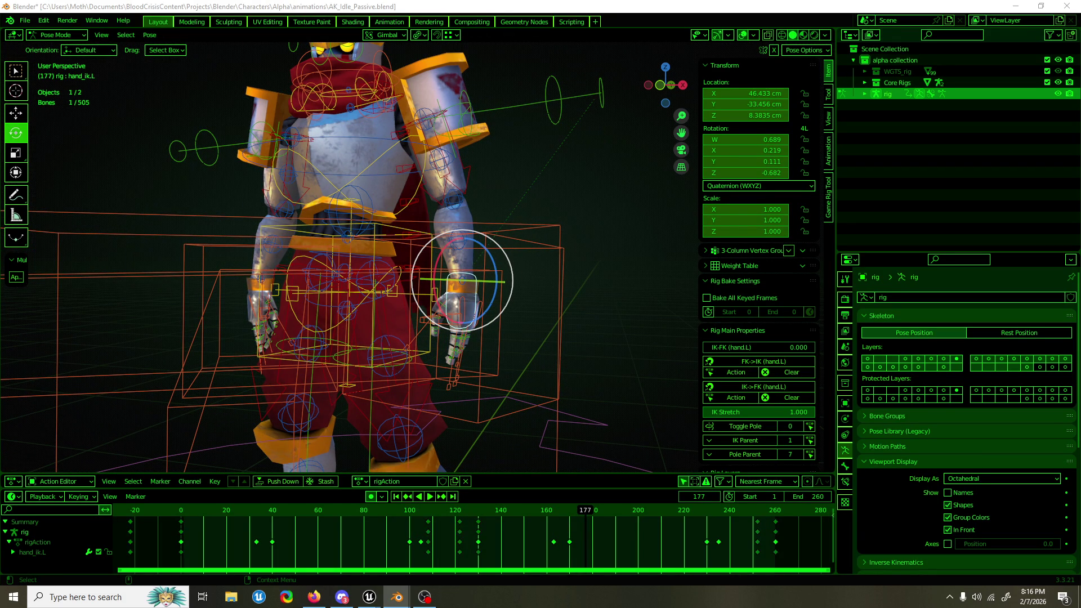
# Step: Check frame 130 in front view, then replay the idle action from the start
pyautogui.click(478, 510)
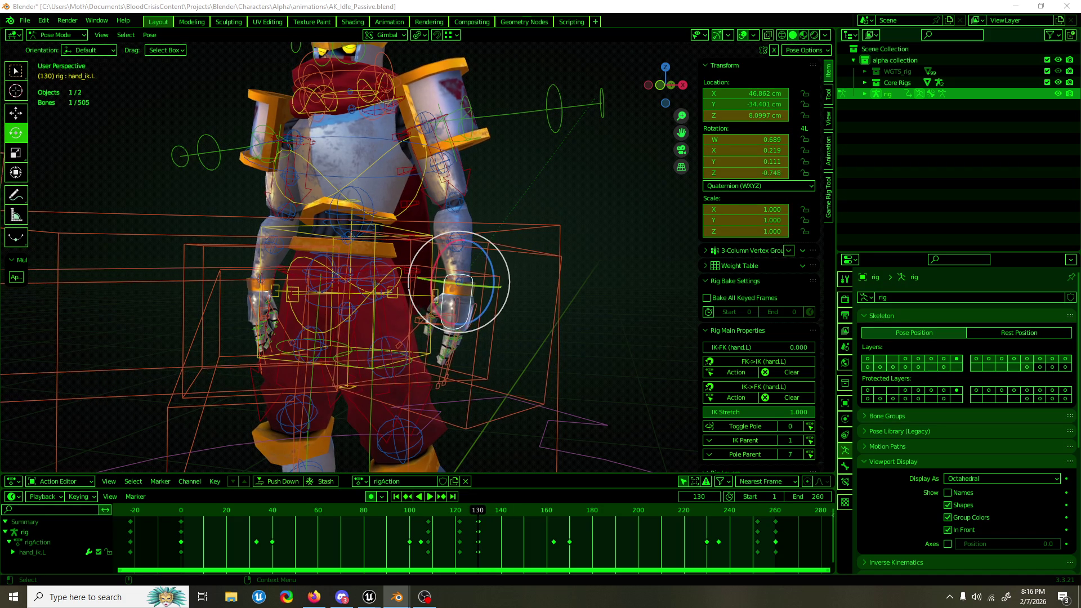
pyautogui.press('KP_1')
pyautogui.hotkey('shift', 'Left')
pyautogui.press('Right')
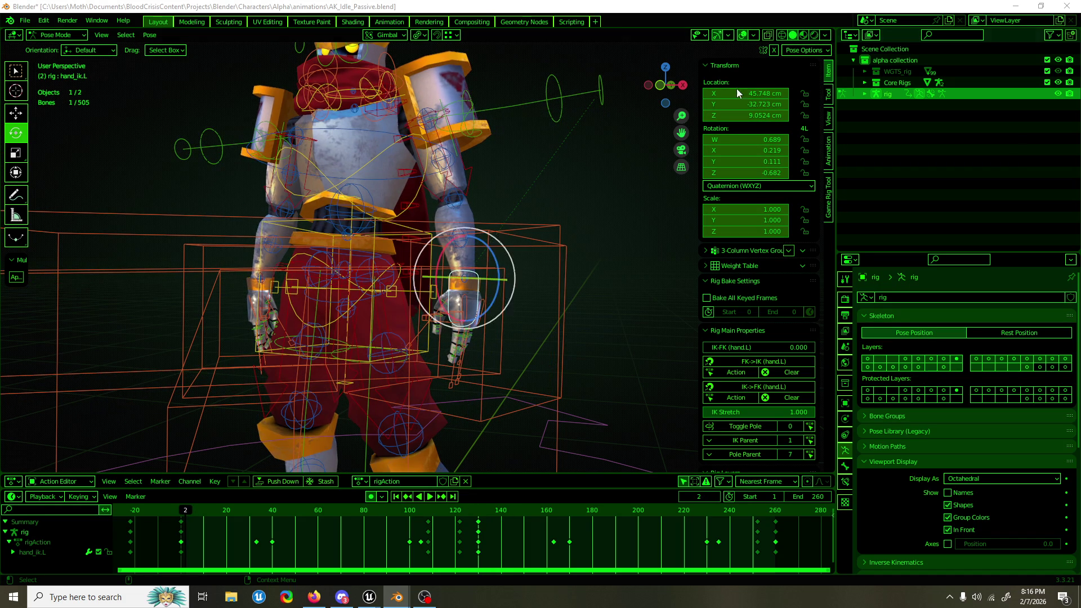
pyautogui.press('space')
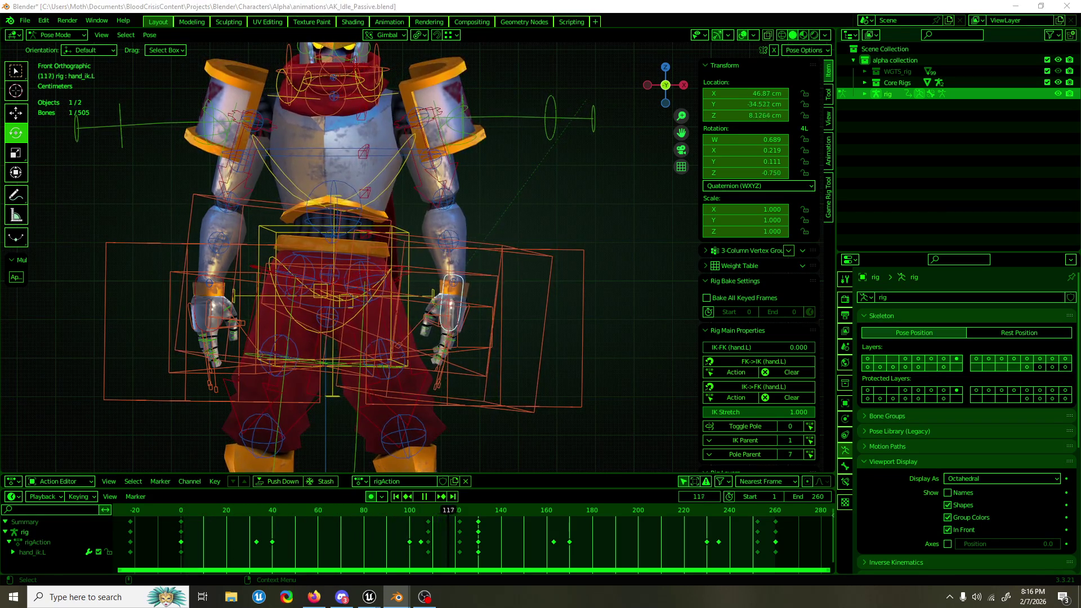
# Step: Place the left-hand keys near frames 45 and 175, replay, and hide the rig overlays
pyautogui.hotkey('ctrl', 'z')
pyautogui.press('space')
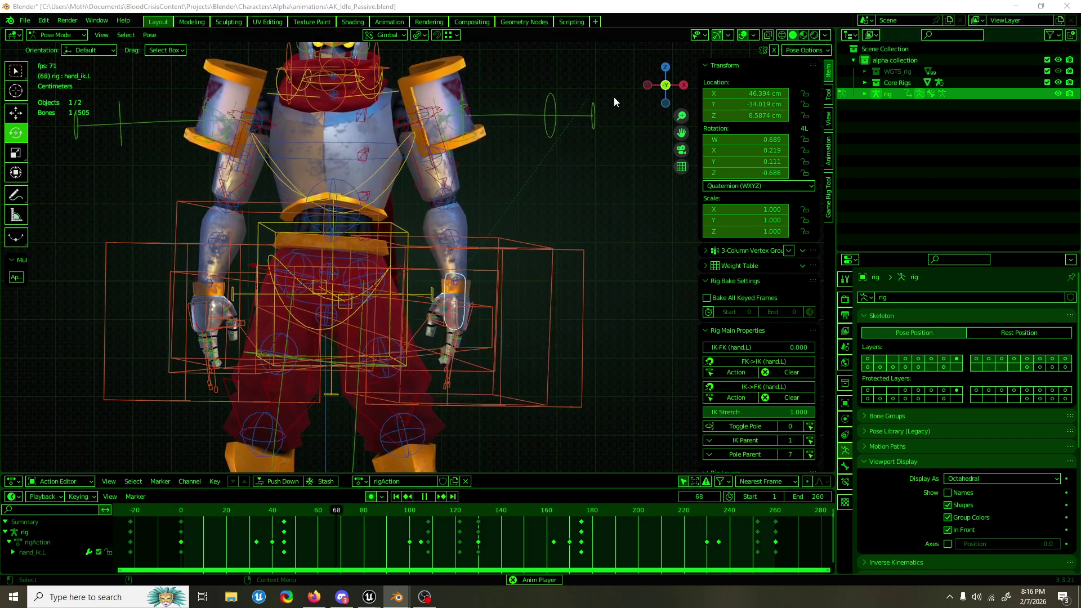
pyautogui.click(743, 35)
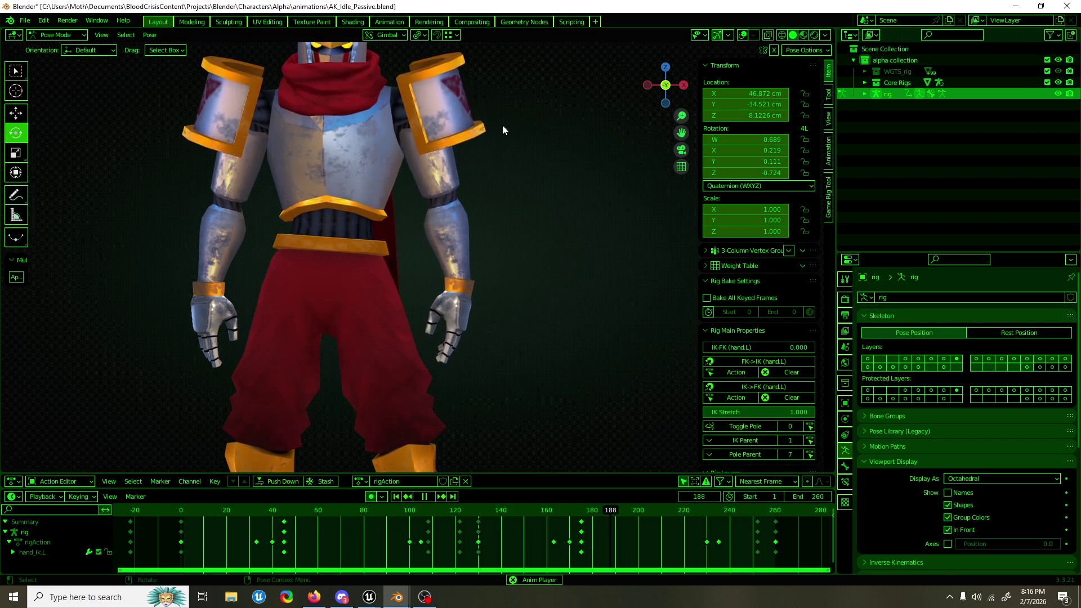
# Step: View the knight from behind and save AK_Idle_Passive.blend
pyautogui.moveTo(530, 159); pyautogui.dragTo(268, 172)
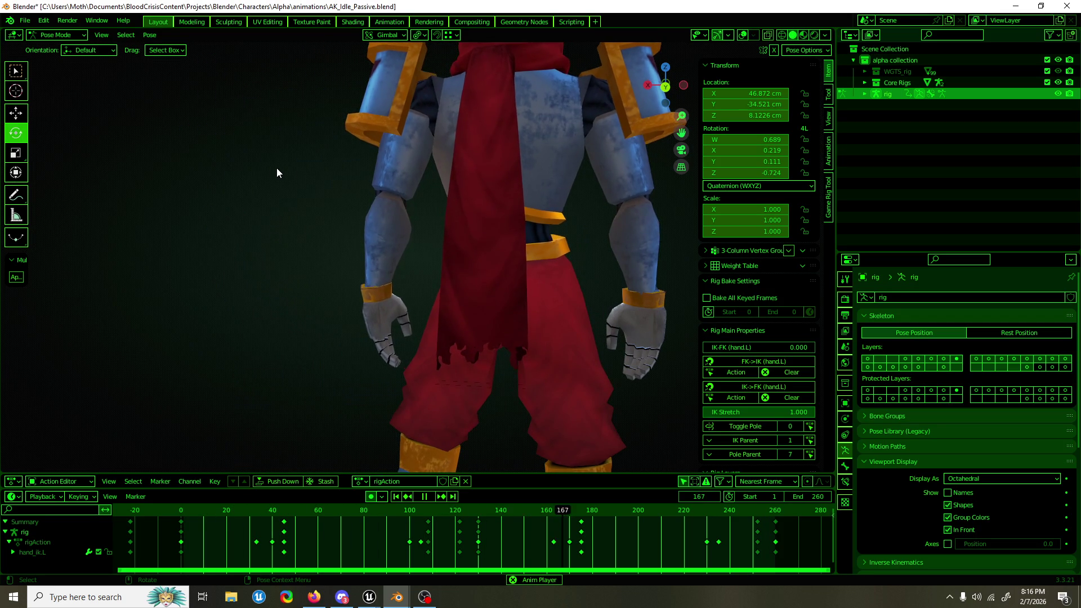
pyautogui.scroll(-5, 406, 172)
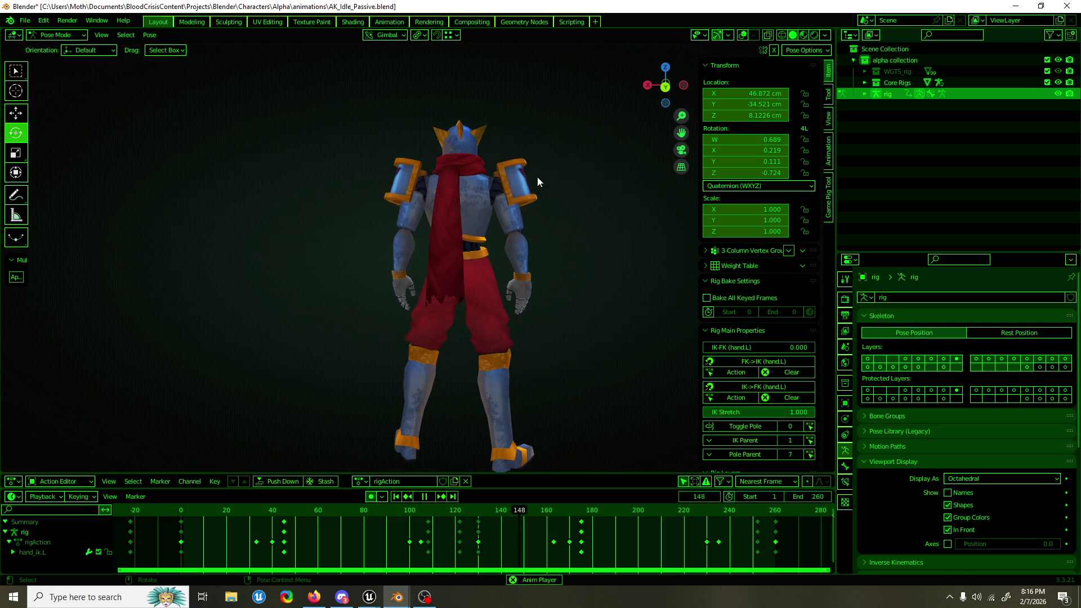
pyautogui.hotkey('ctrl', 's')
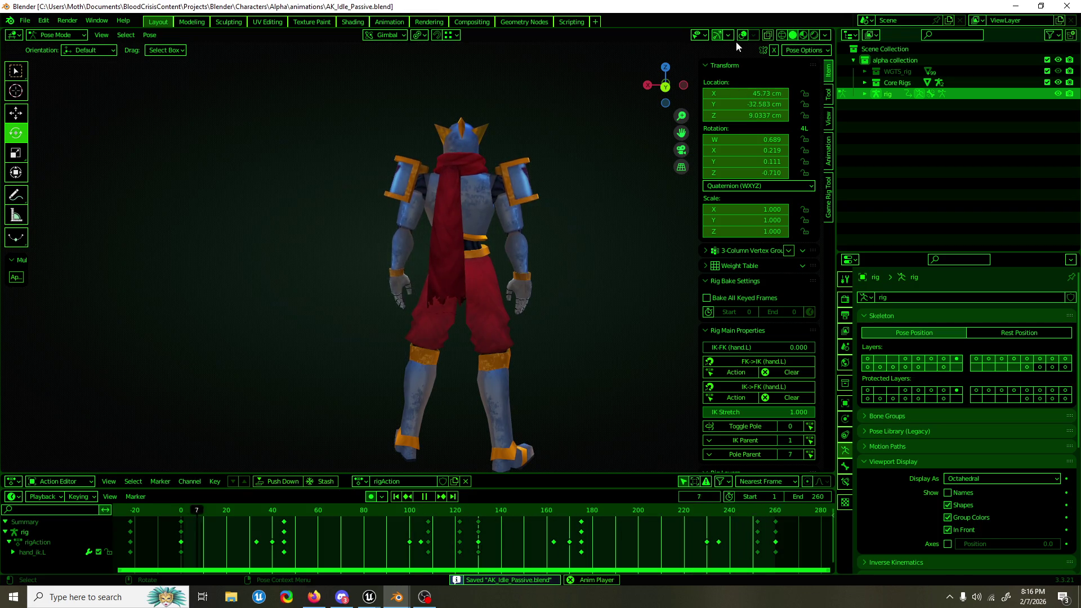
# Step: Show the rig overlays again, select hand_ik.R, and stop playback in front view
pyautogui.click(743, 37)
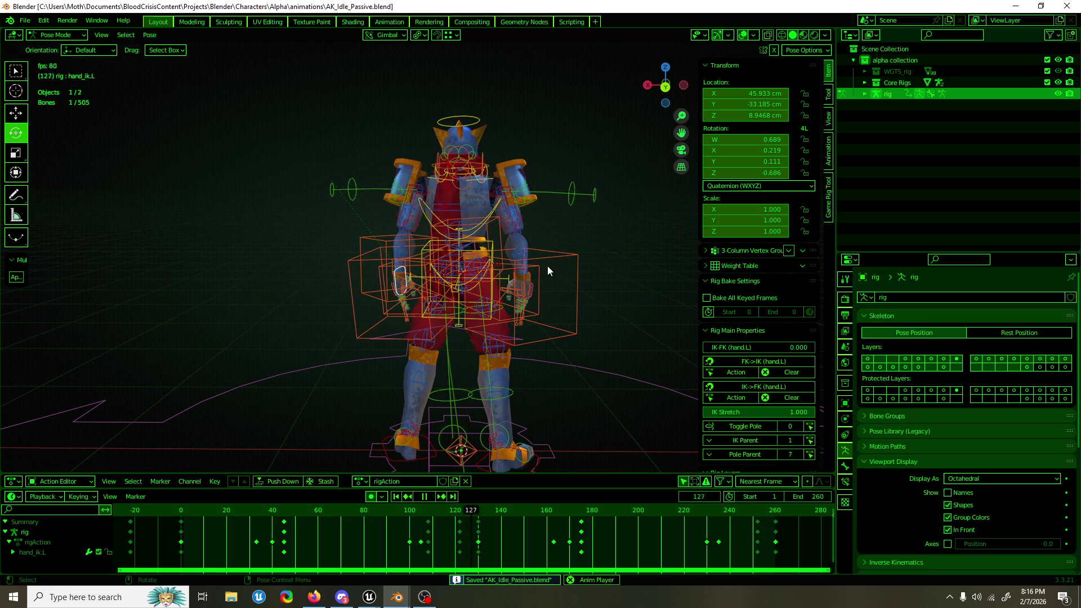
pyautogui.click(532, 274)
pyautogui.press('space')
pyautogui.press('KP_1')
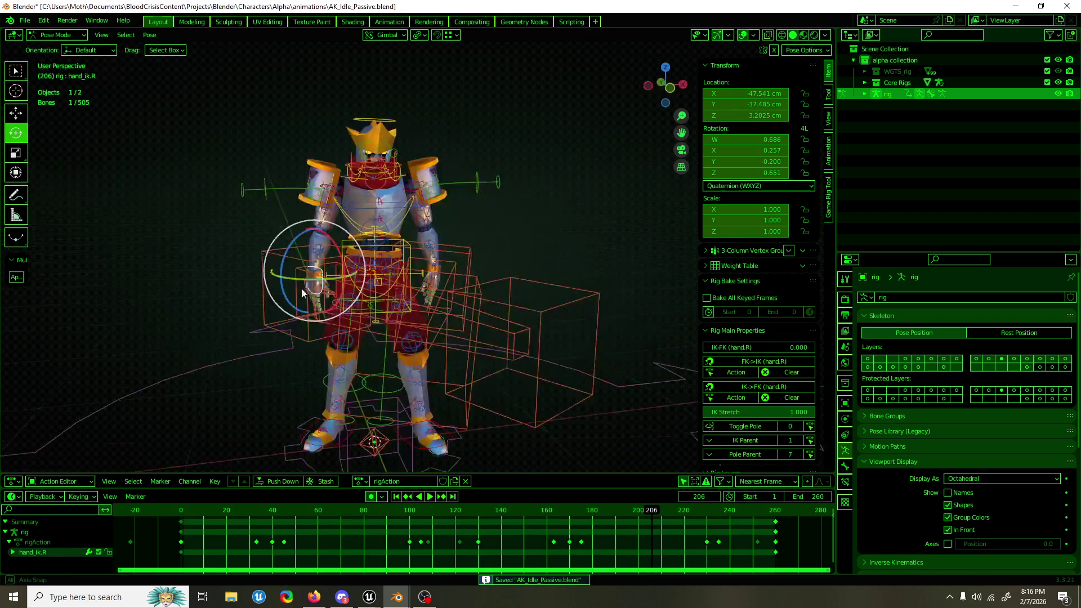
pyautogui.hotkey('ctrl', 's')
pyautogui.hotkey('shift', 'space')
pyautogui.press('g')
pyautogui.press('Home')
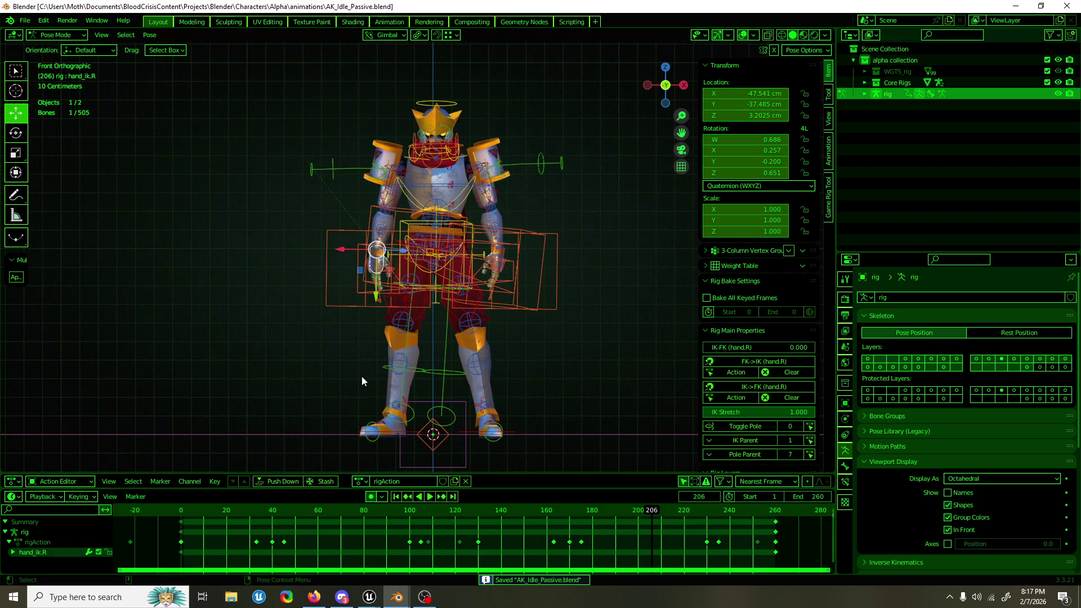
pyautogui.click(418, 599)
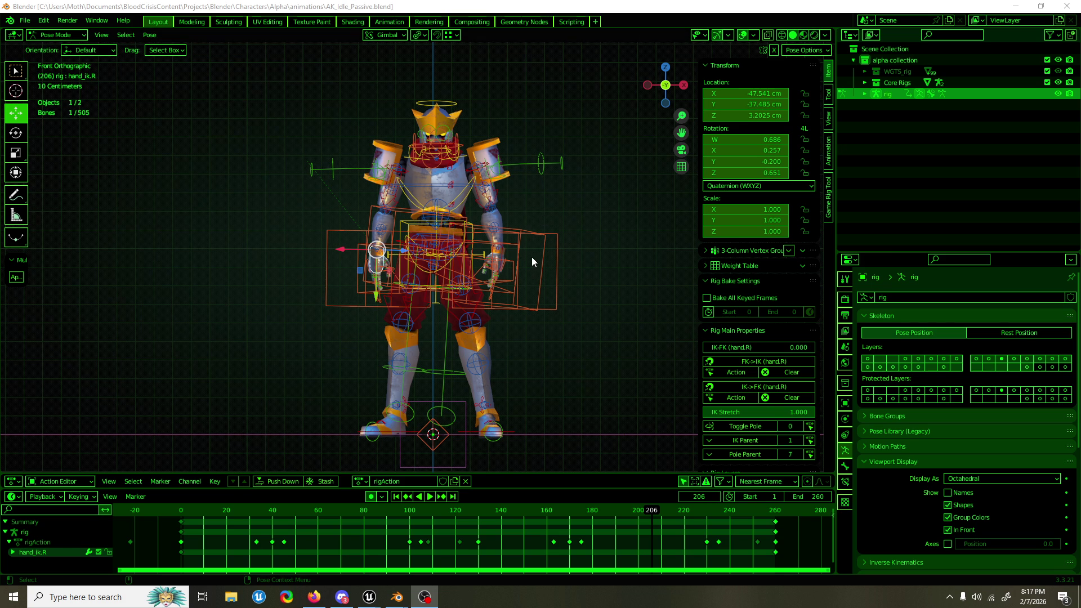
pyautogui.scroll(4, 531, 262)
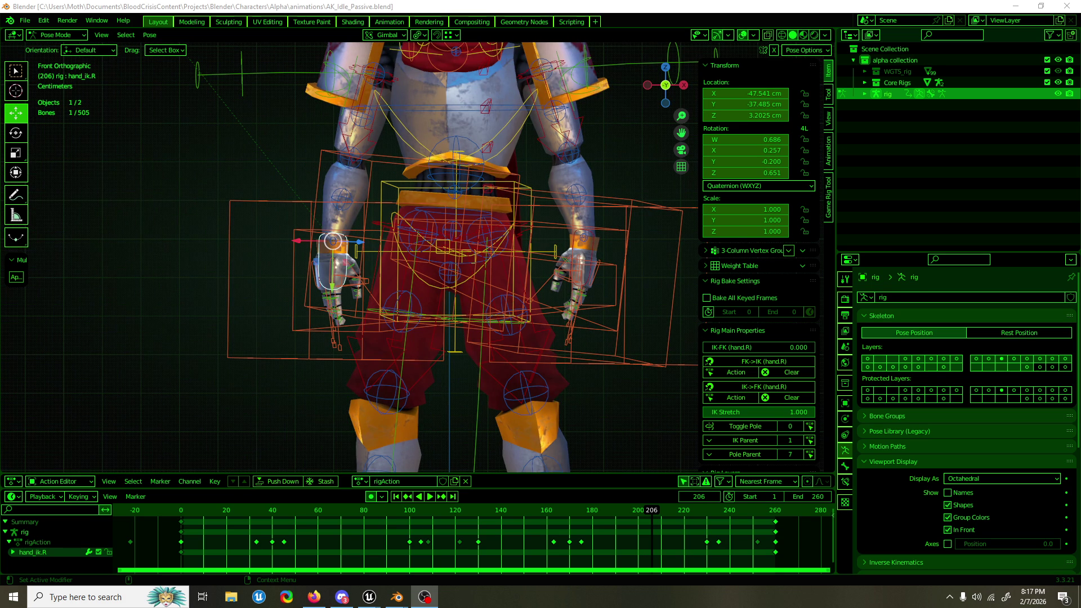
# Step: Frame the knight in a perspective view and go to frame 120
pyautogui.click(462, 7)
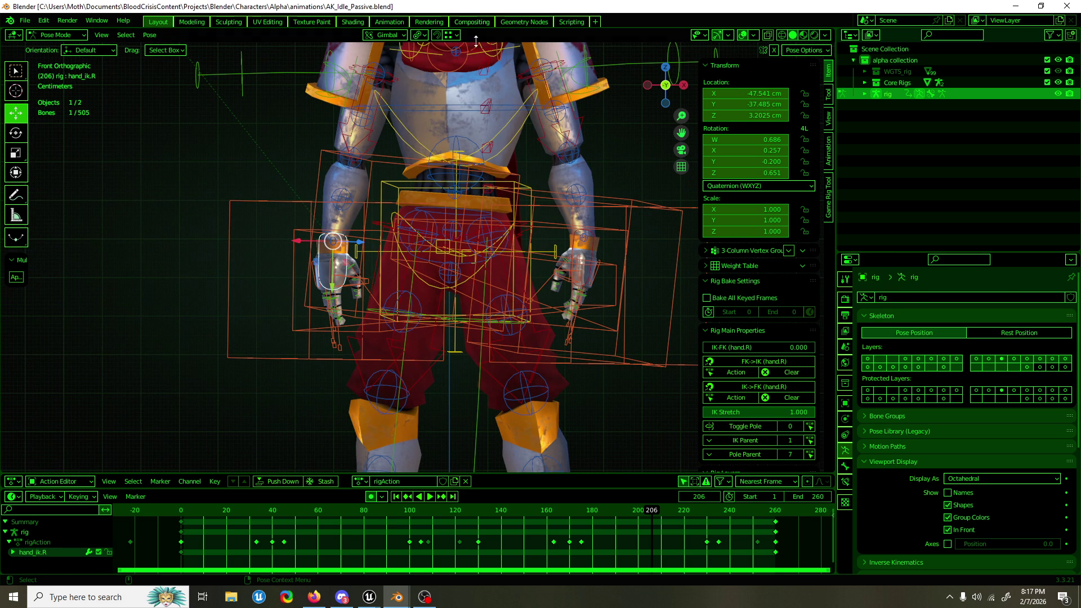
pyautogui.scroll(-4, 421, 169)
pyautogui.moveTo(421, 169)
pyautogui.mouseDown()
pyautogui.moveTo(522, 197)
pyautogui.moveTo(613, 188)
pyautogui.moveTo(449, 198)
pyautogui.mouseUp()
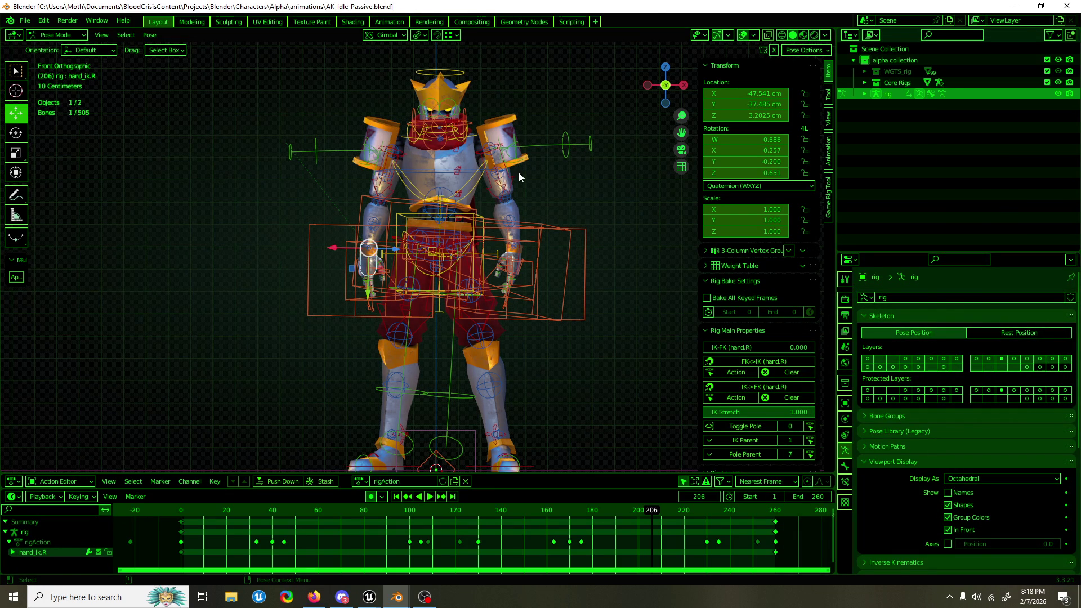
pyautogui.scroll(4, 403, 265)
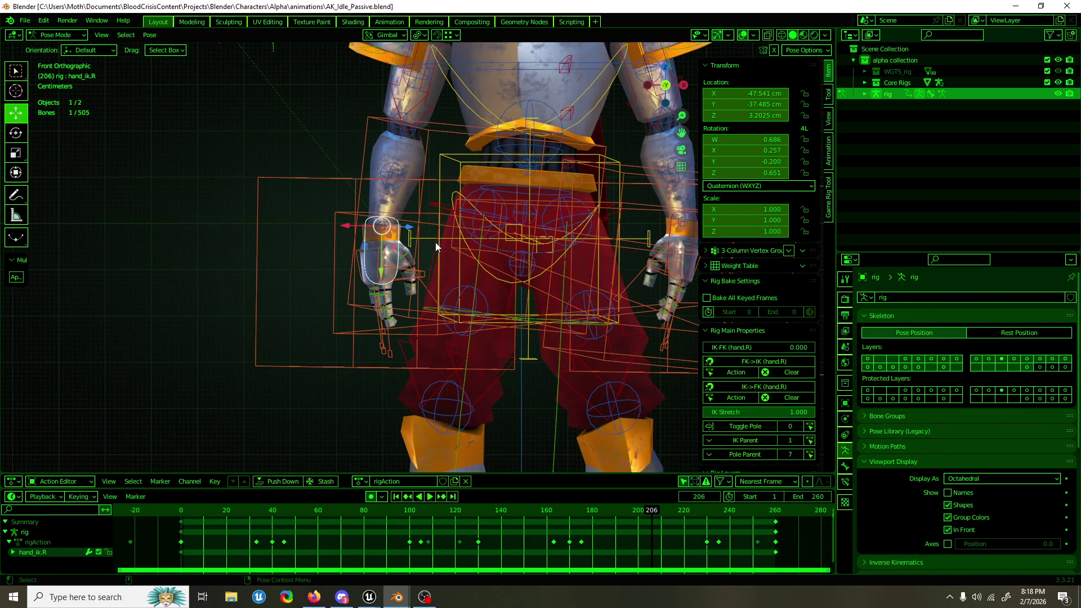
pyautogui.scroll(1, 424, 211)
pyautogui.scroll(6, 445, 214)
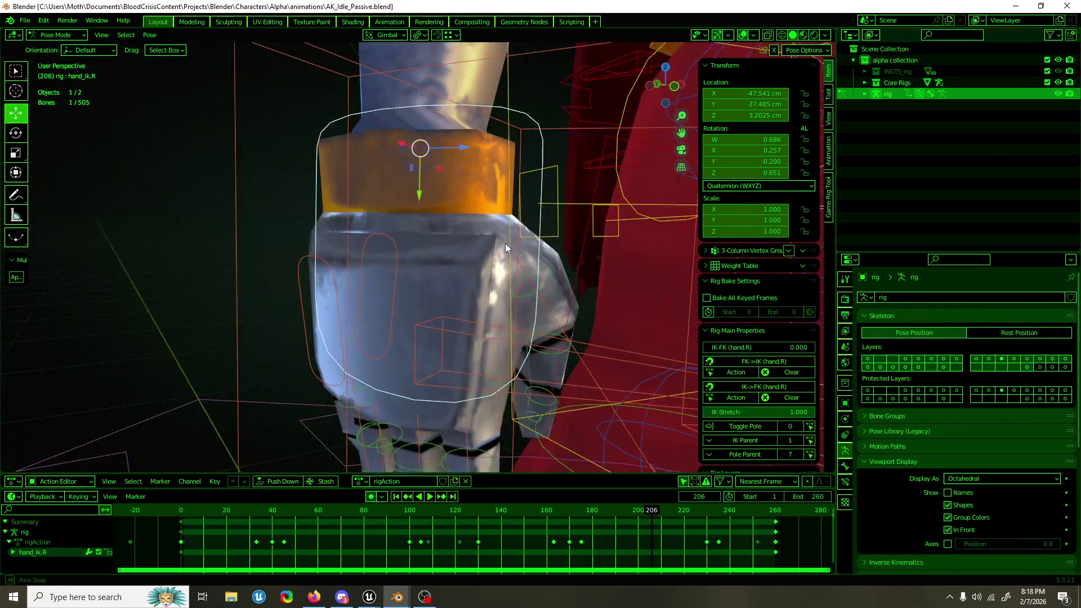
pyautogui.scroll(-4, 468, 241)
pyautogui.click(455, 512)
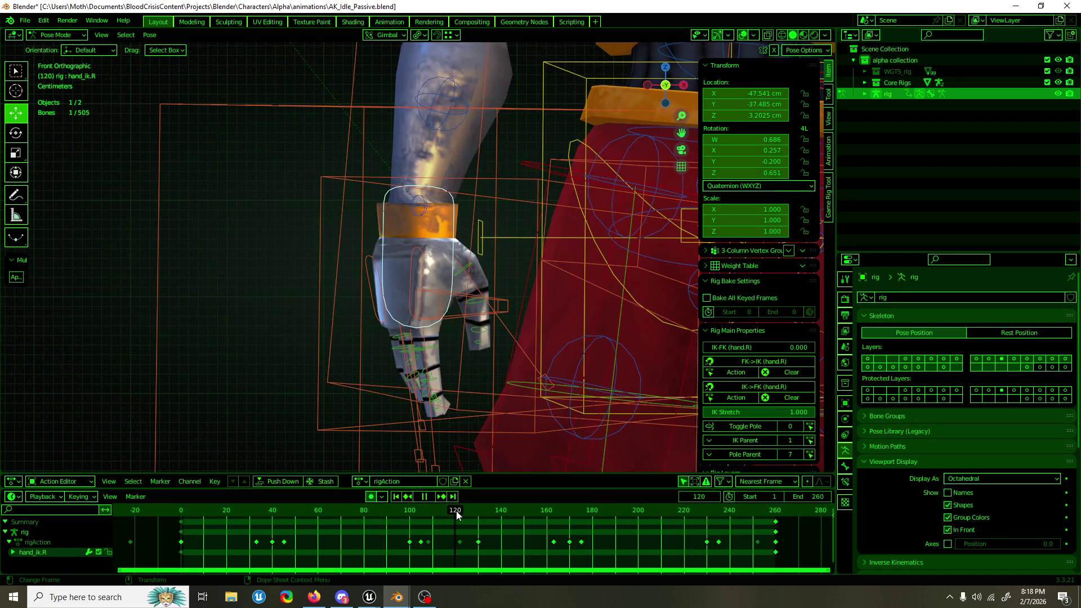
# Step: Rotate the right IK hand about 8.95° around Z and key the pose
pyautogui.hotkey('shift', 'space')
pyautogui.press('r')
pyautogui.moveTo(400, 256); pyautogui.dragTo(410, 260)
pyautogui.hotkey('shift', 'space')
# Step: Move the right IK hand 1.48 cm along Y, then replay the idle loop from frame 0
pyautogui.press('g')
pyautogui.scroll(-4, 469, 282)
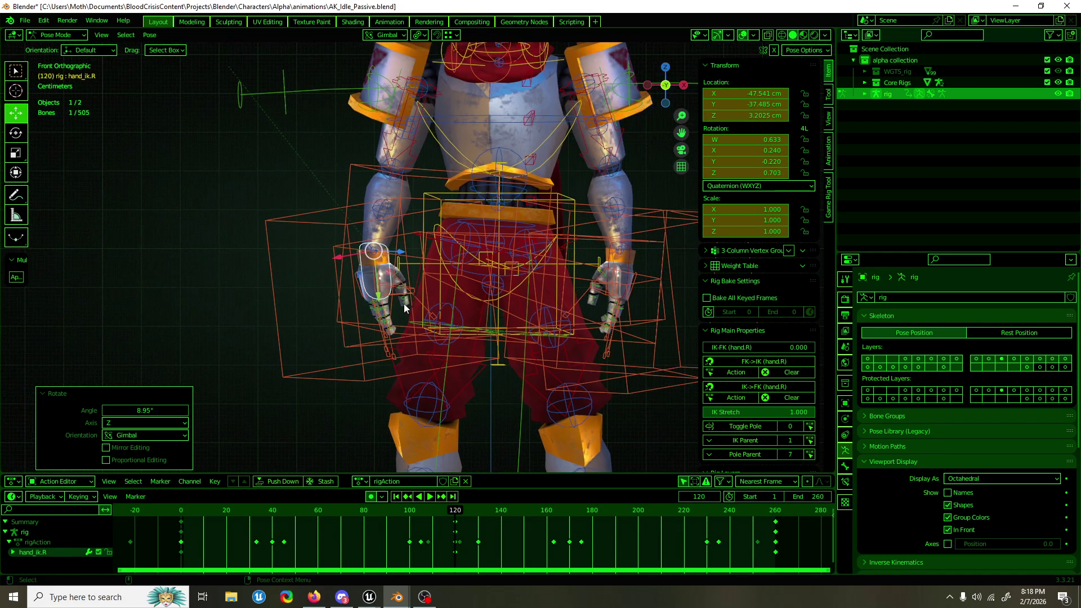
pyautogui.moveTo(378, 292); pyautogui.dragTo(381, 299)
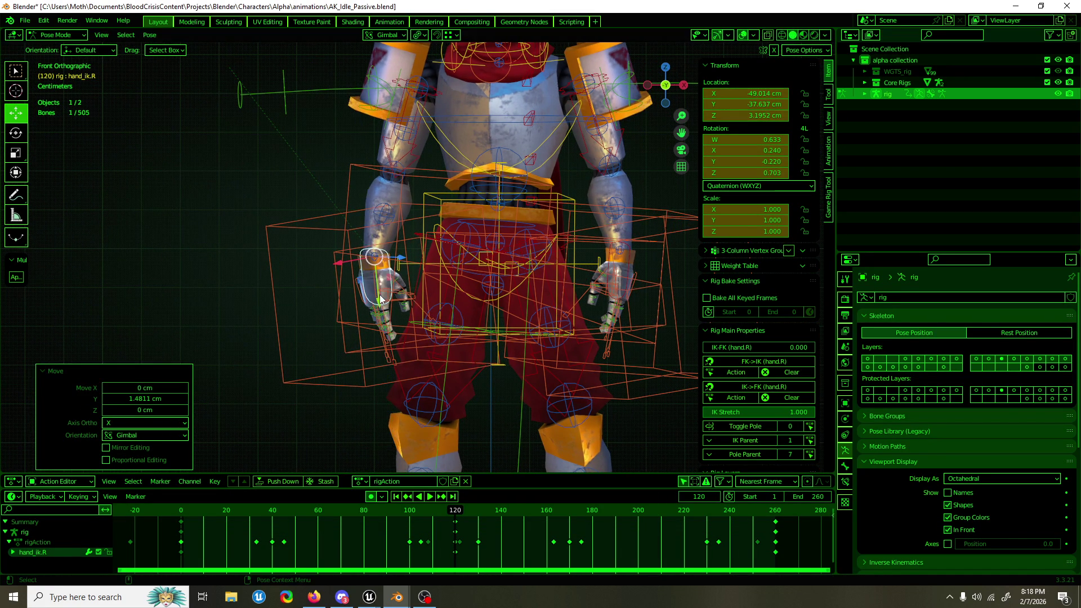
pyautogui.hscroll(2, 462, 295)
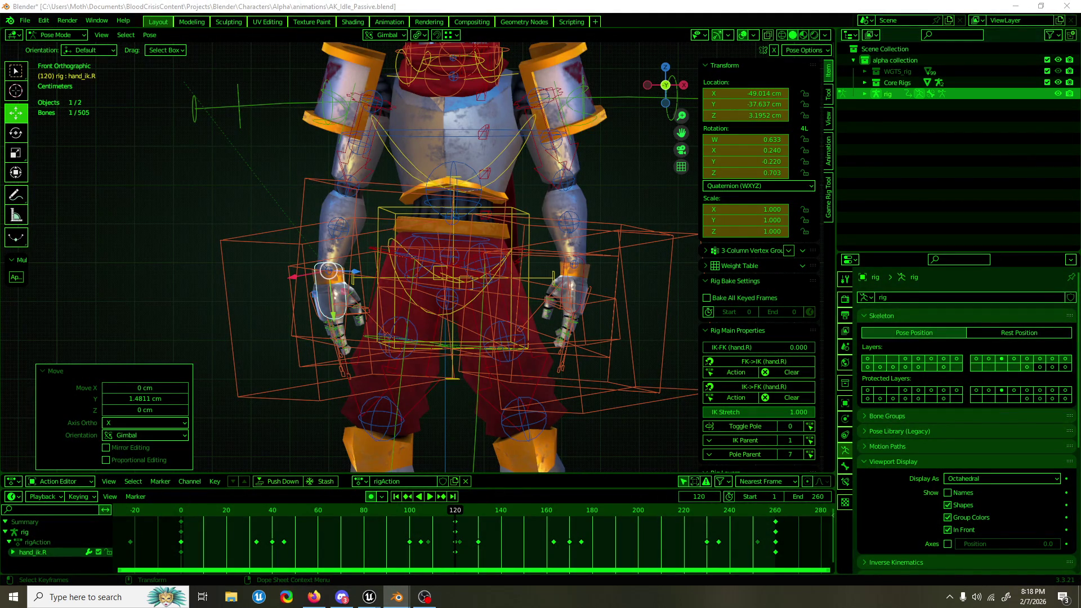
pyautogui.hotkey('alt', 'a')
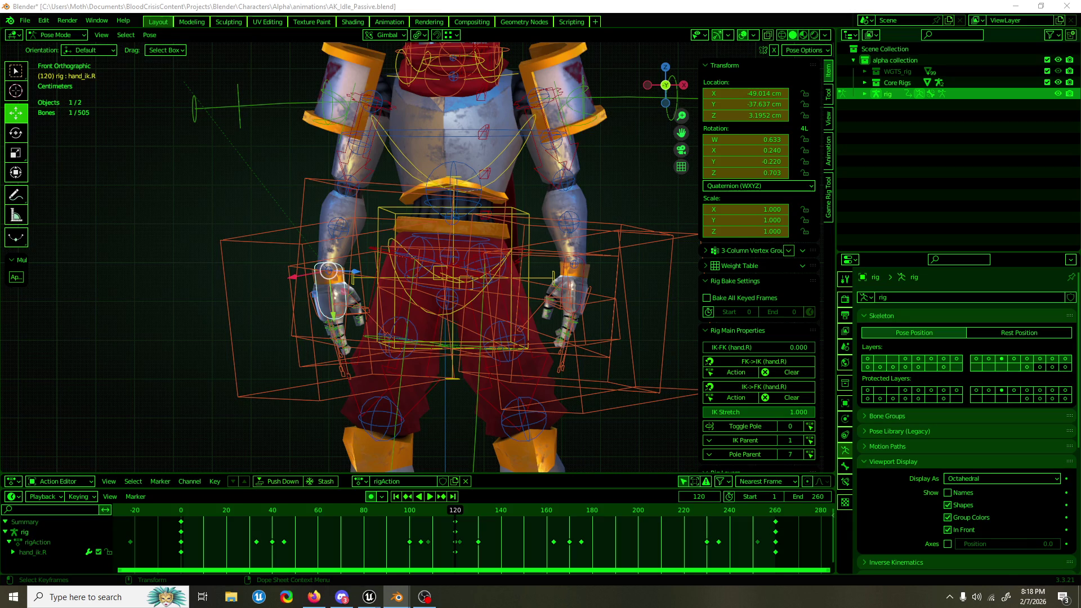
pyautogui.hotkey('shift', 'Left')
pyautogui.press('space')
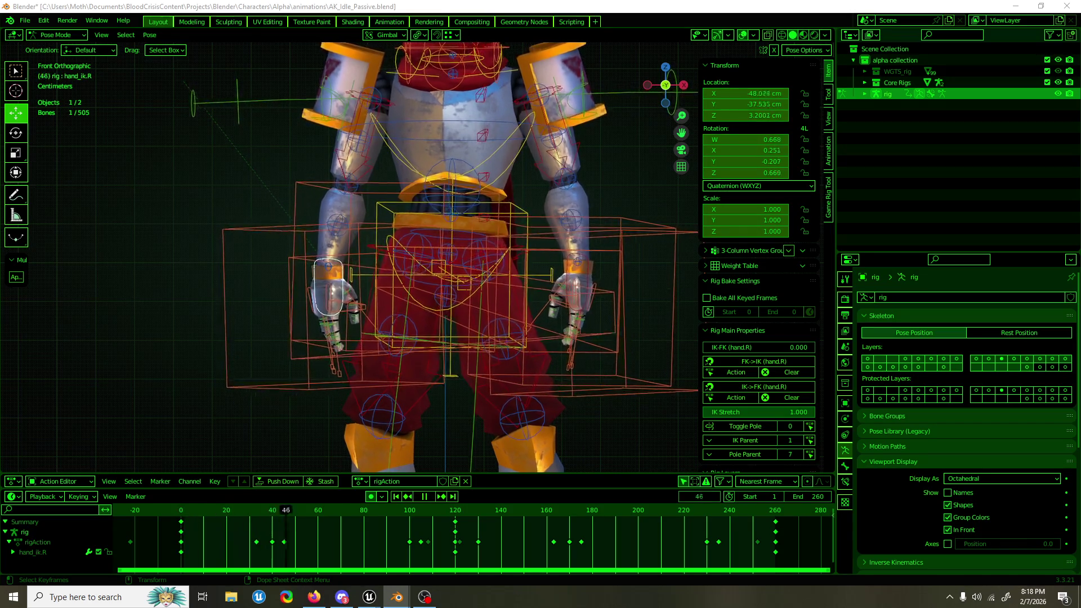